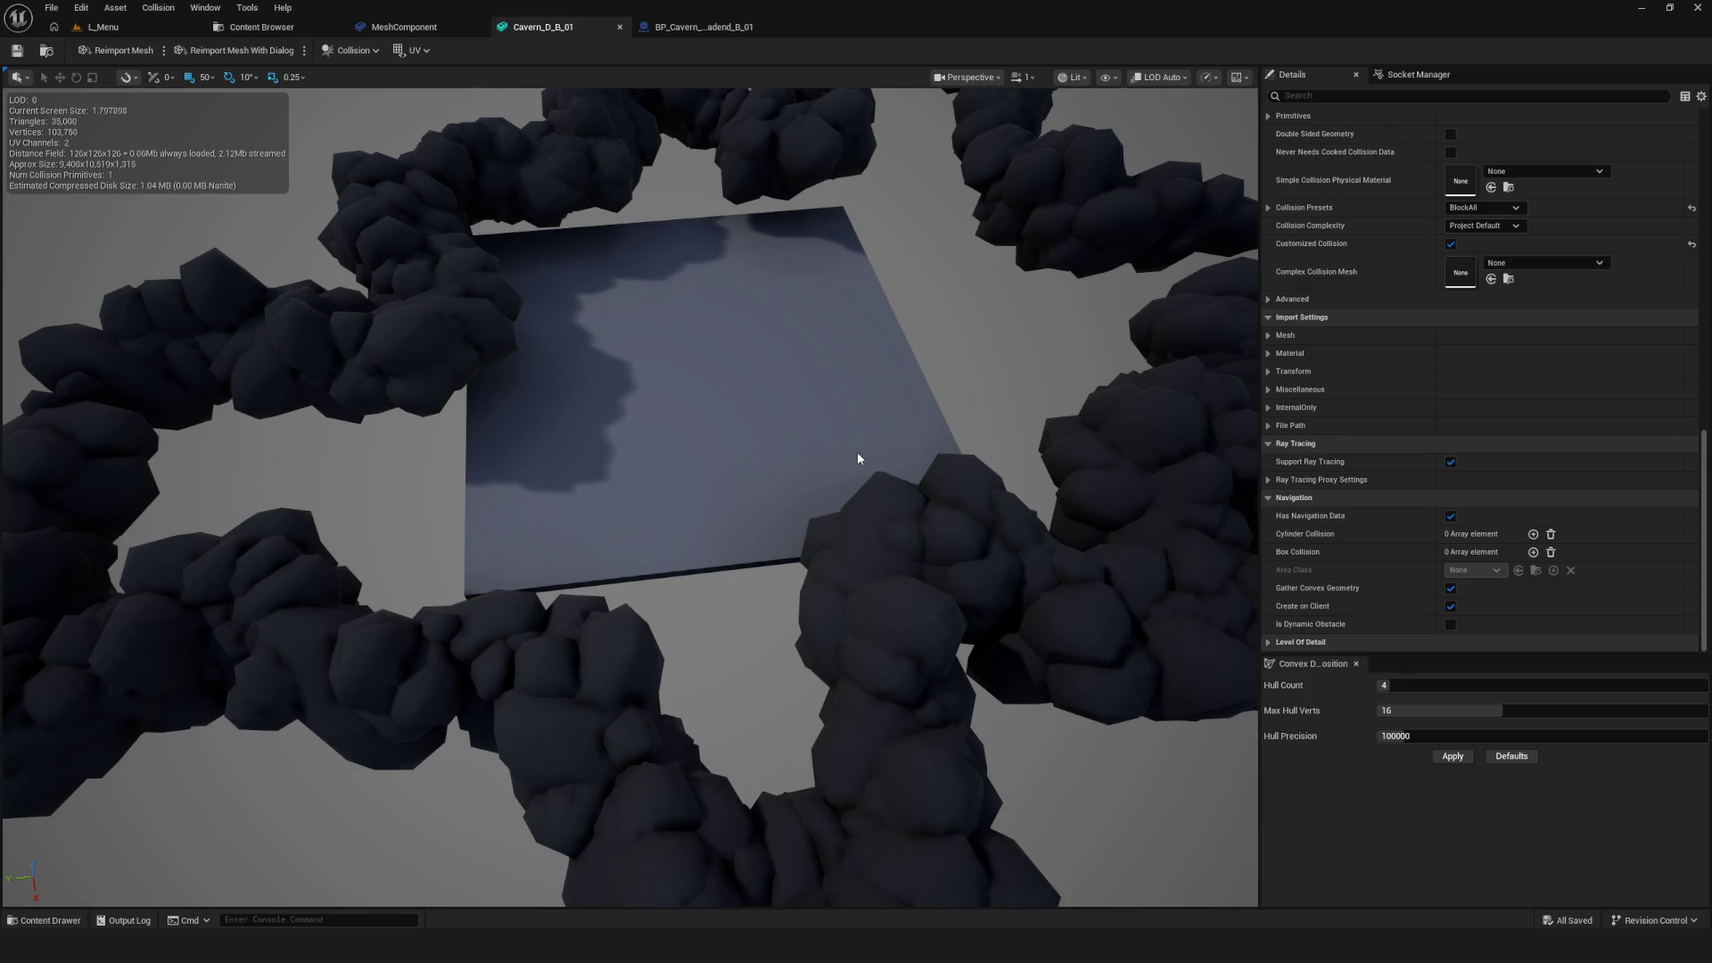
Zoom out on the Cavern_D_B_01 rock ring, then switch to the MeshComponent Blueprint's event graph
scroll(1133, 499, "down", 3)
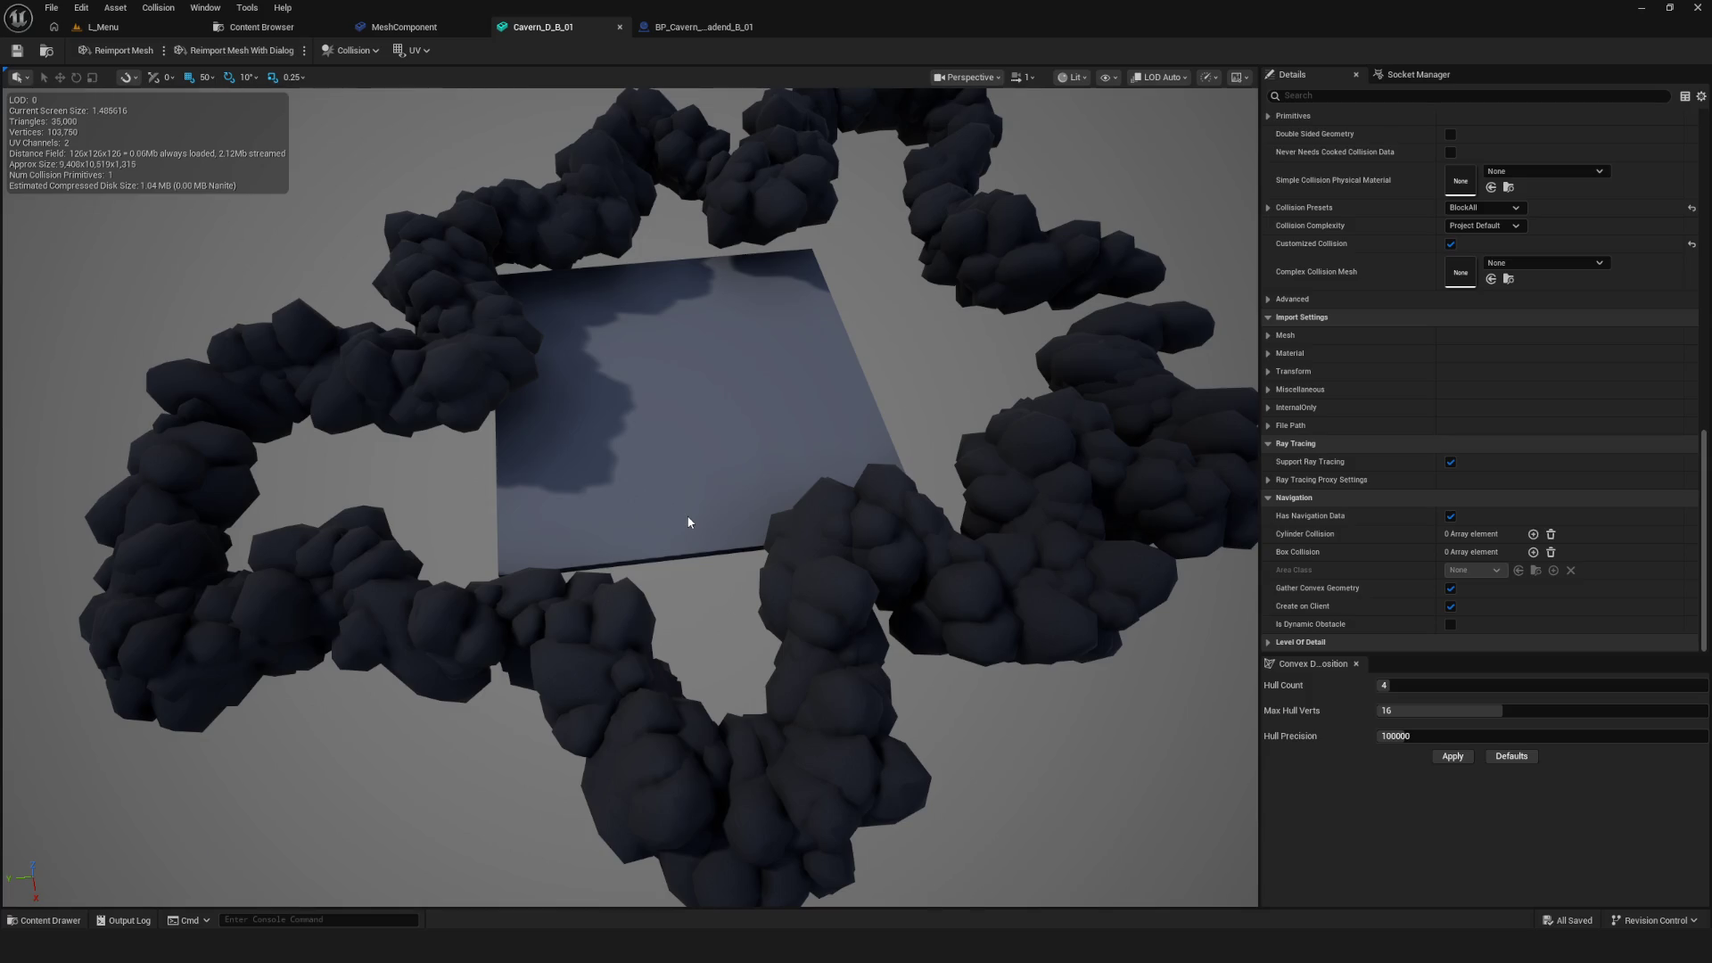
left_click(404, 27)
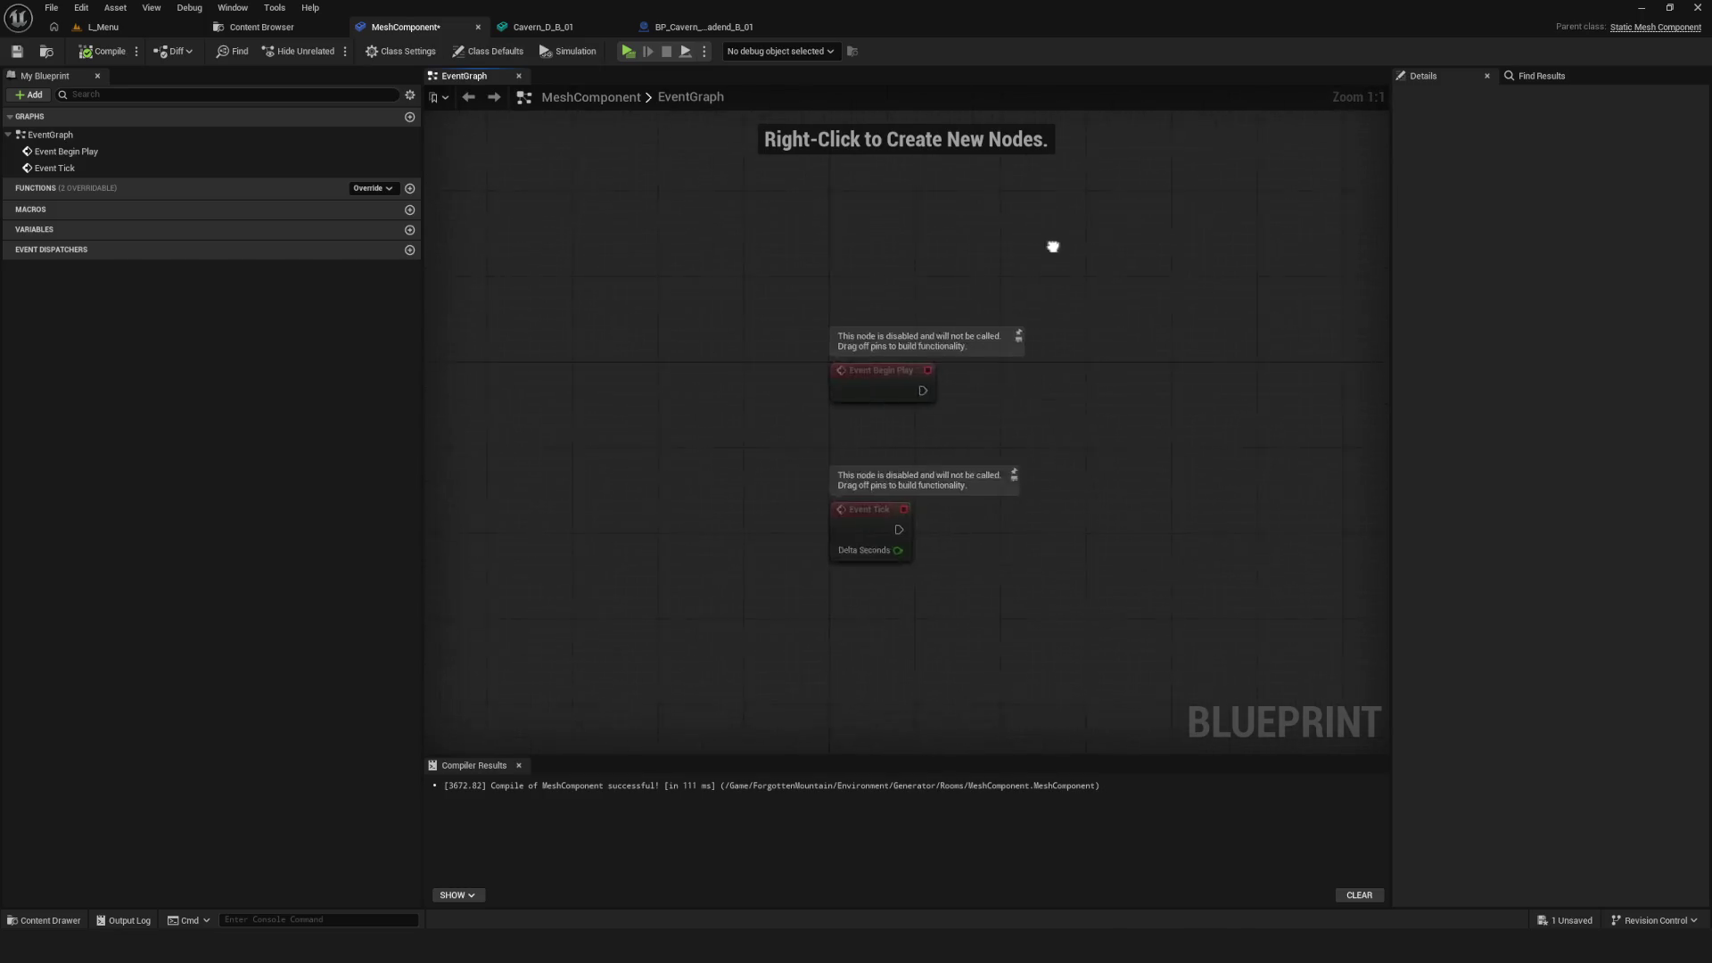
Compile the BP_Cavern_Deadend_B_01 Blueprint from its Construction Script
left_click(543, 26)
left_click(713, 27)
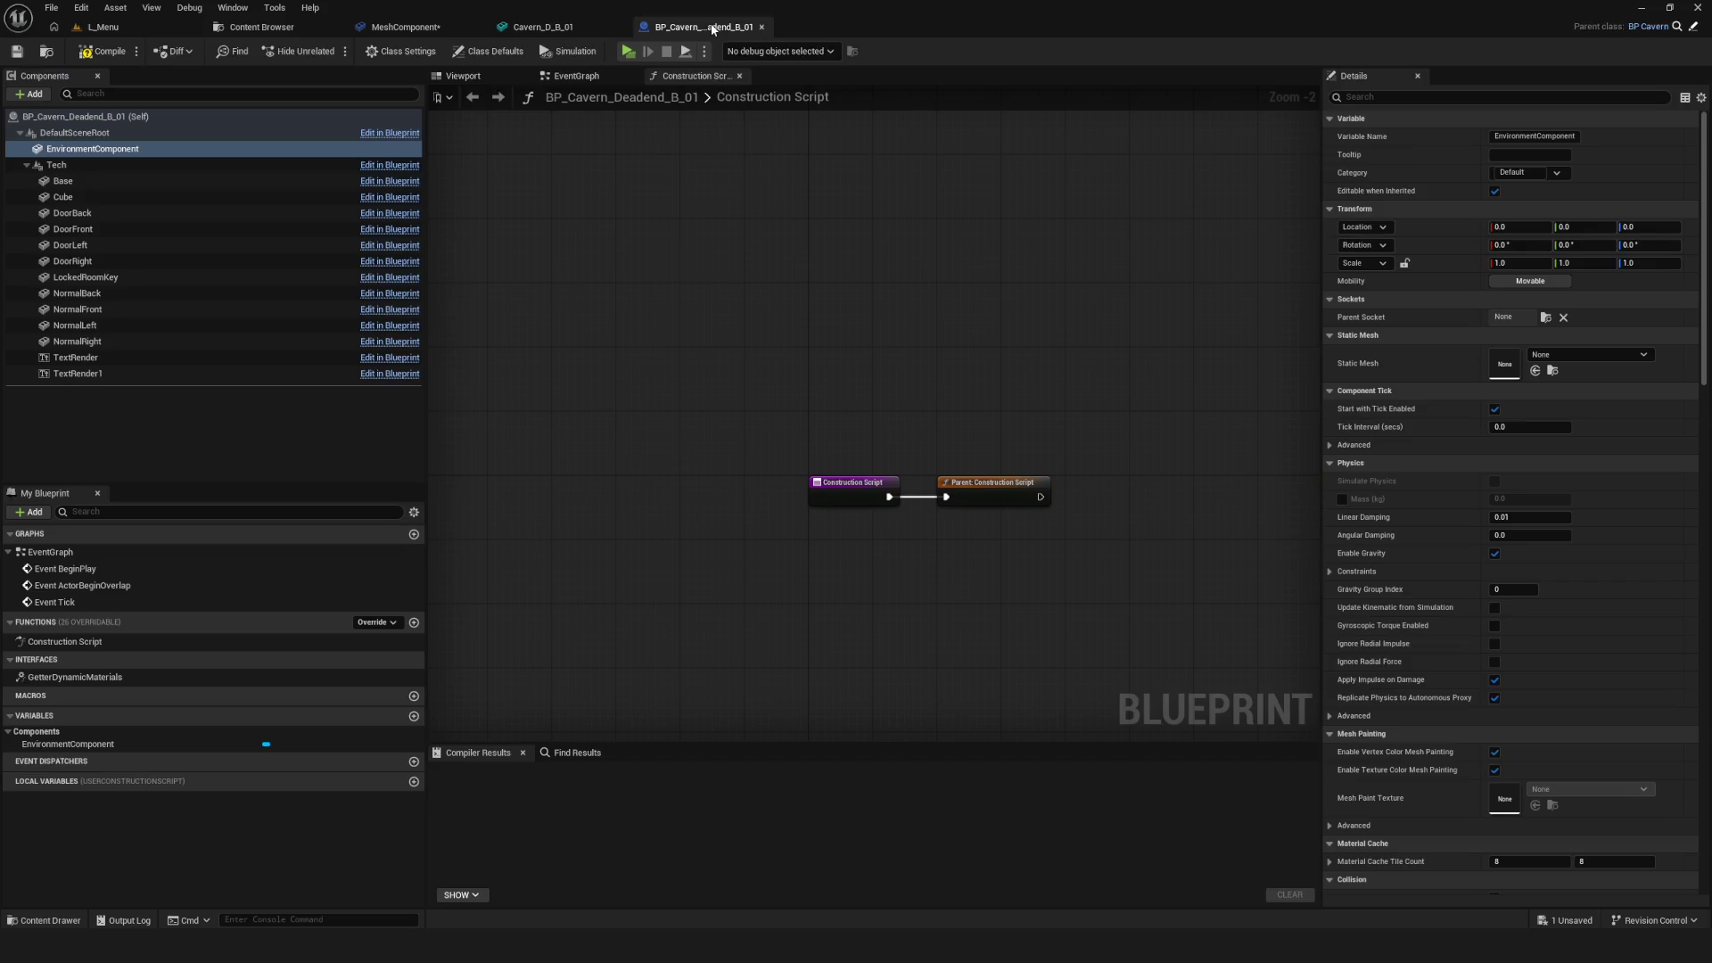
left_click(104, 51)
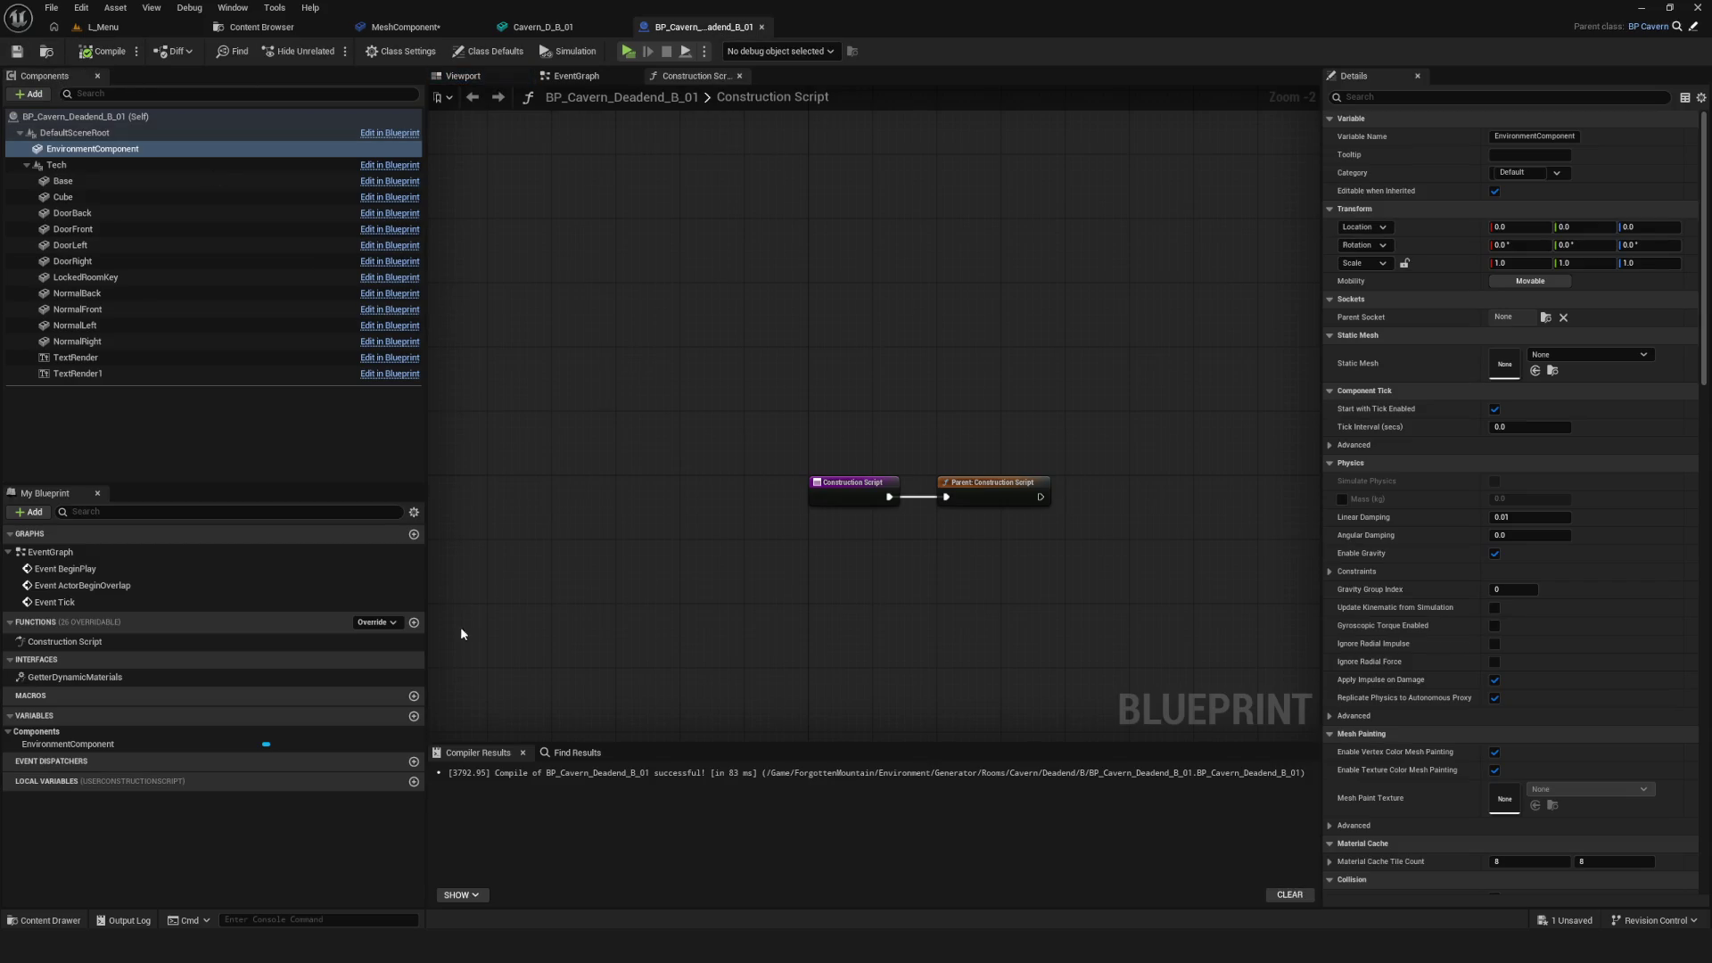
mouse_move(577, 945)
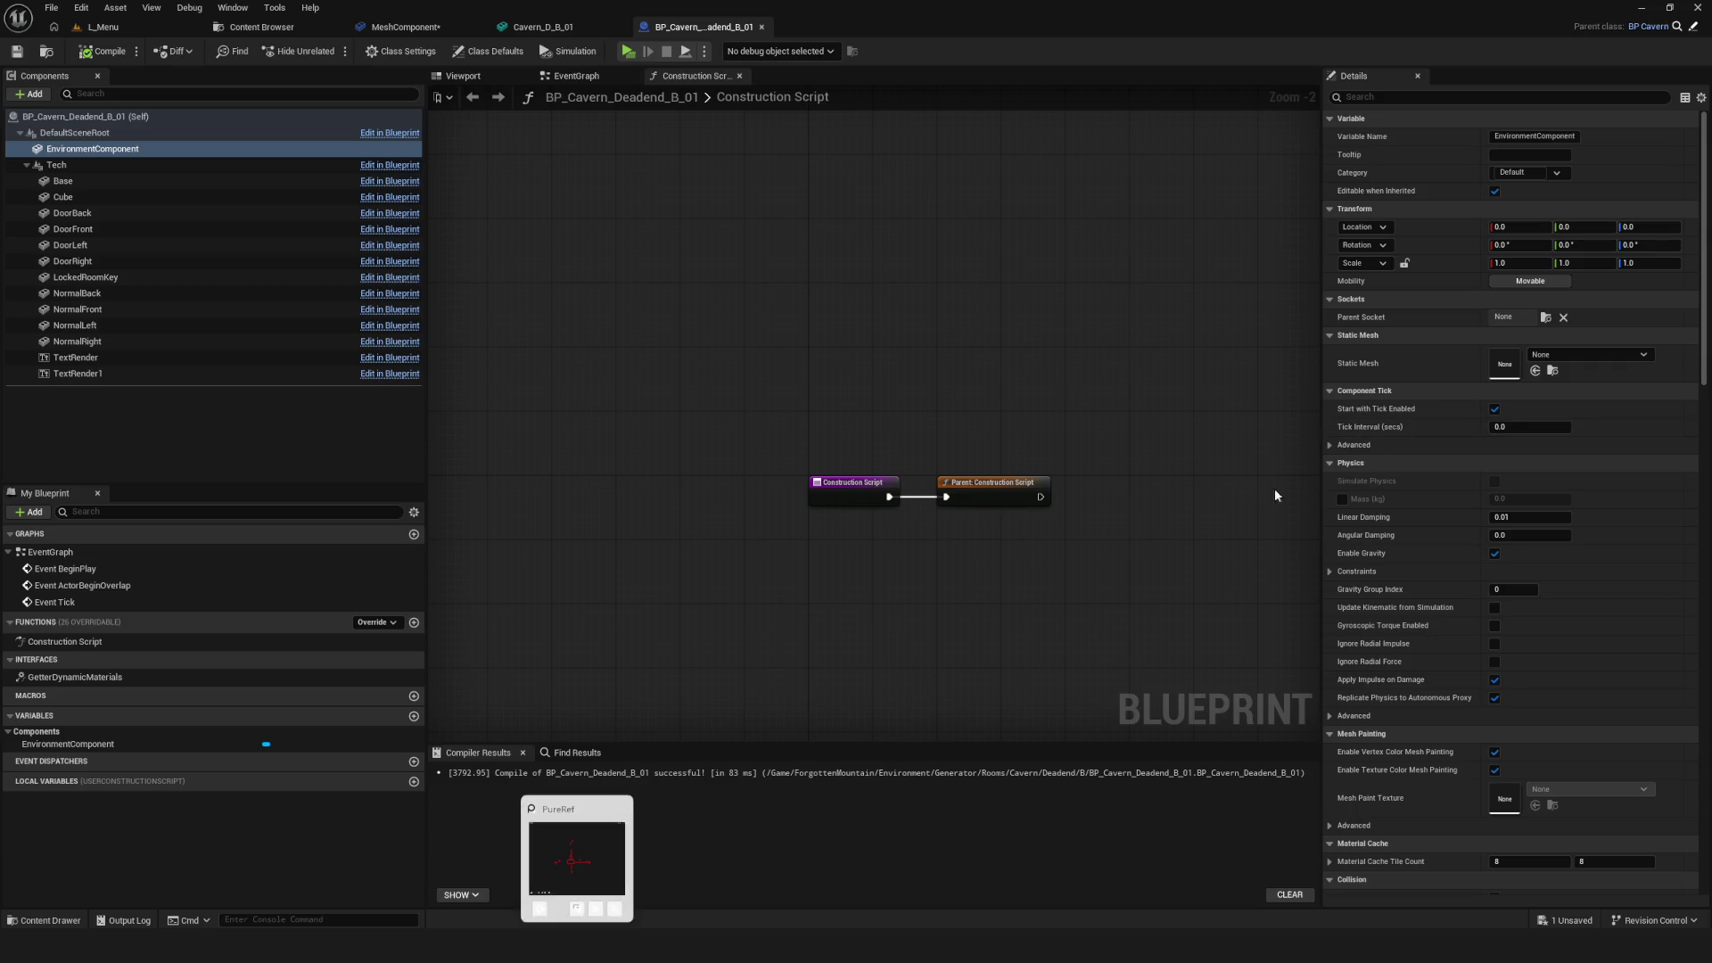
Open the Mesh Component asset from the Content Browser, then return to BP_Cavern_Deadend_B_01
left_click(417, 28)
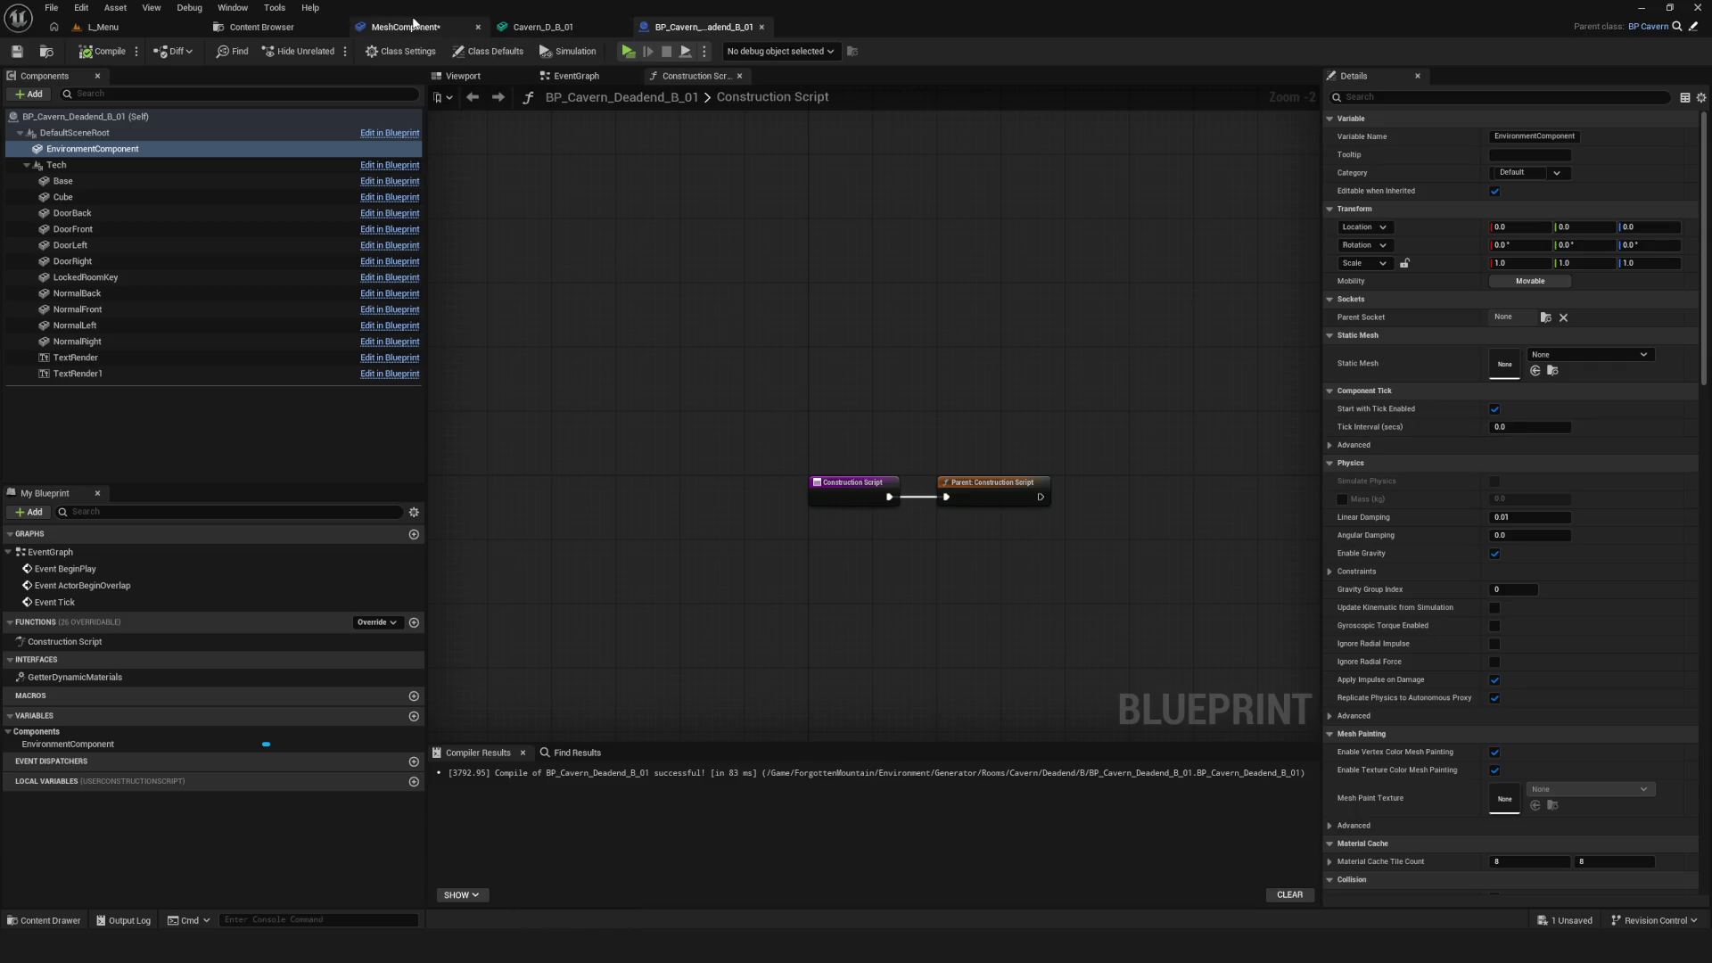
left_click(232, 28)
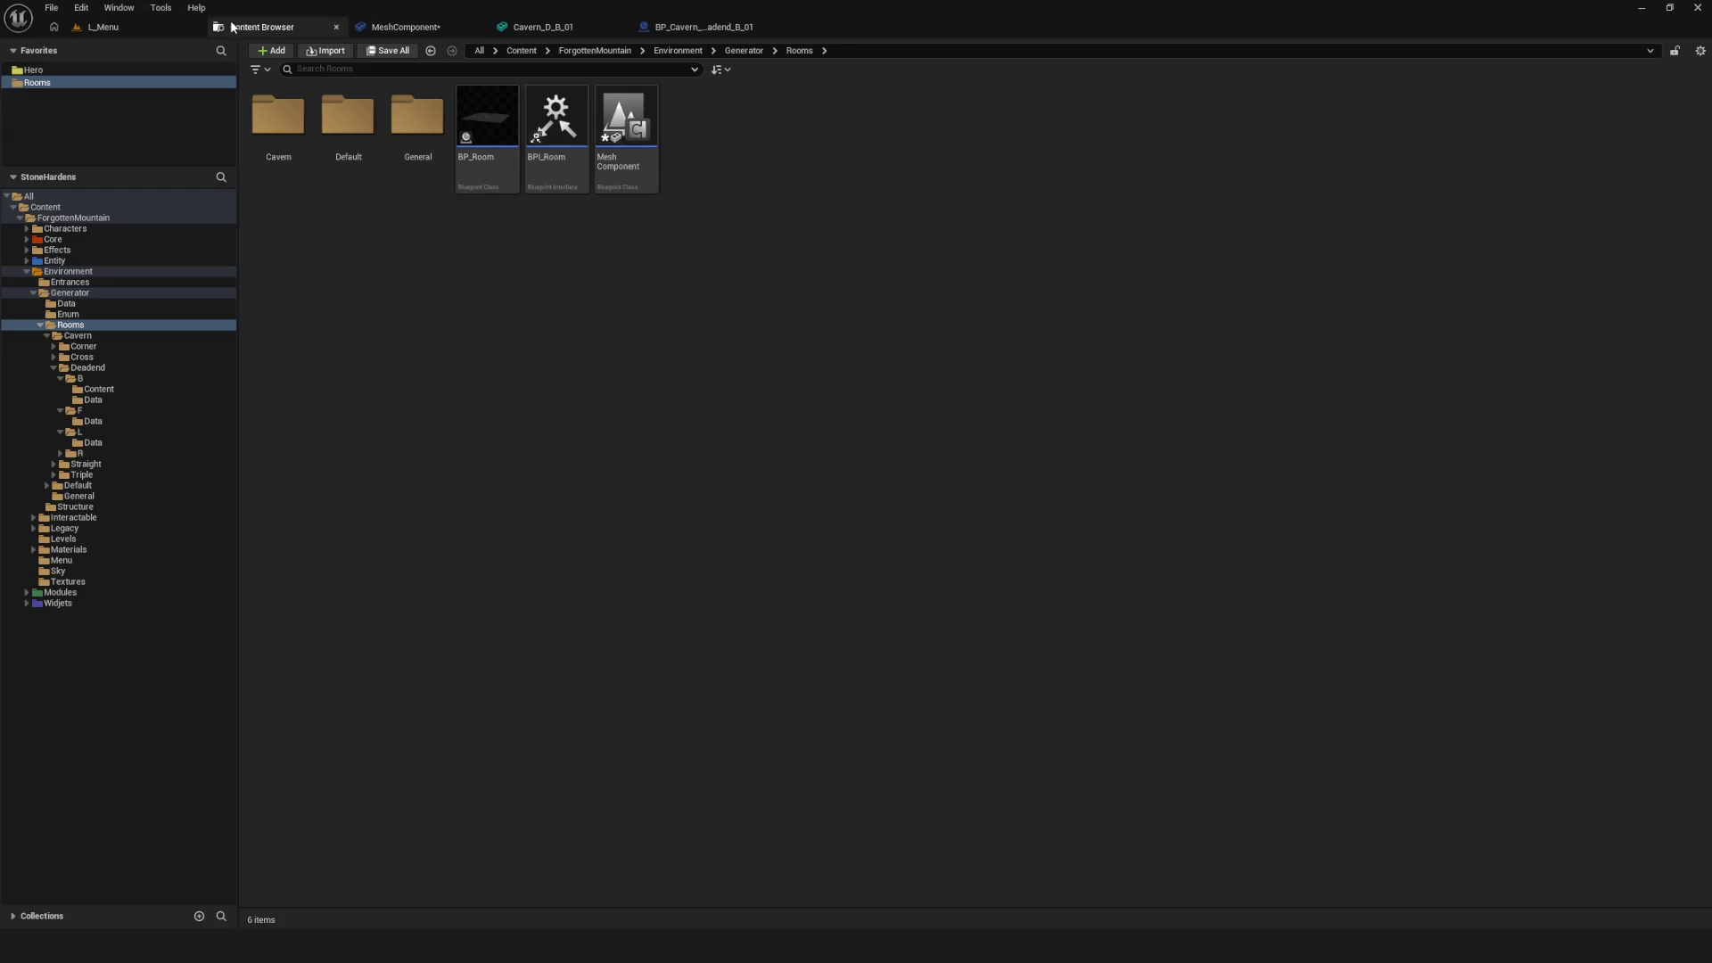
left_click(626, 142)
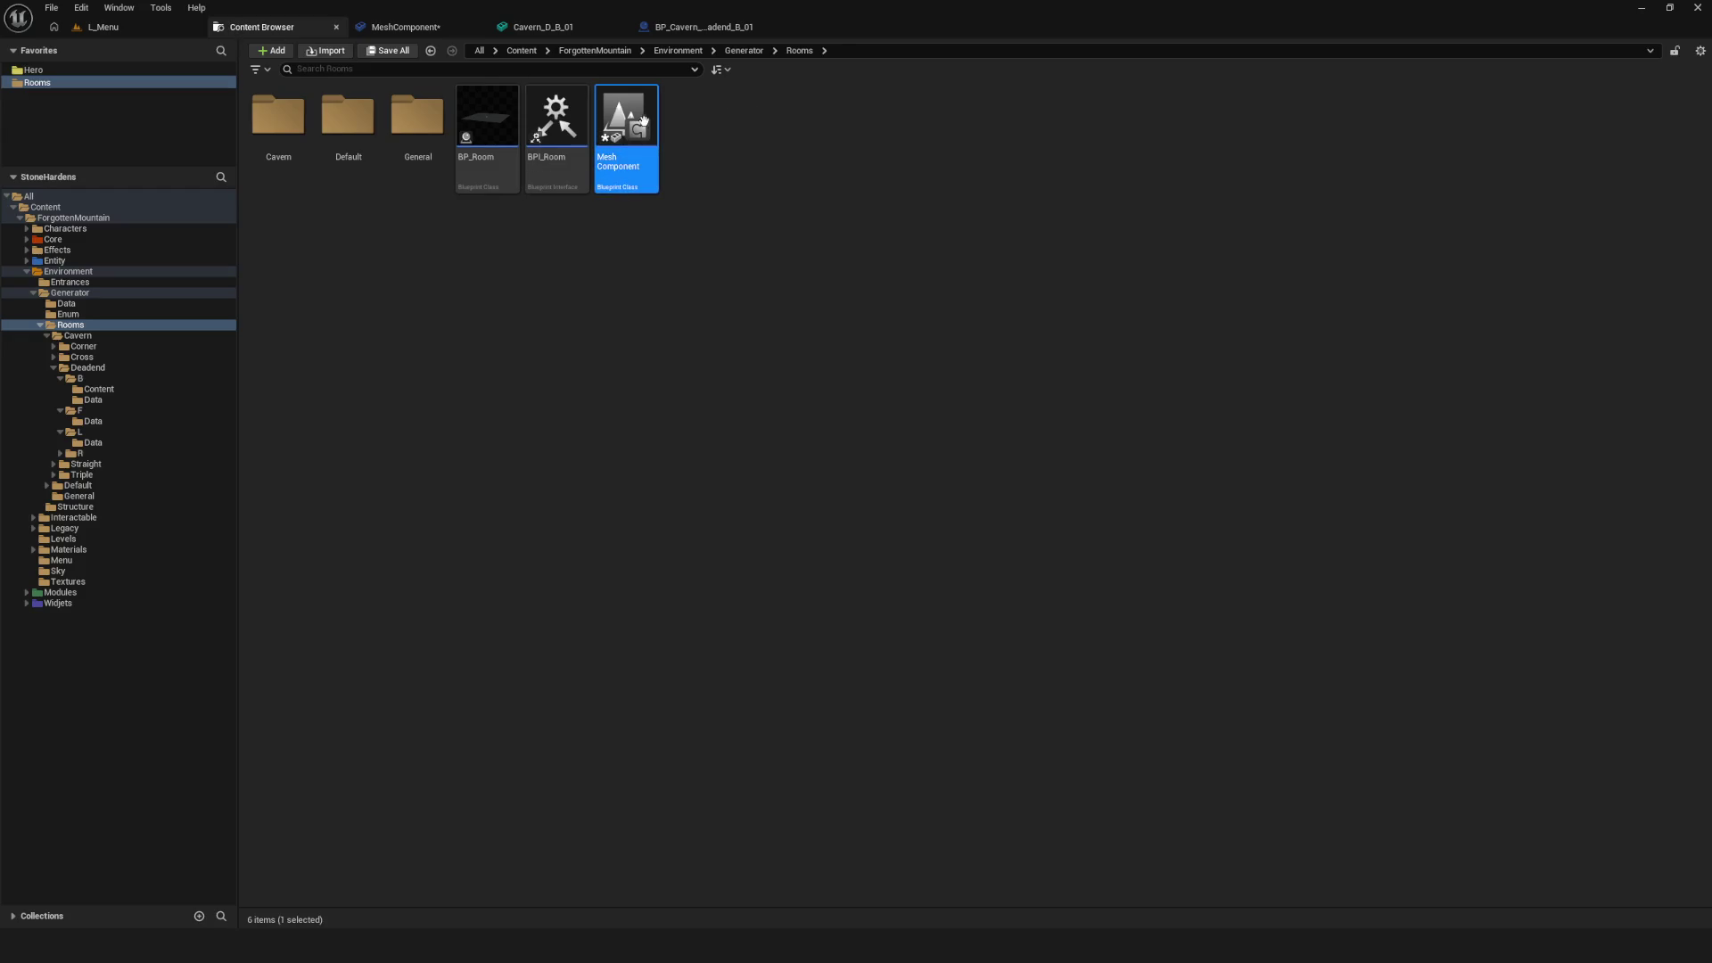
mouse_move(639, 120)
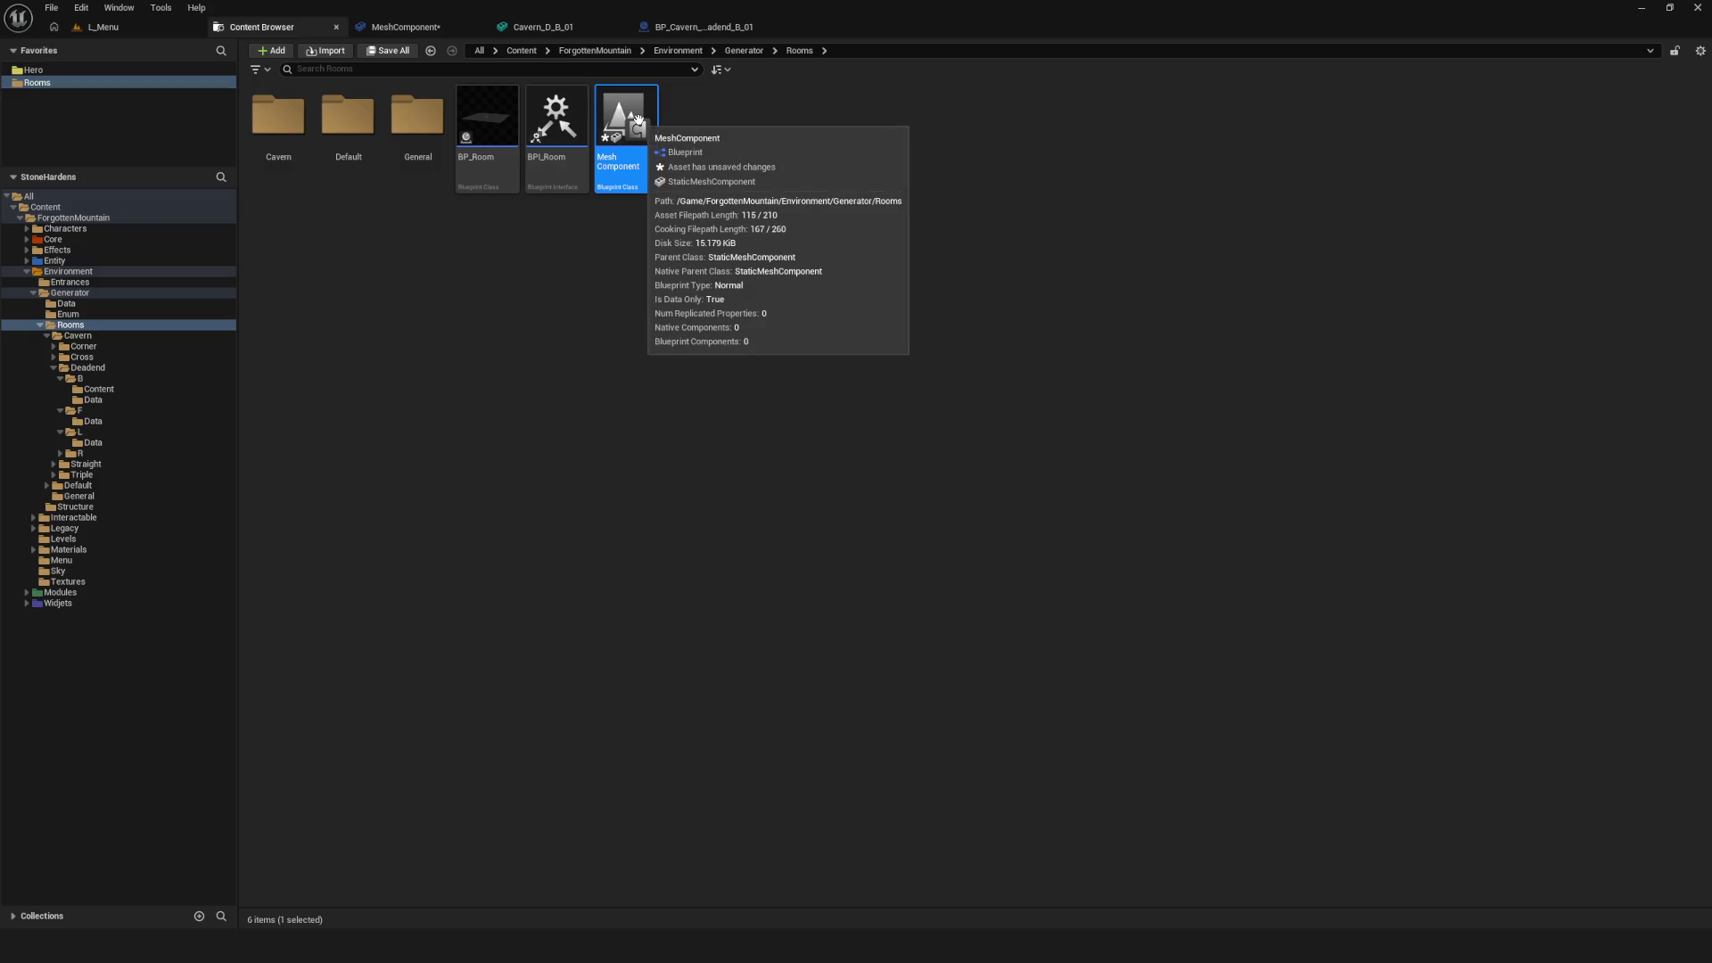
double_click(639, 119)
left_click(587, 30)
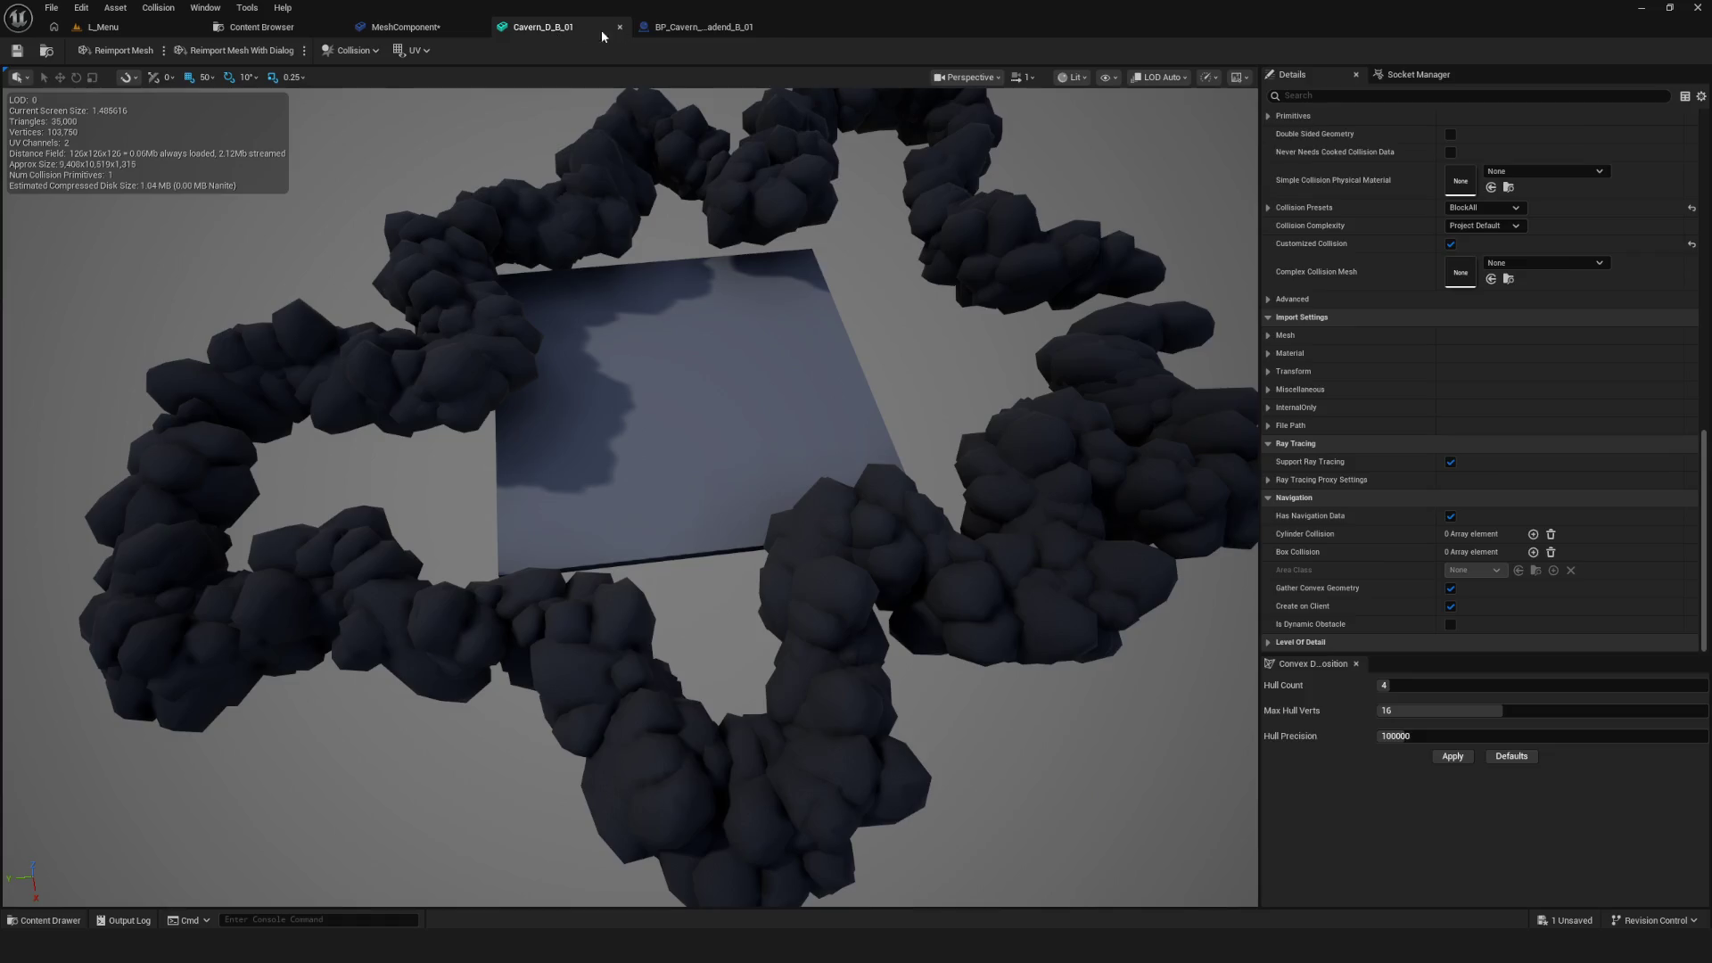
left_click(694, 27)
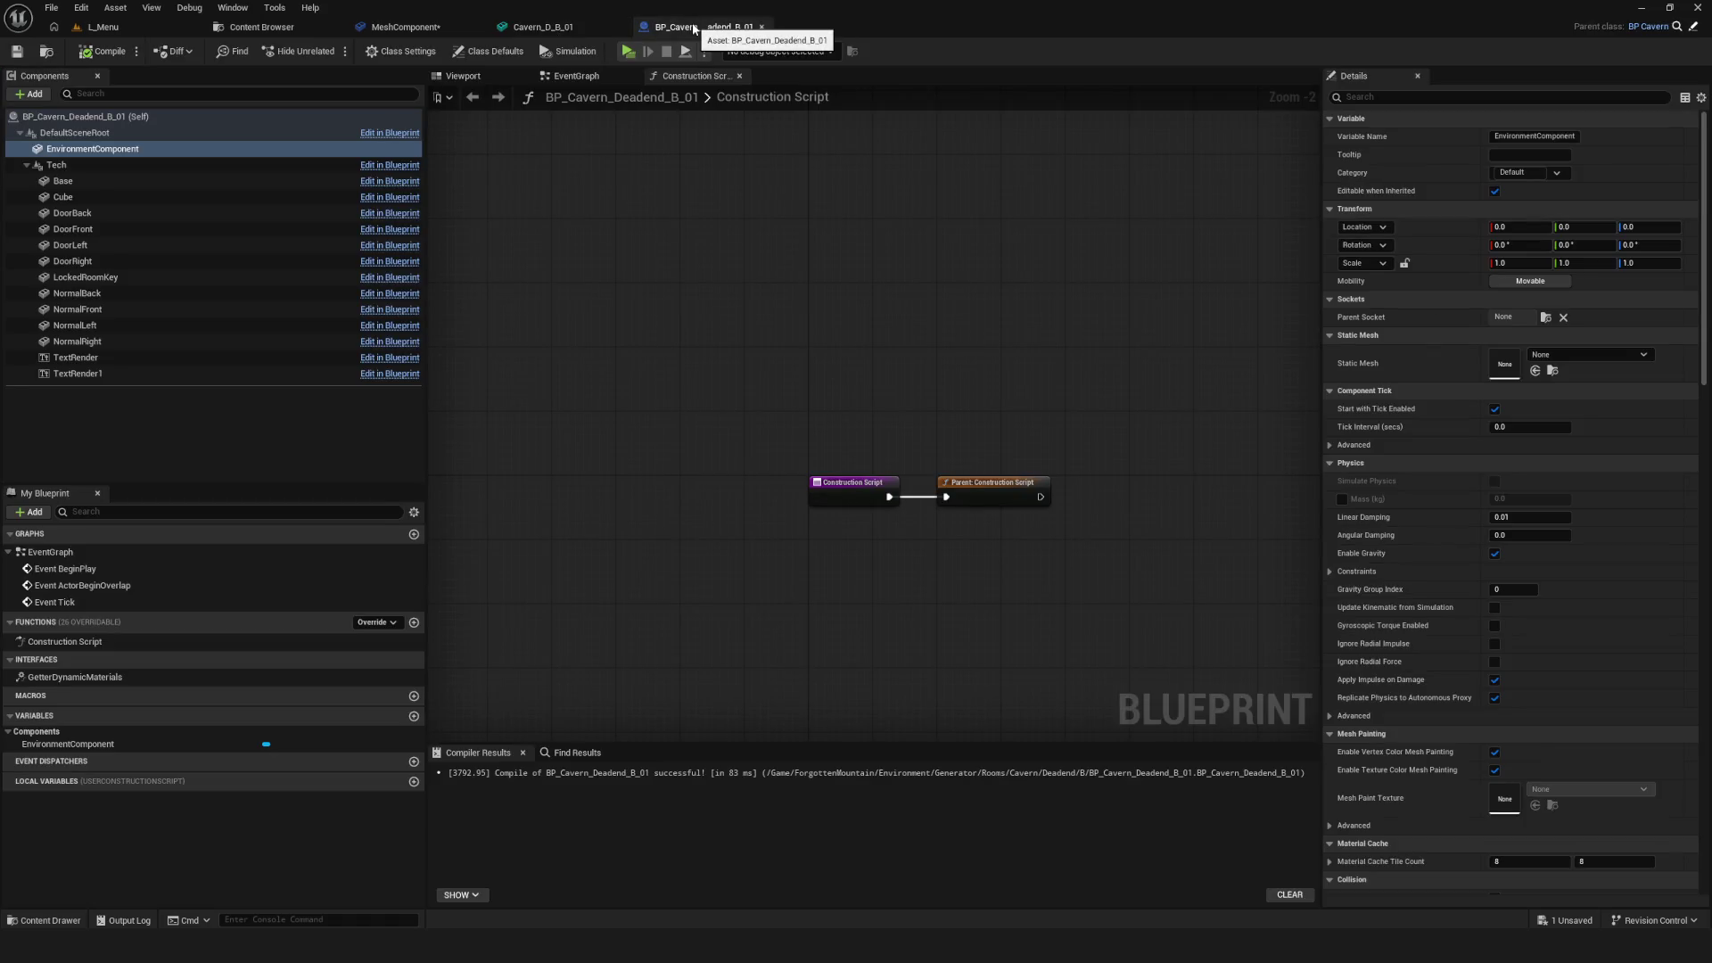
Set EnvironmentComponent's Static Mesh to Cavern_D_B_01, compile and save, and view the rock ring top-down
left_click(1593, 357)
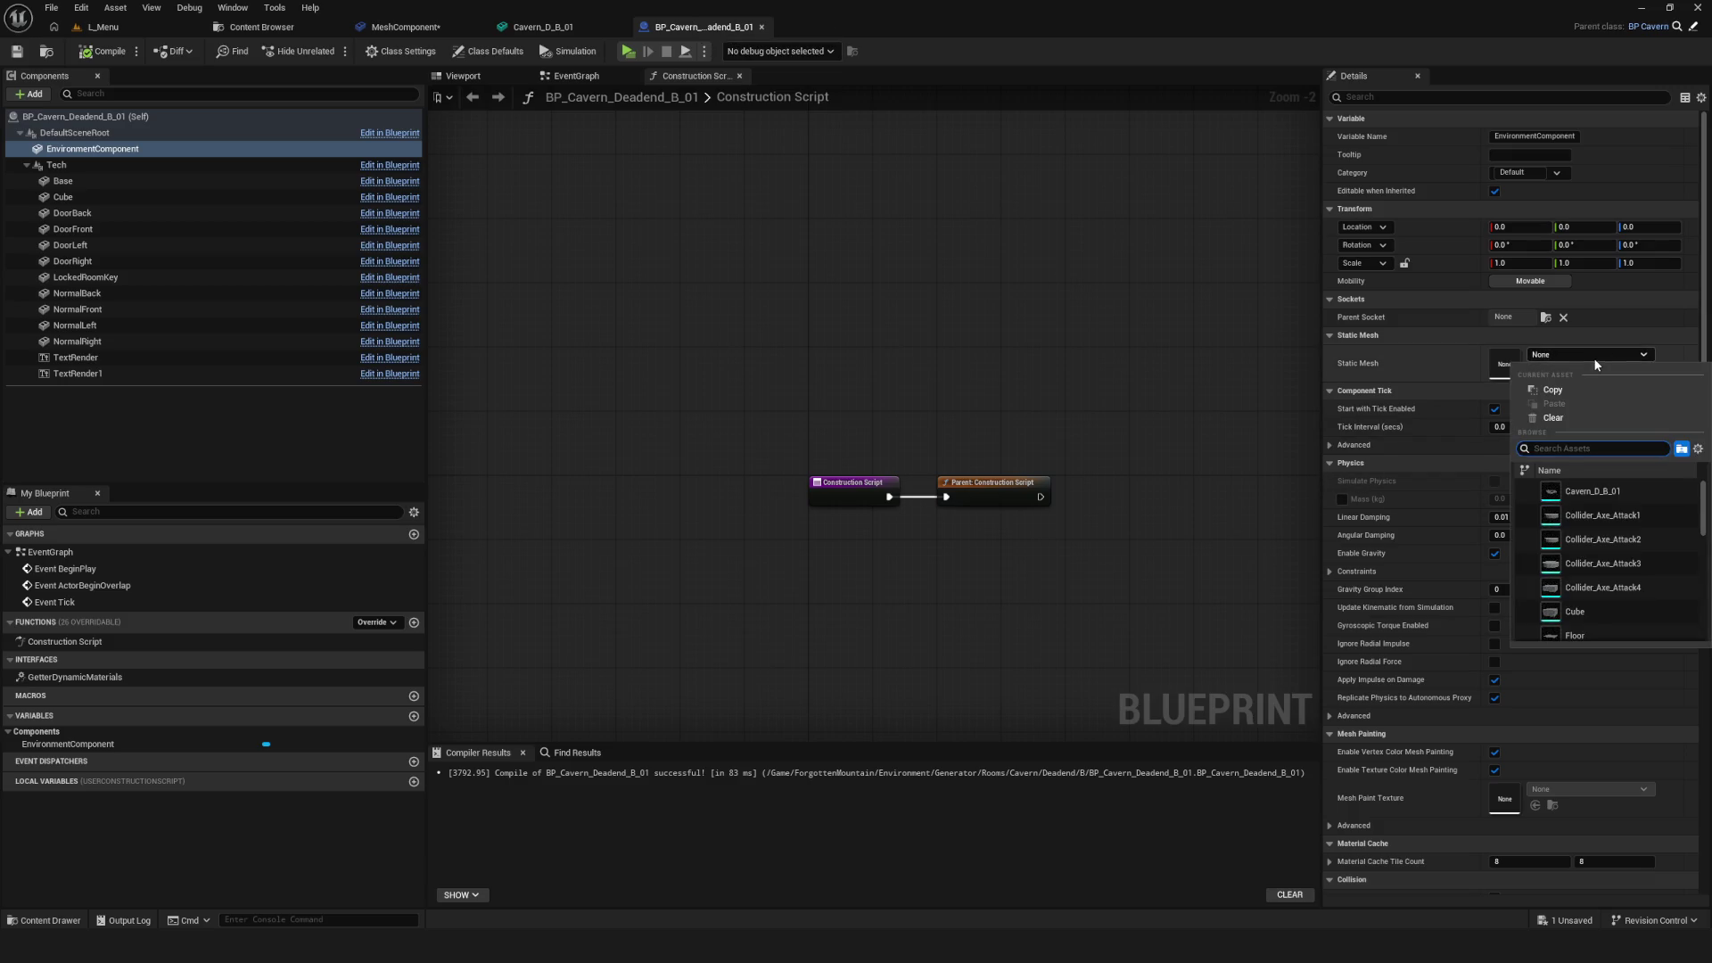
left_click(1632, 489)
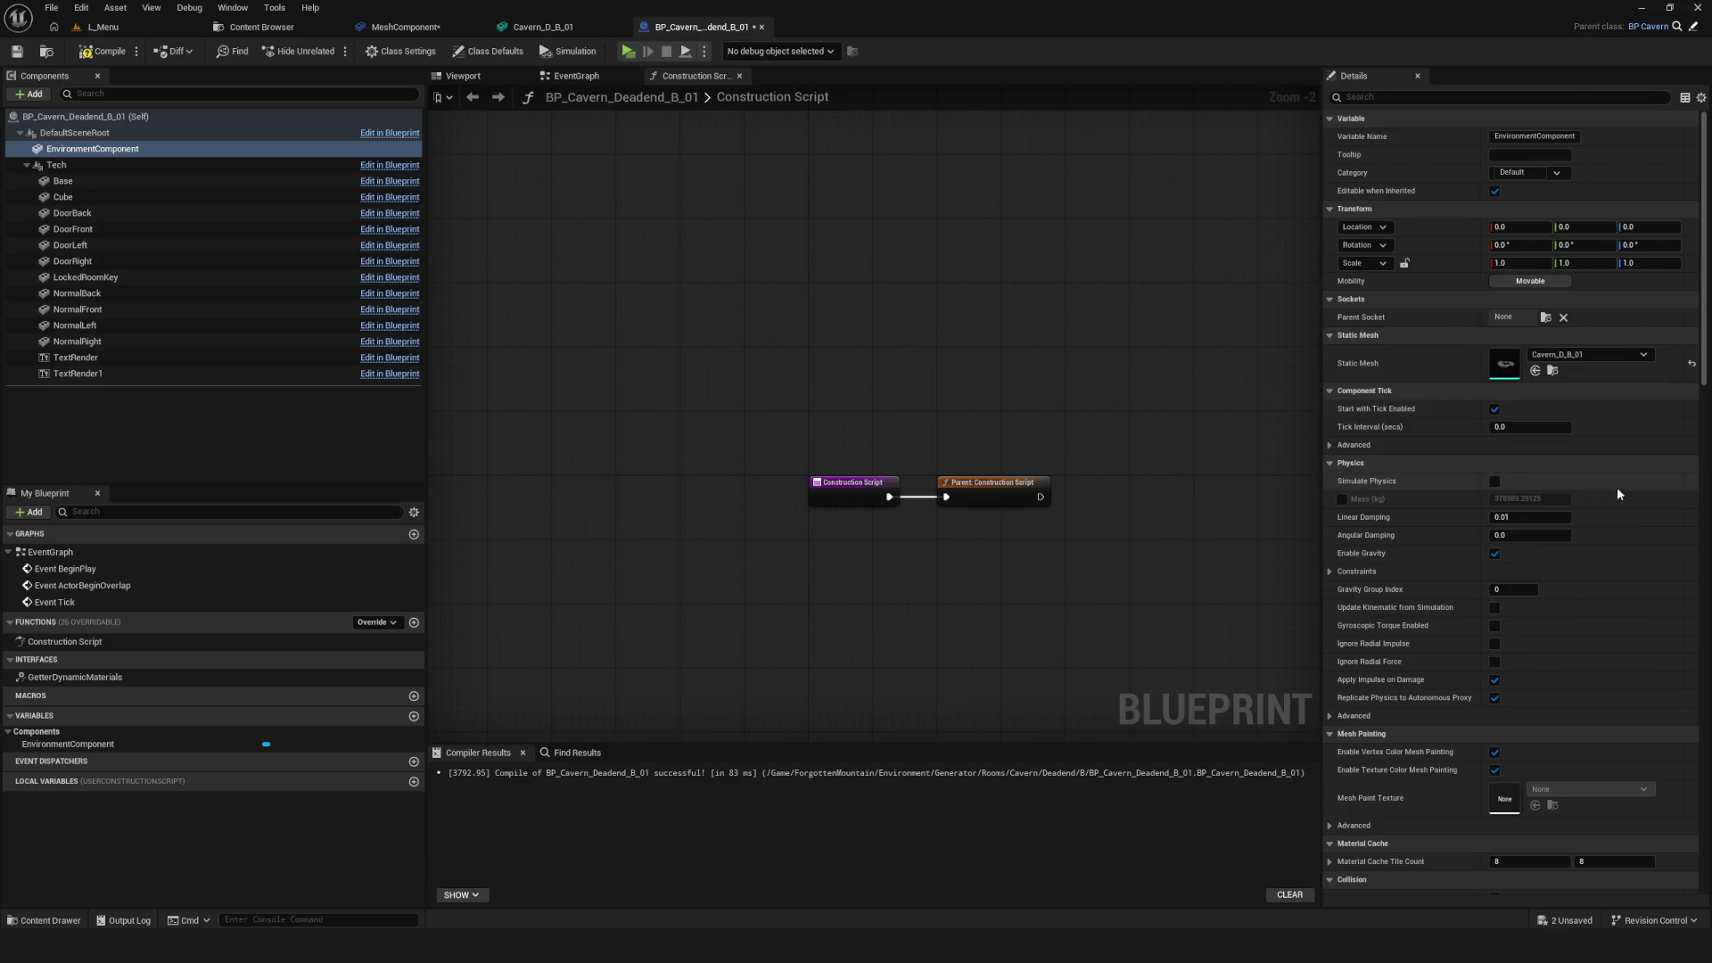
left_click(463, 76)
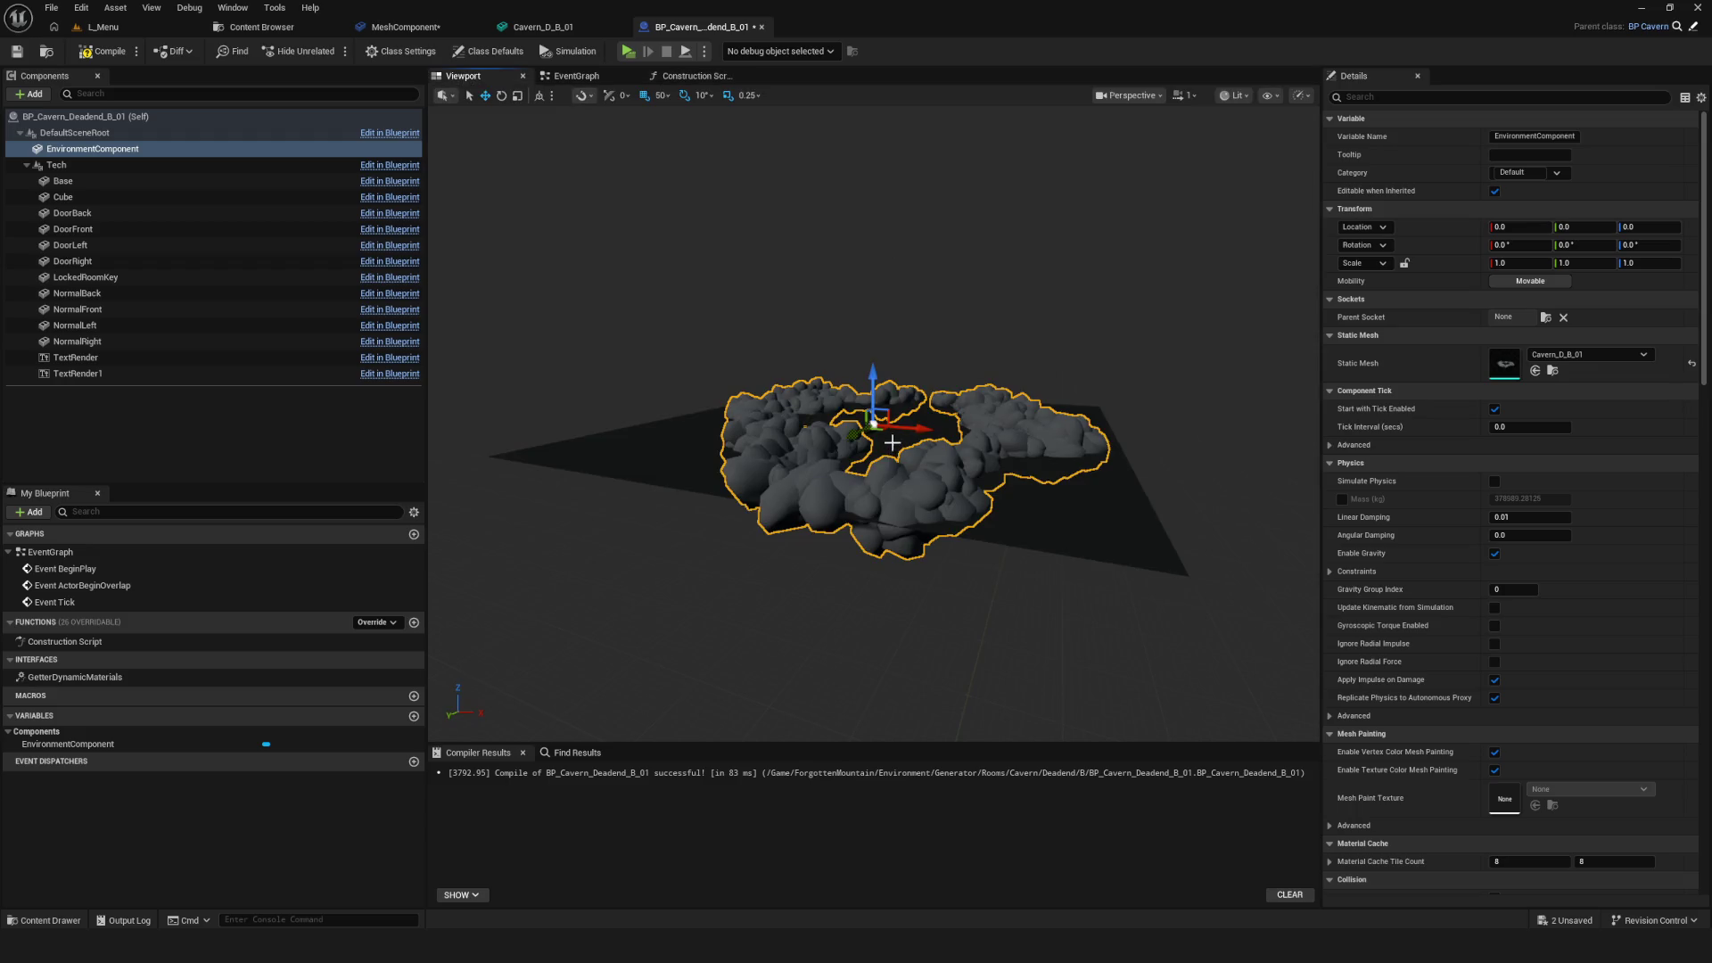
key("F7")
key("ctrl+s")
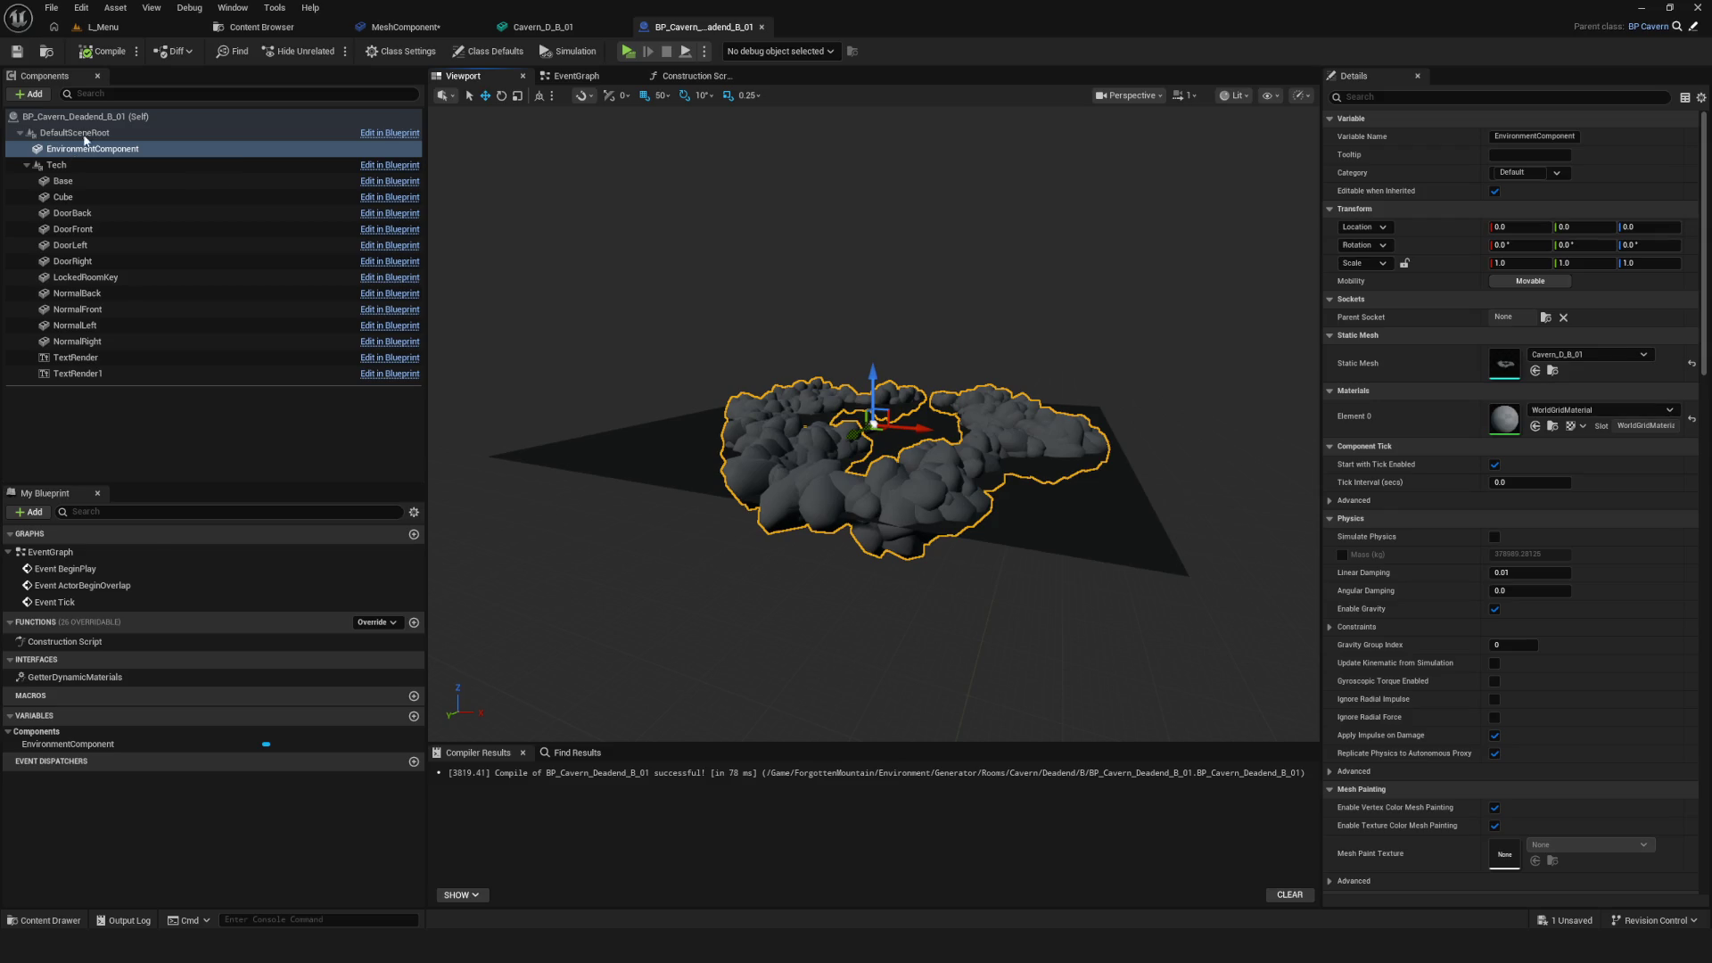
mouse_move(892, 535)
left_mouse_down()
mouse_move(825, 397)
mouse_move(794, 375)
mouse_move(986, 428)
left_mouse_up()
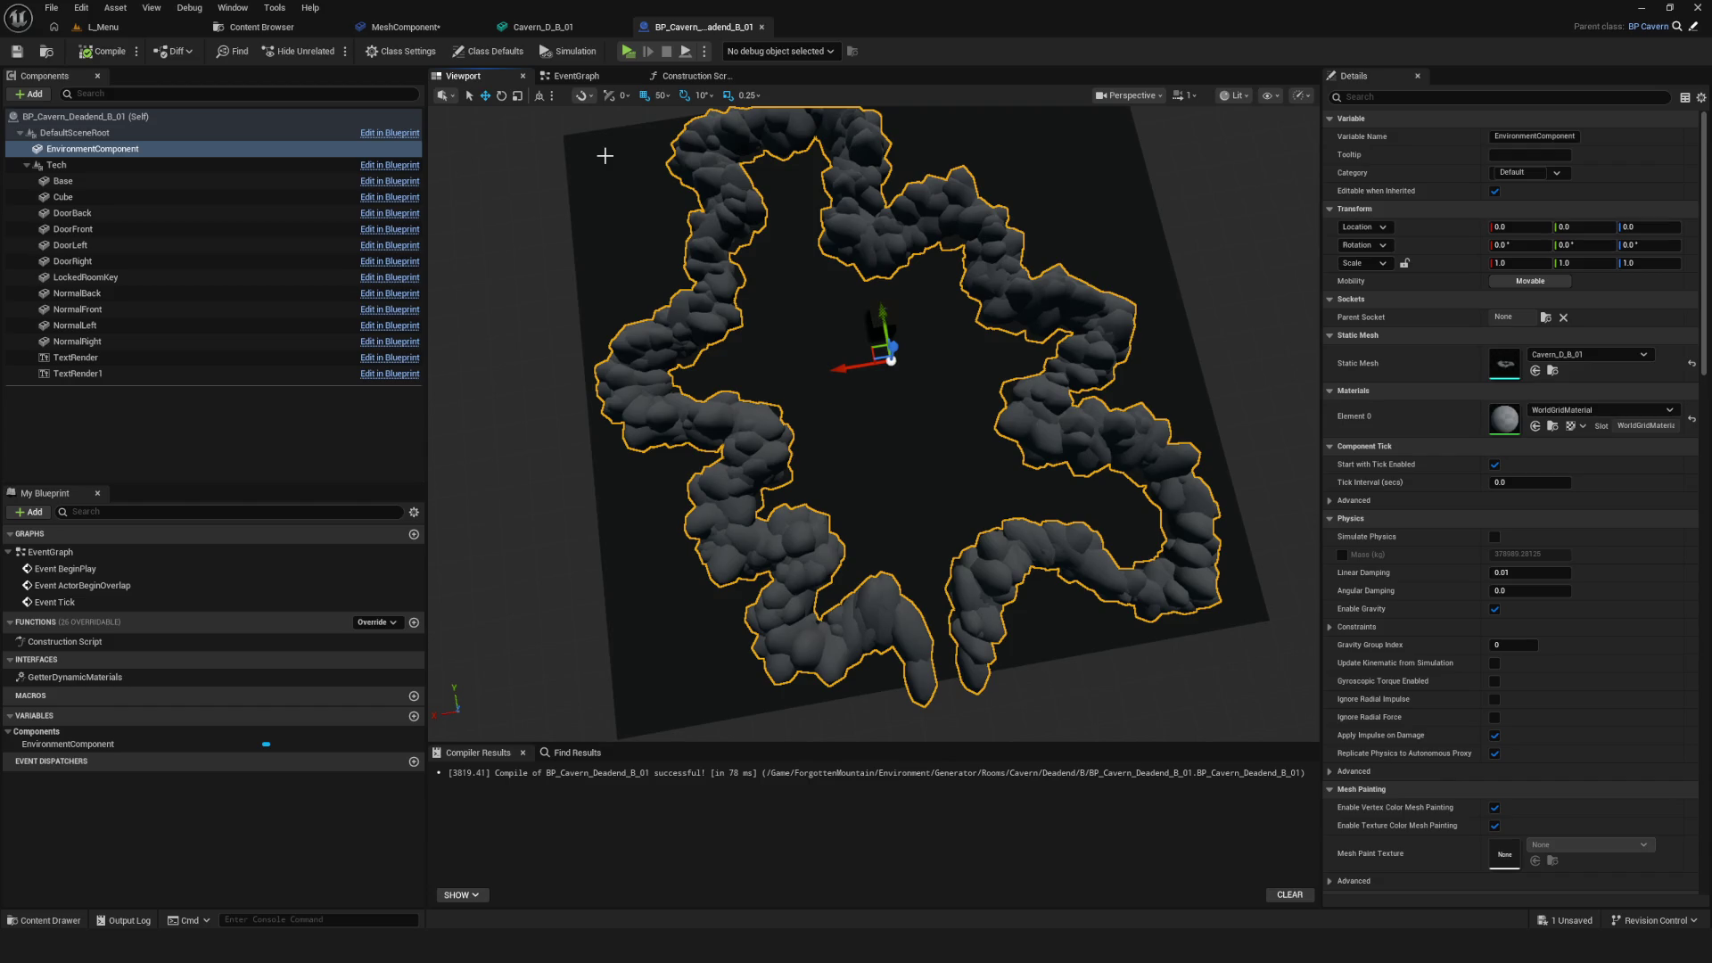
left_click(261, 27)
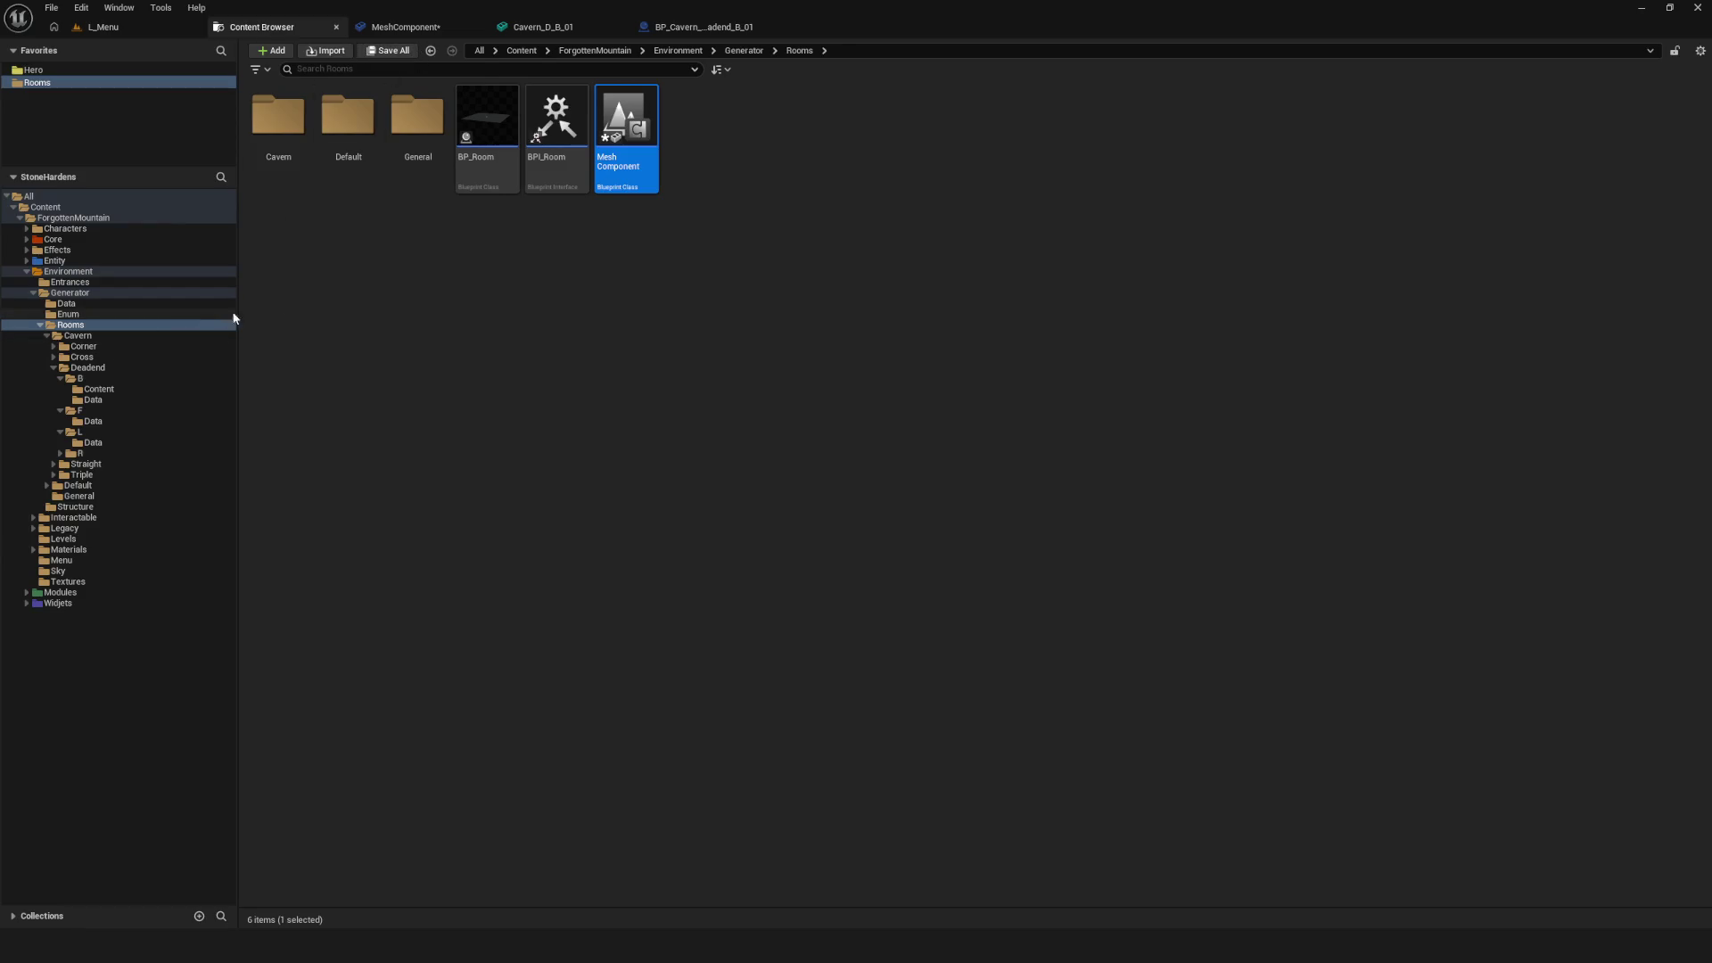
Save the Mesh Component Blueprint from its Content Browser context menu
left_click(401, 27)
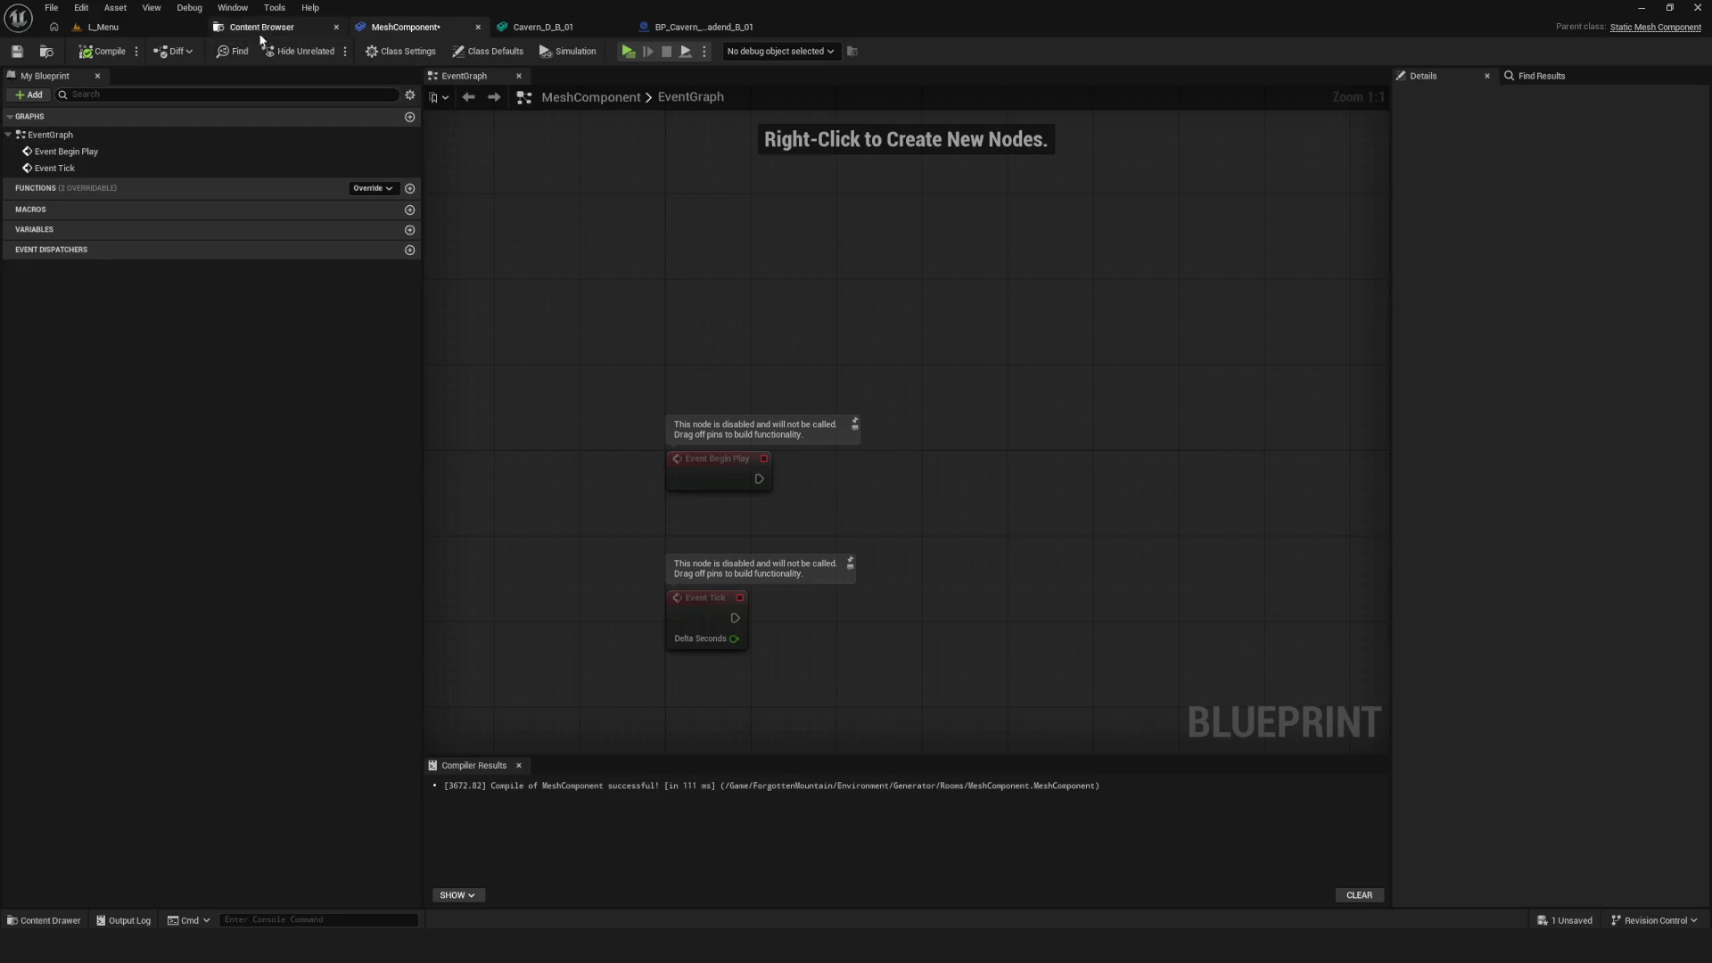
left_click(258, 29)
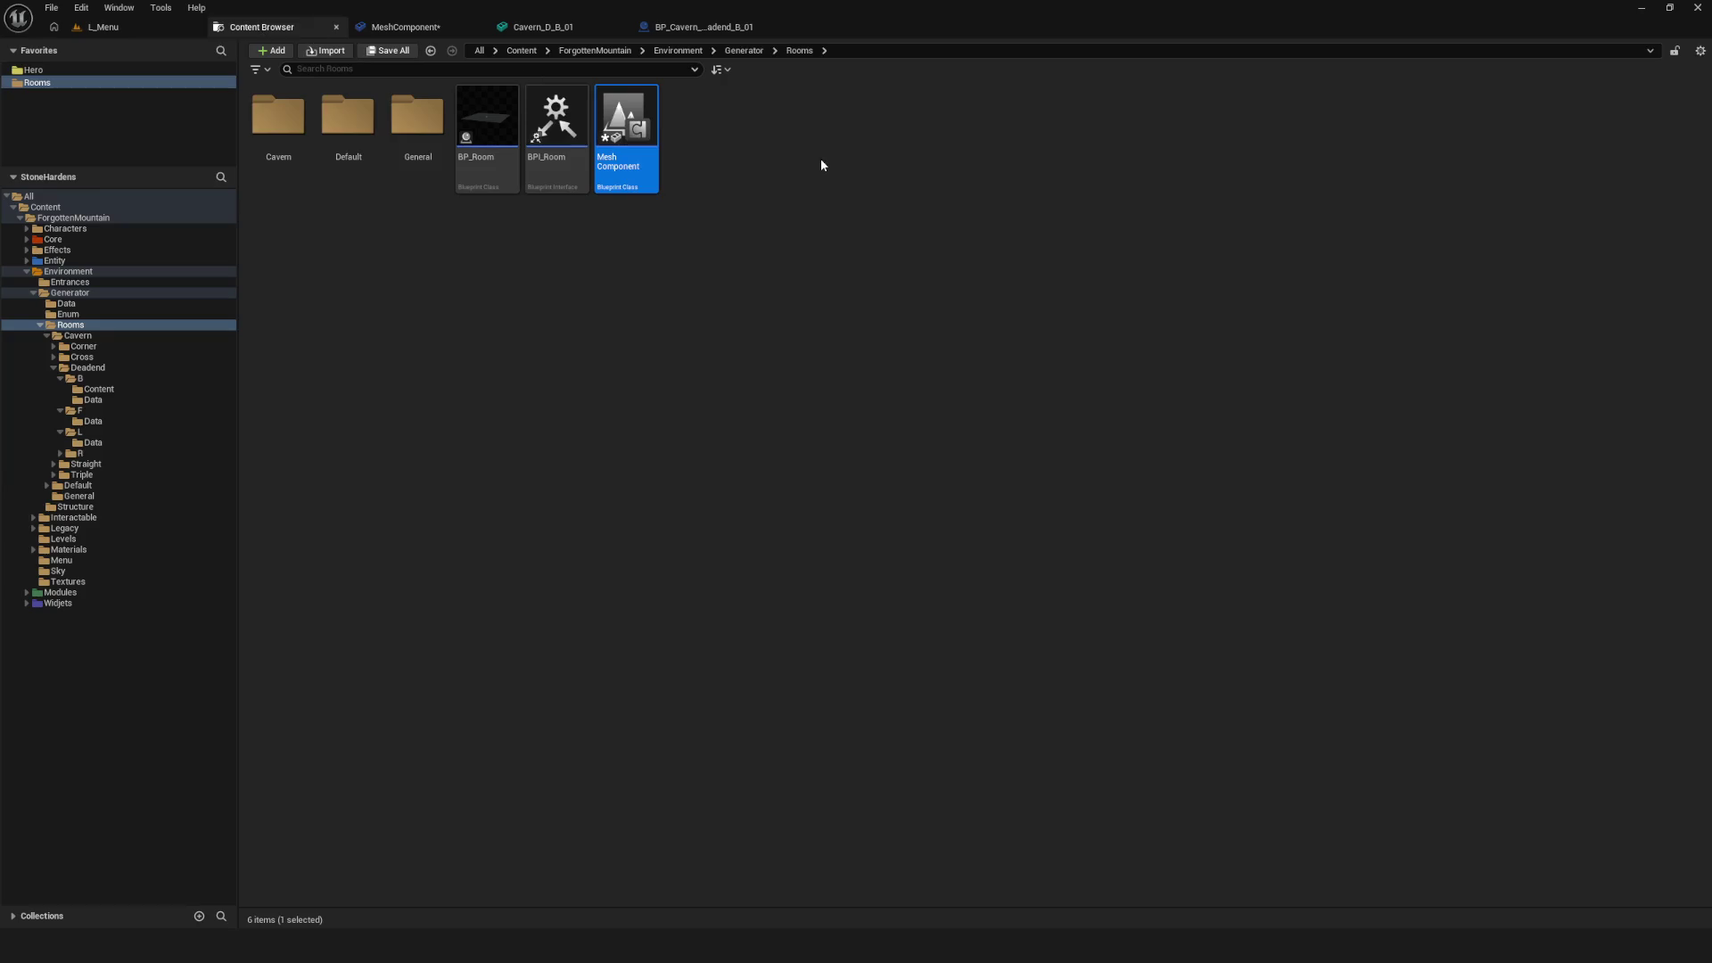
right_click(603, 103)
left_click(649, 249)
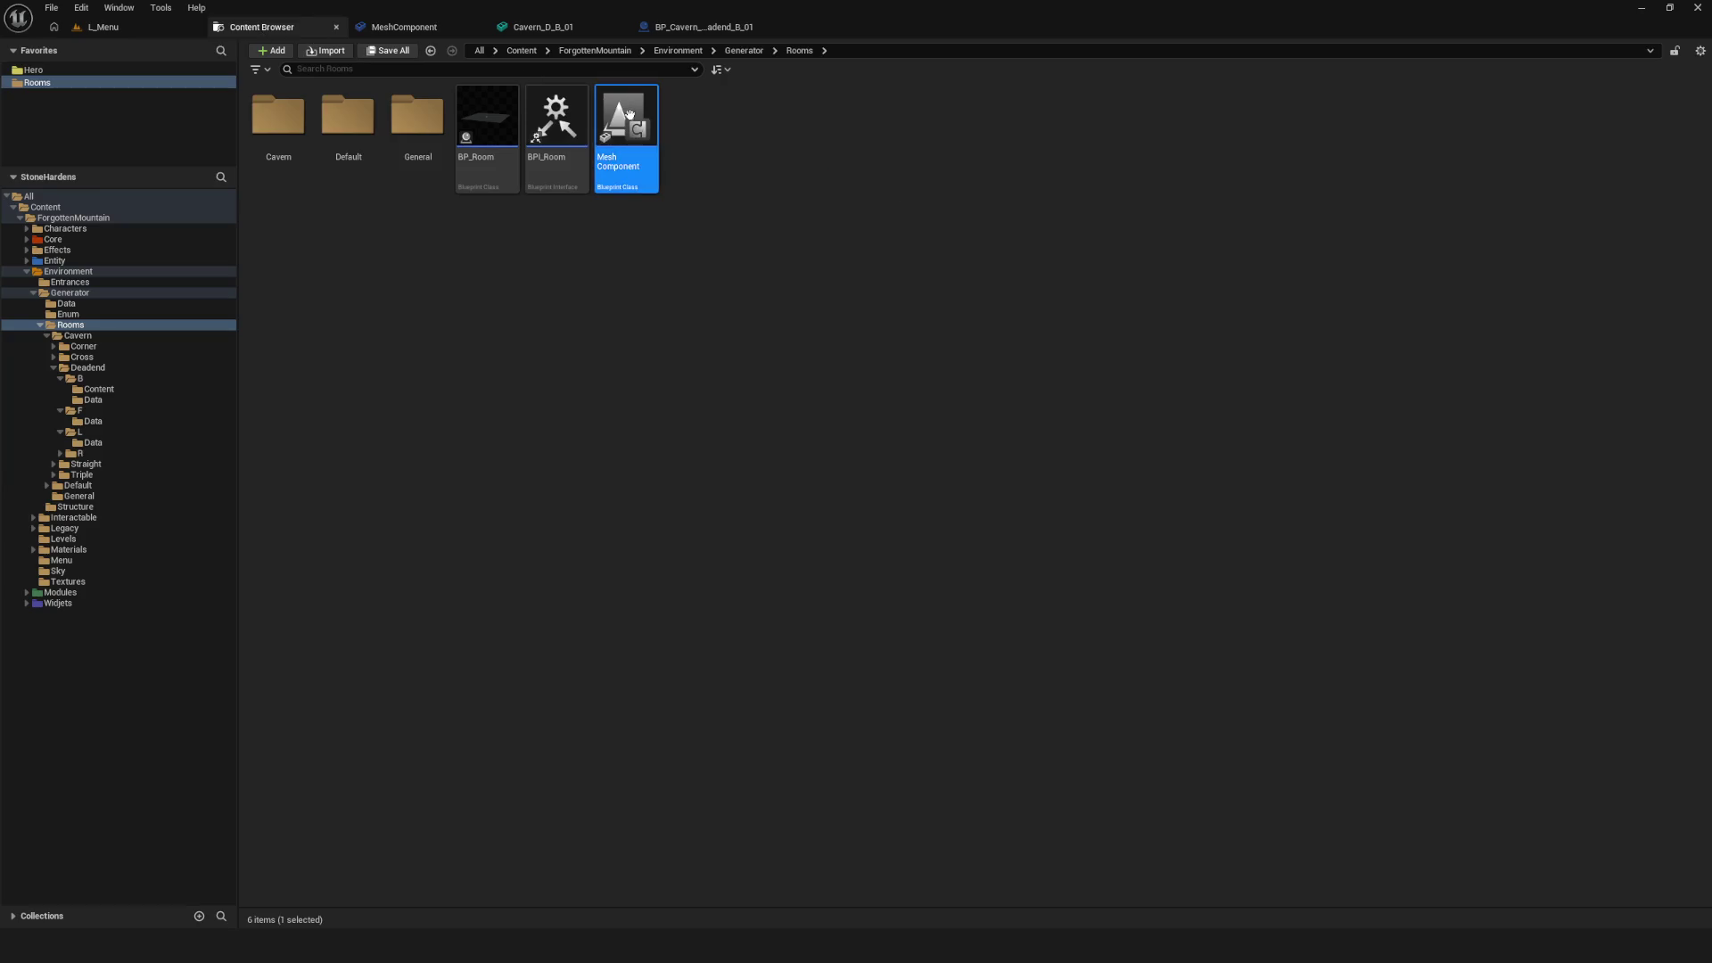
Reopen Mesh Component, cycle through the open editor tabs, and deselect it in the Rooms folder
double_click(632, 118)
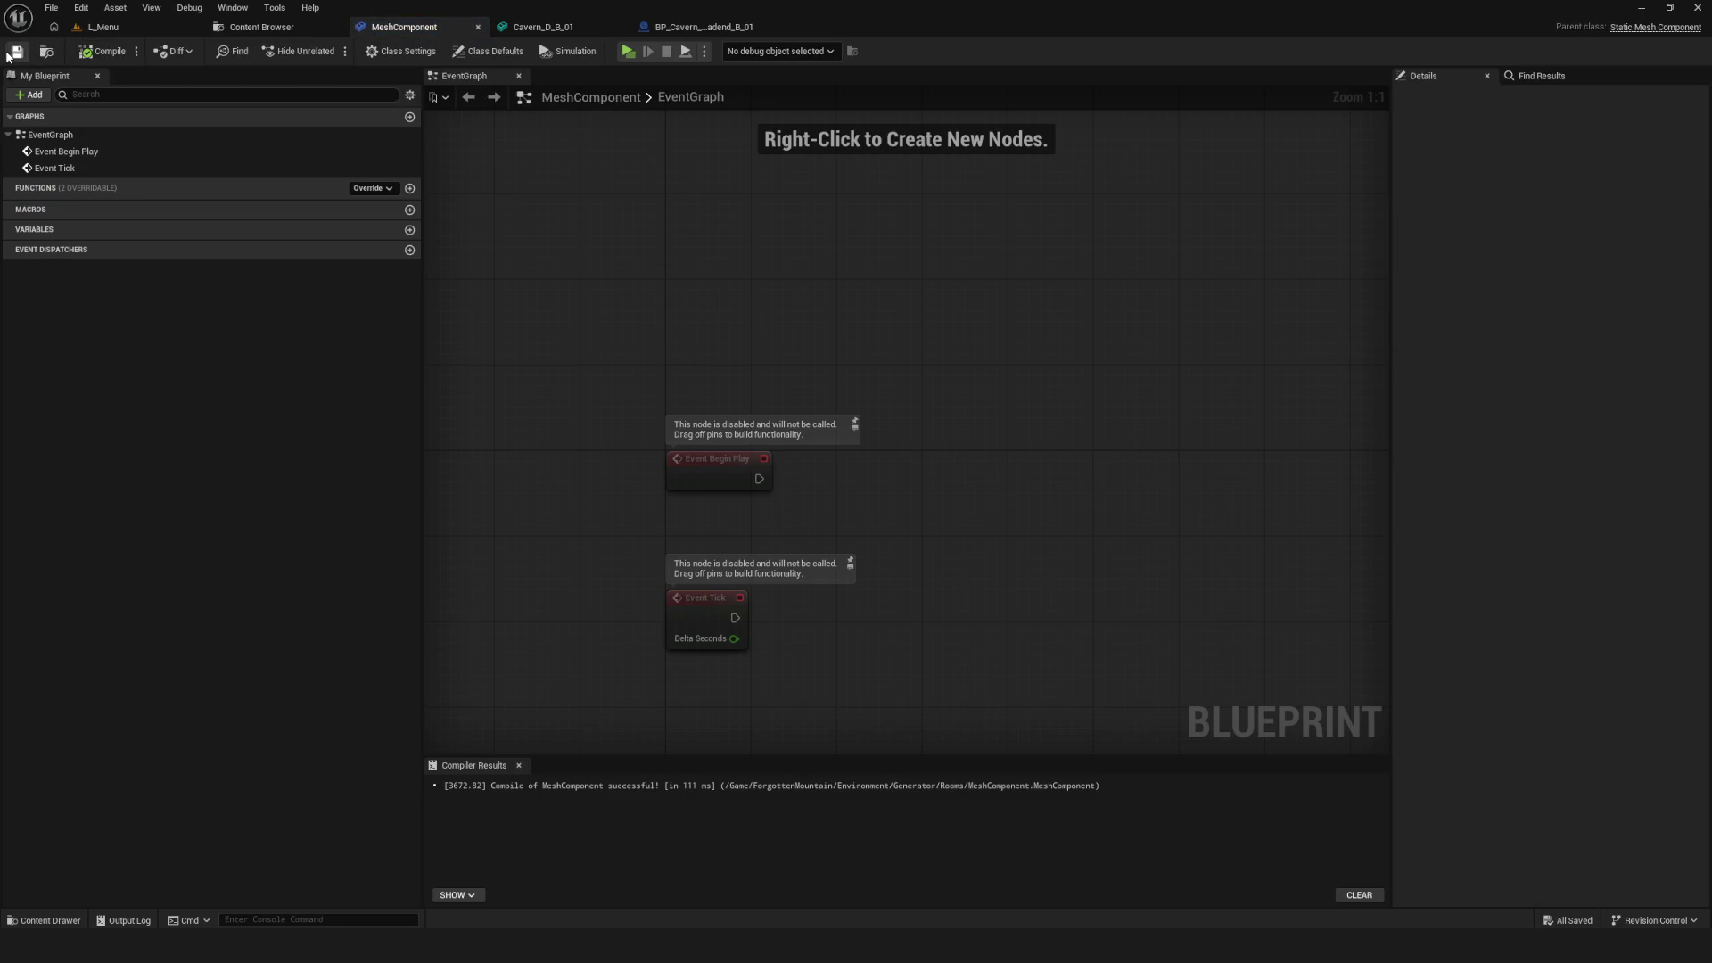
left_click(546, 28)
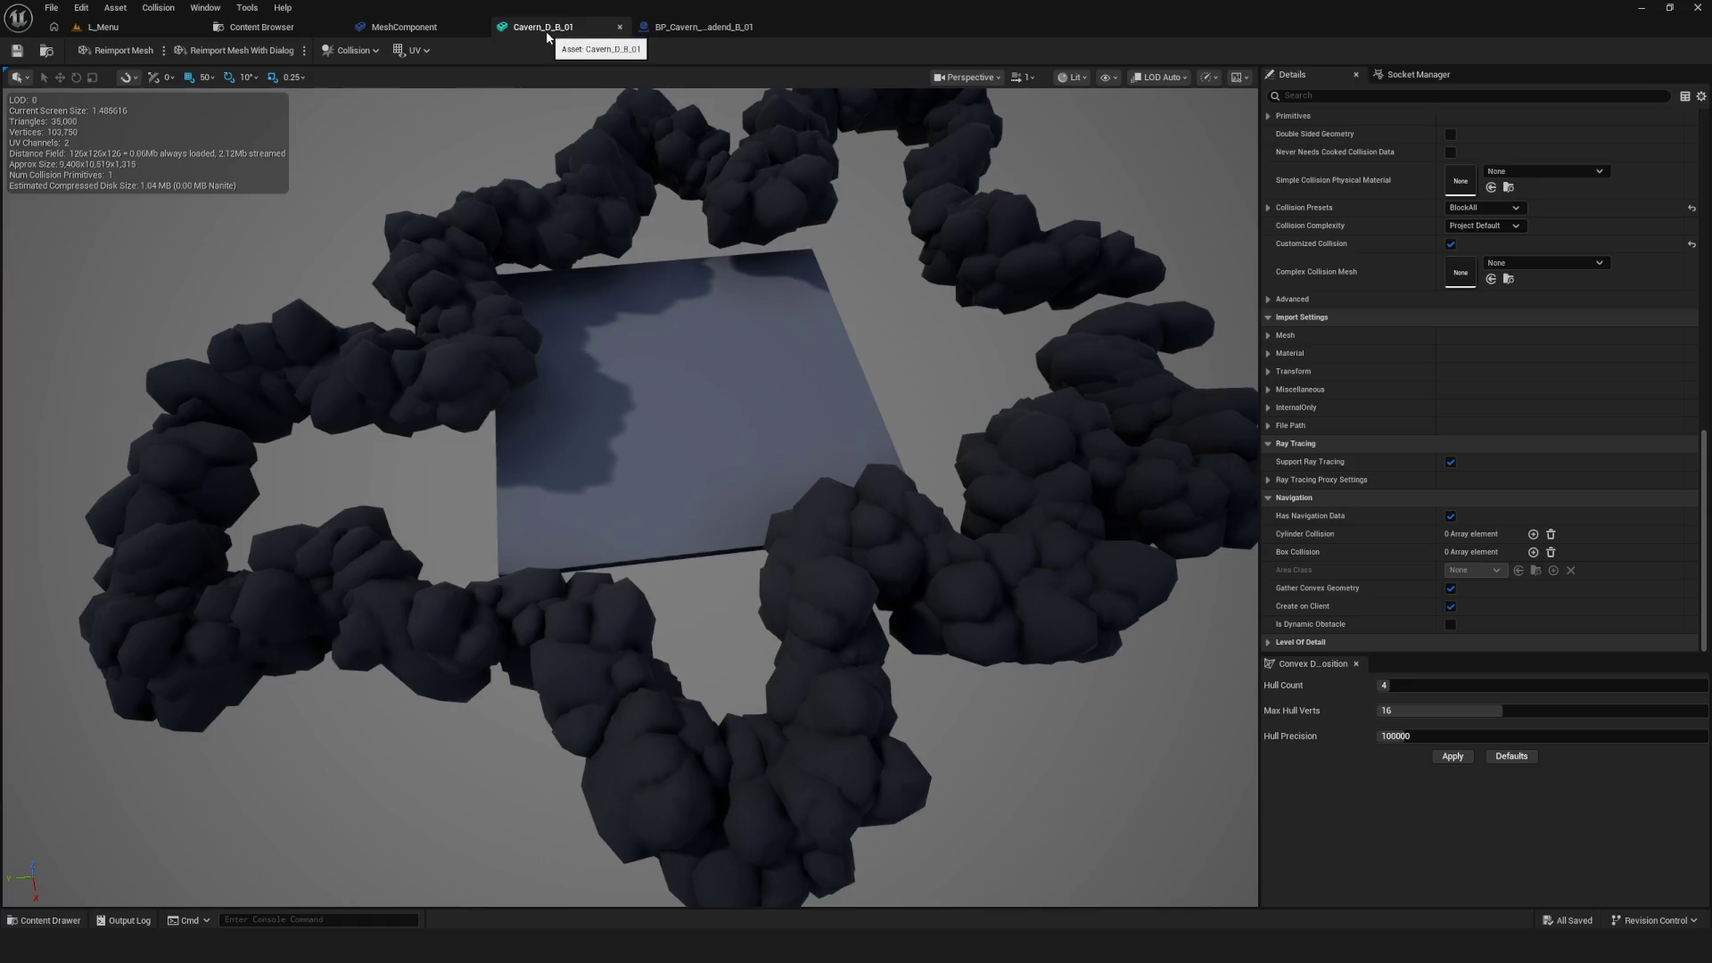
left_click(392, 30)
left_click(267, 28)
left_click(401, 27)
left_click(286, 29)
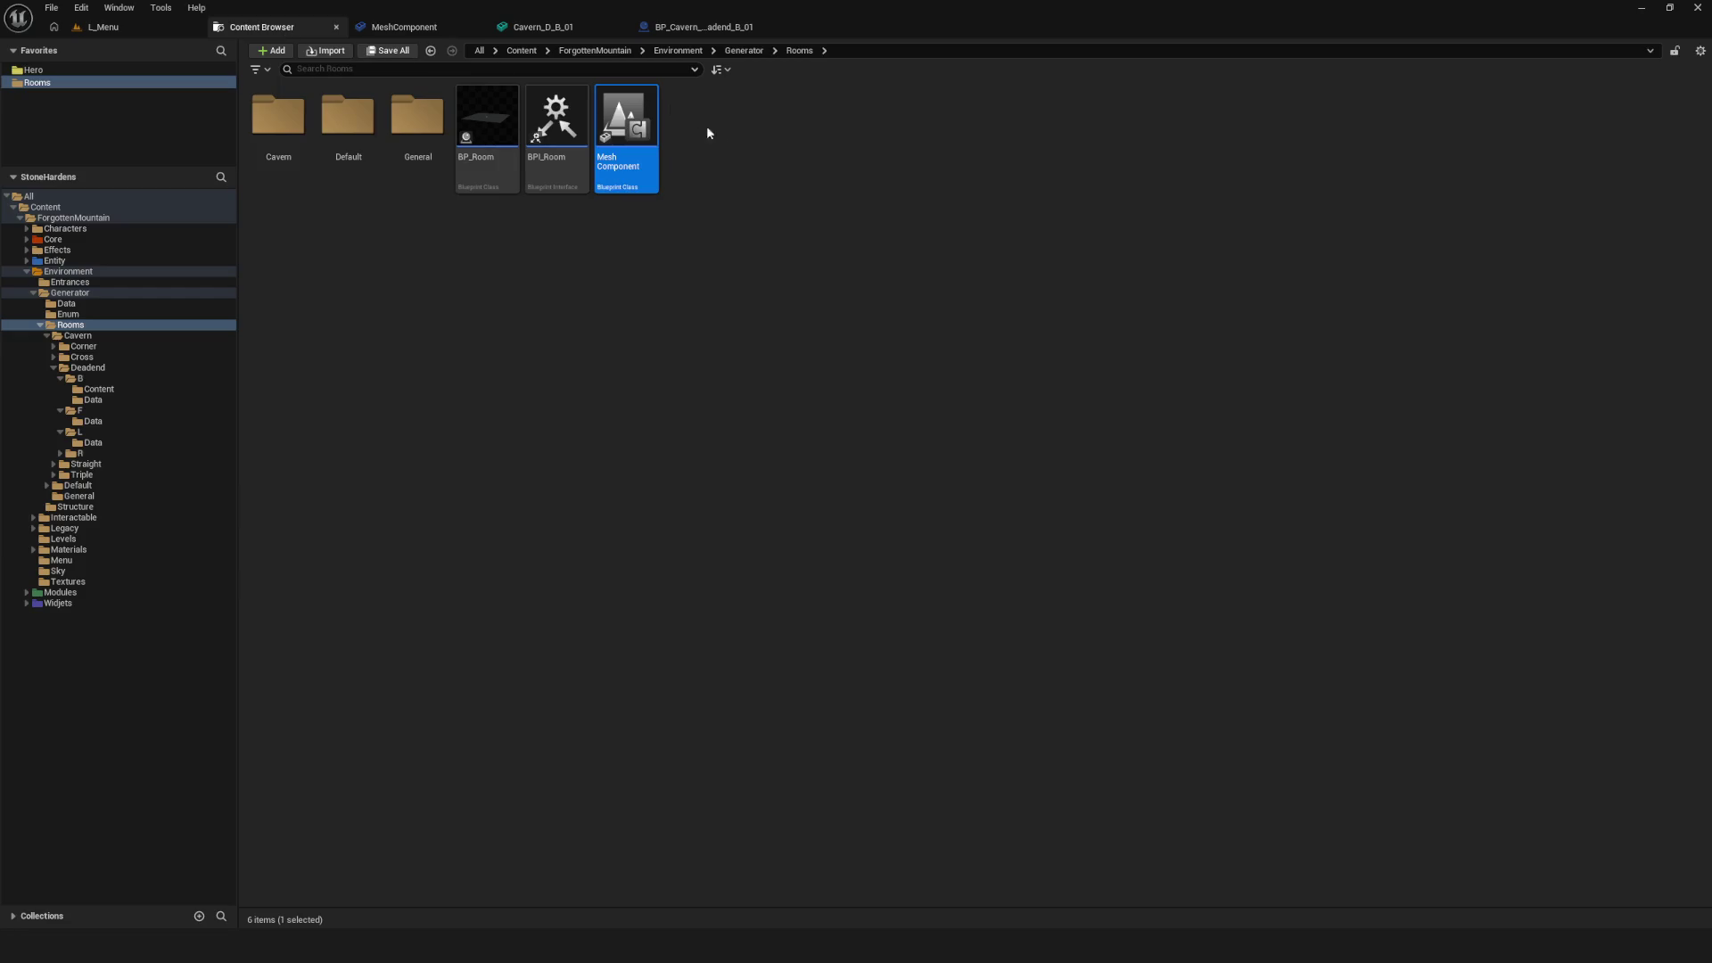
left_click(806, 231)
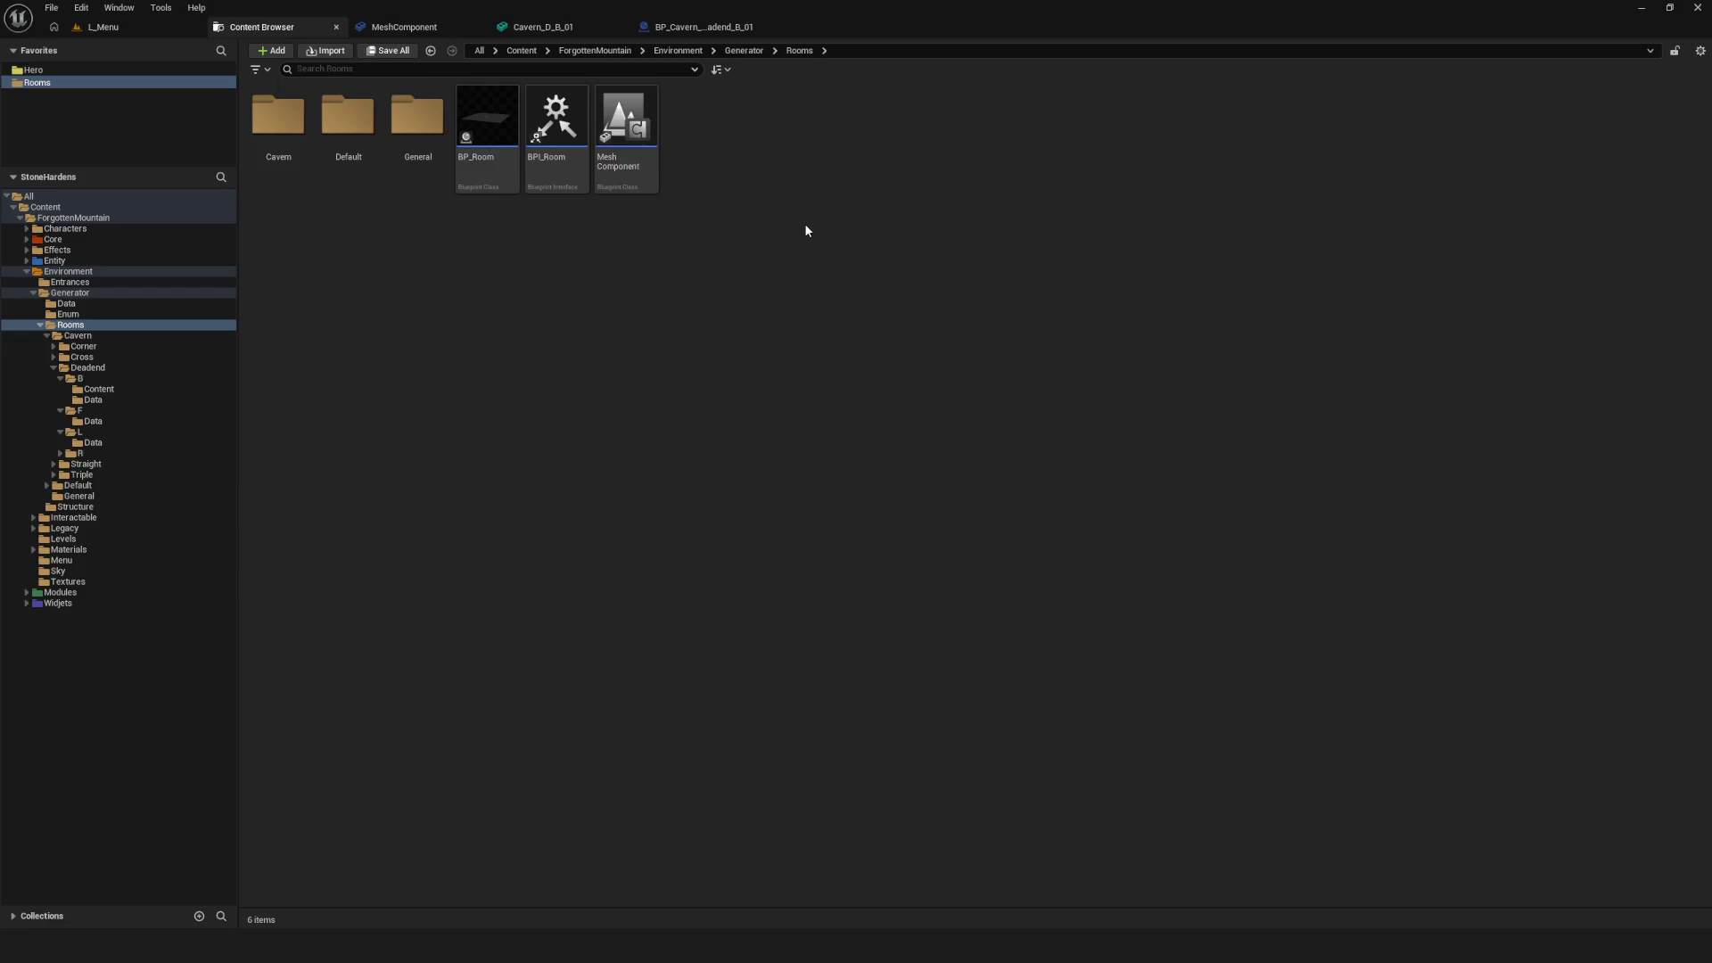
right_click(669, 219)
Dismiss the new-Blueprint asset menu and return to the BP_Cavern_Deadend_B_01 Blueprint
mouse_move(720, 498)
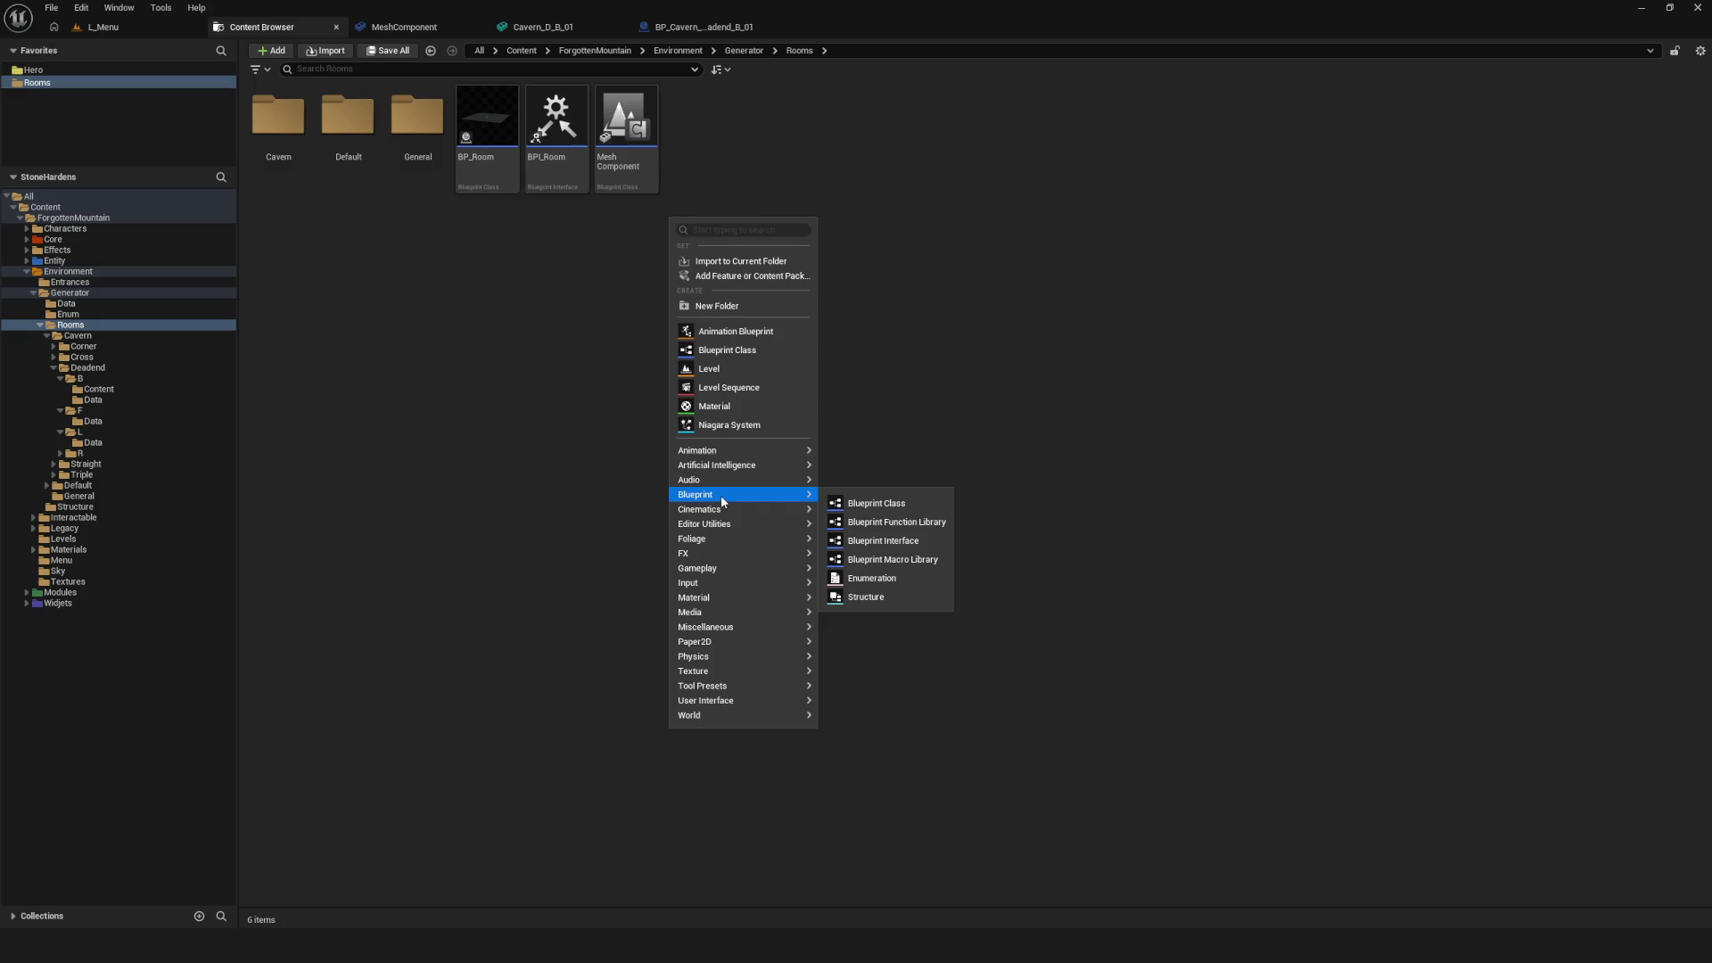
left_click(538, 390)
left_click(704, 26)
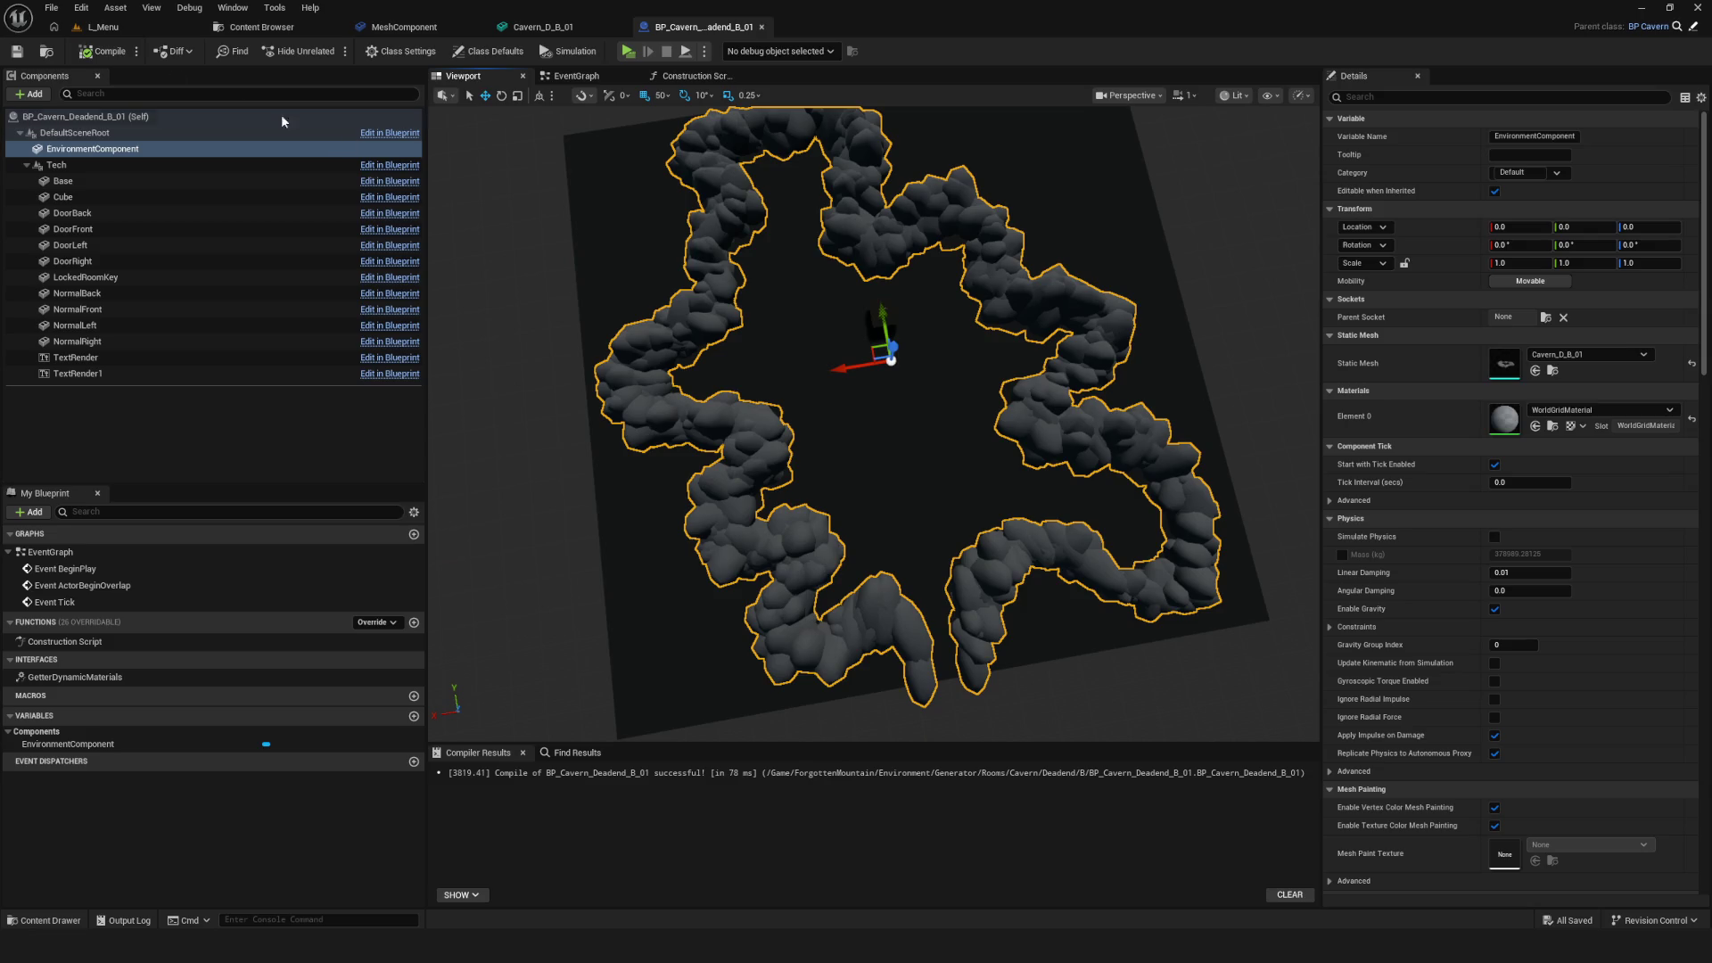
Open BP_Cavern_Deadend_B_02 from the Deadend/B folder and inspect its StaticMesh component
left_click(275, 8)
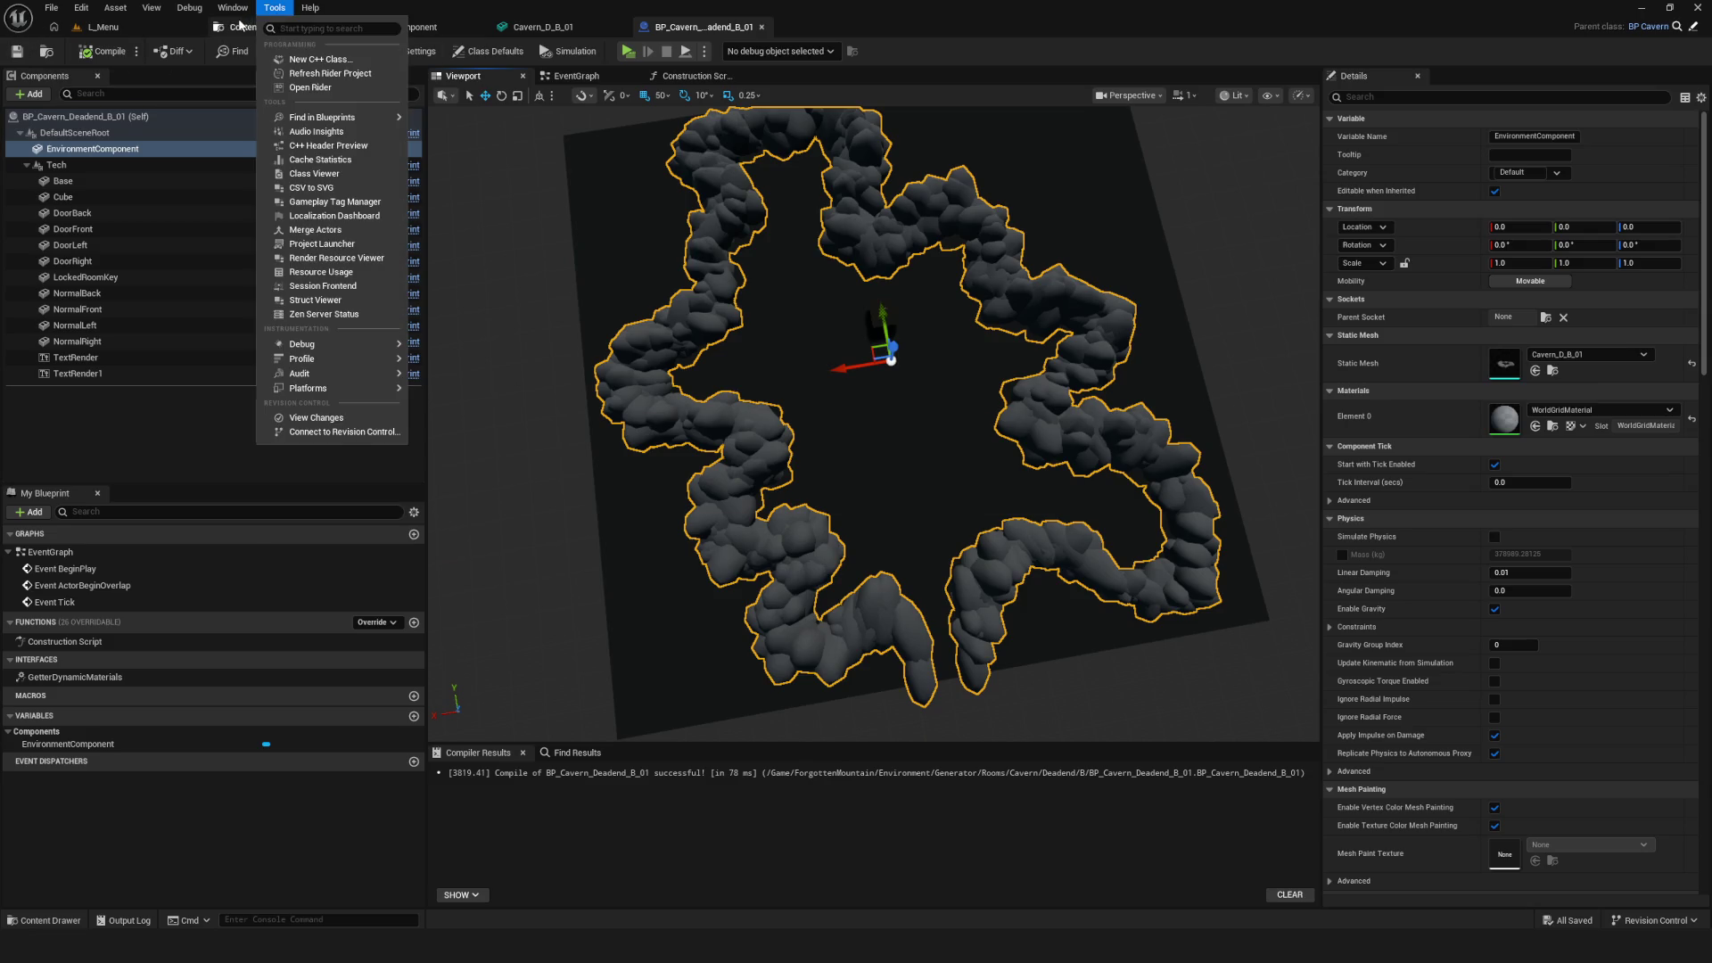
left_click(239, 25)
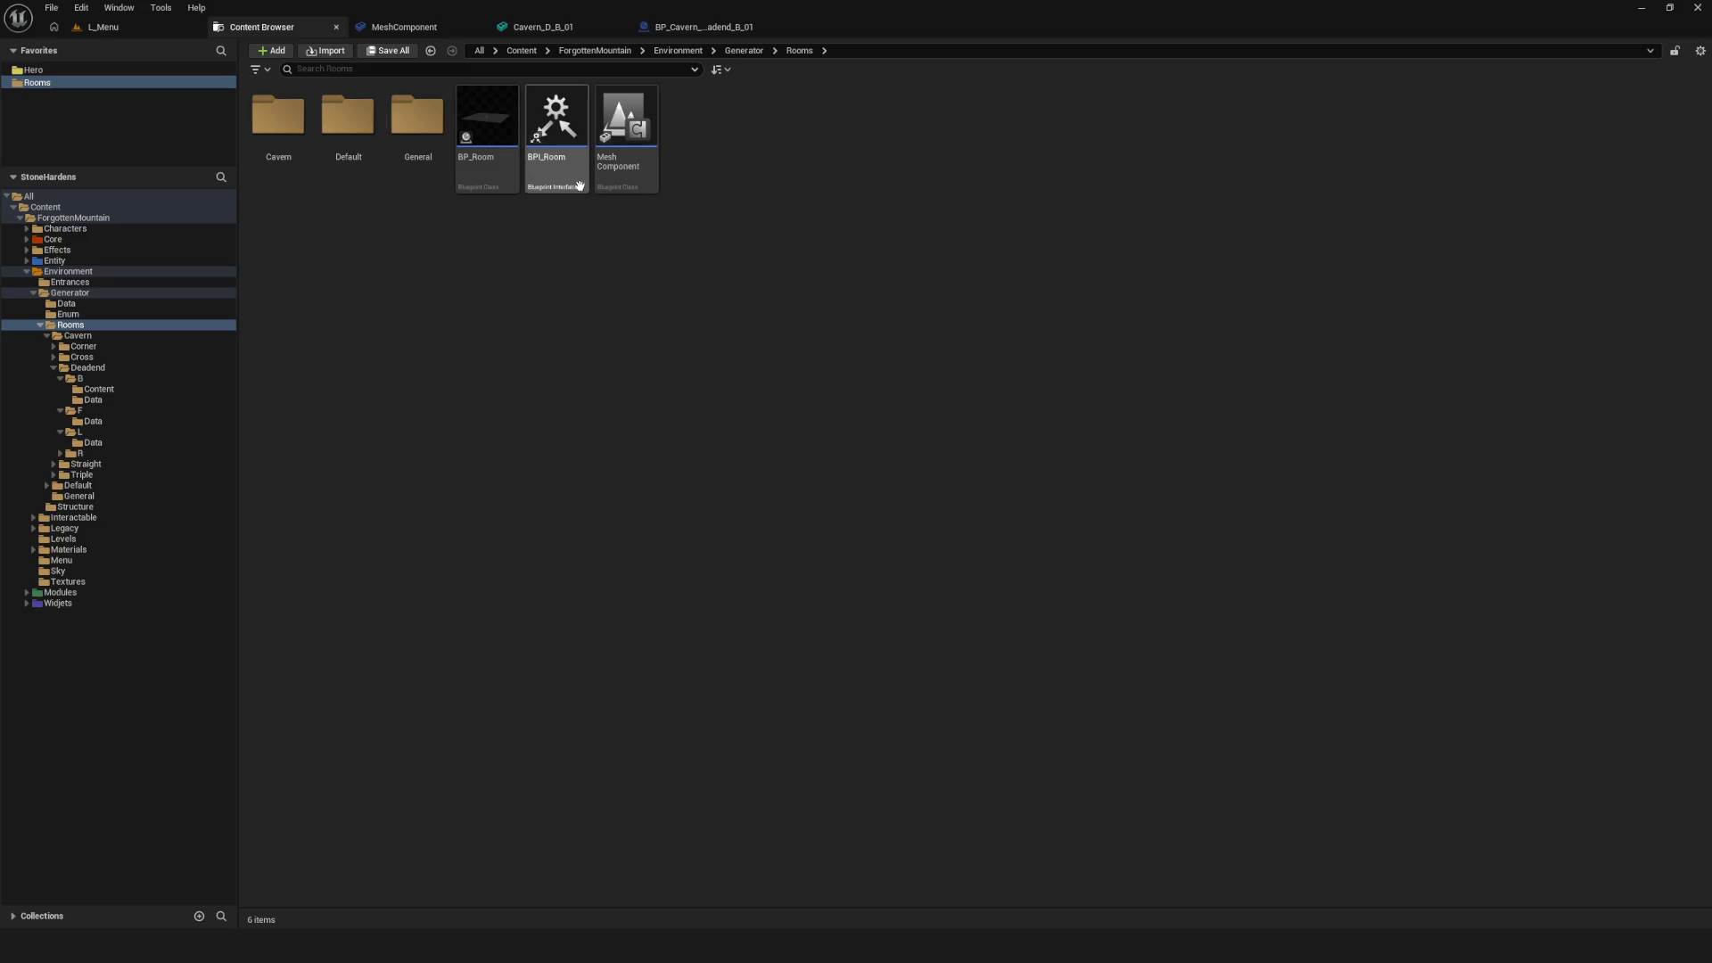
left_click(87, 378)
left_click(494, 122)
double_click(494, 122)
left_click(143, 149)
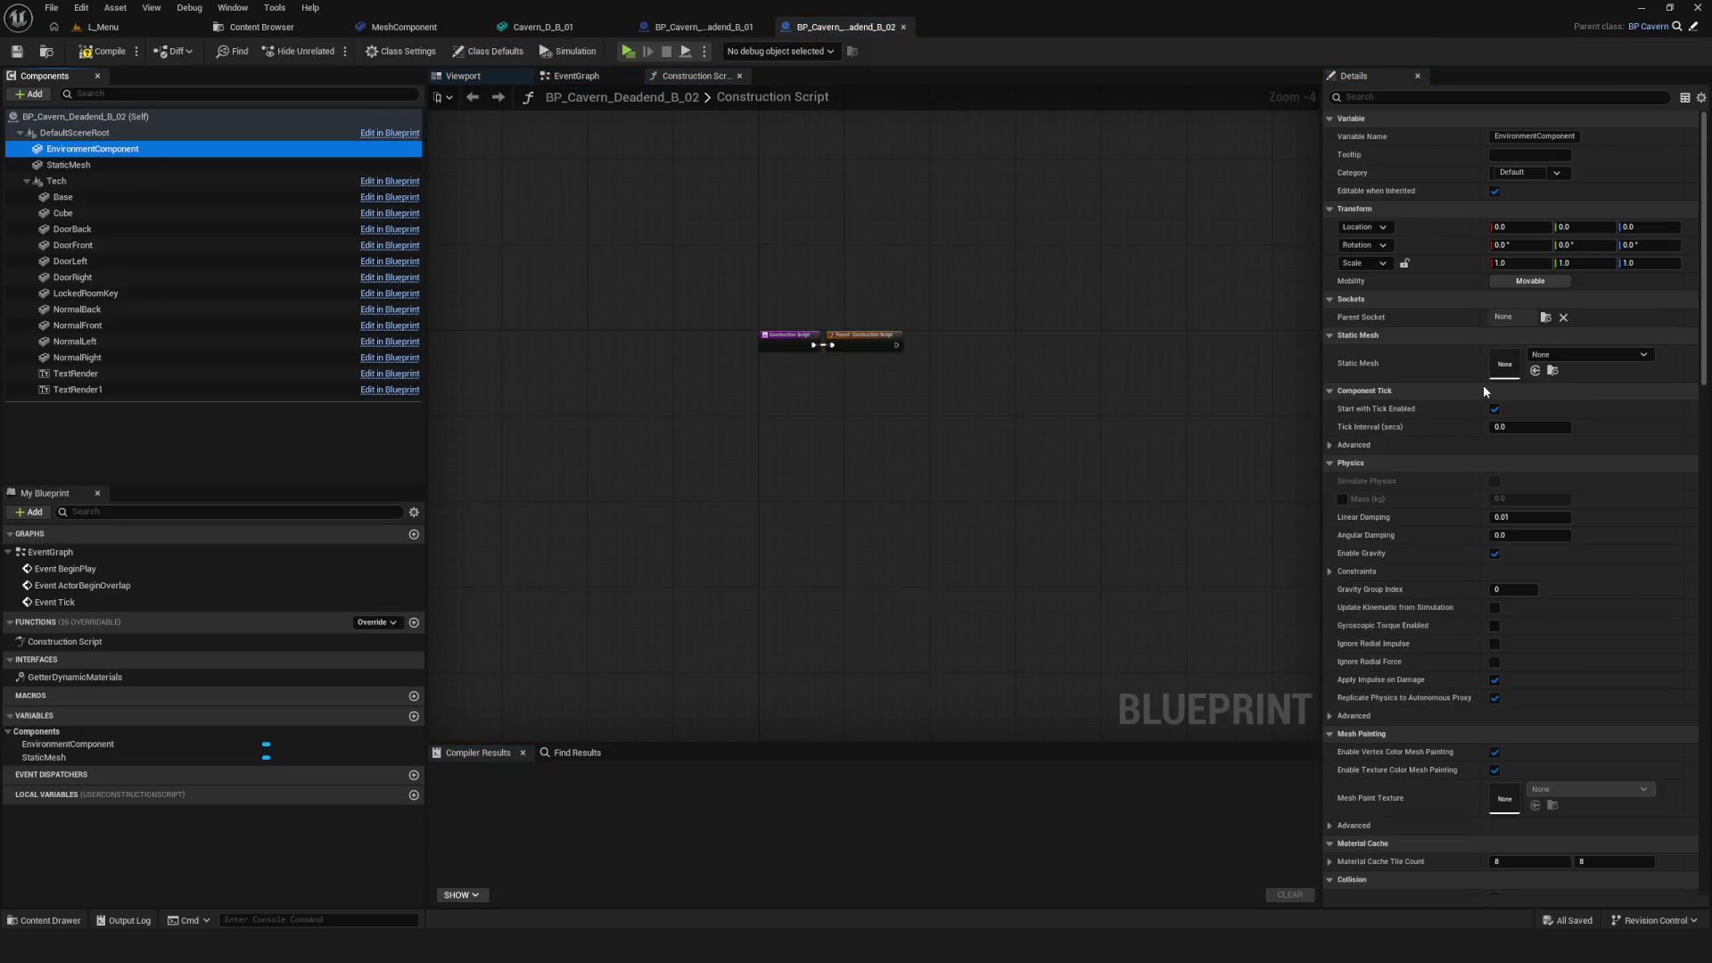
left_click(112, 166)
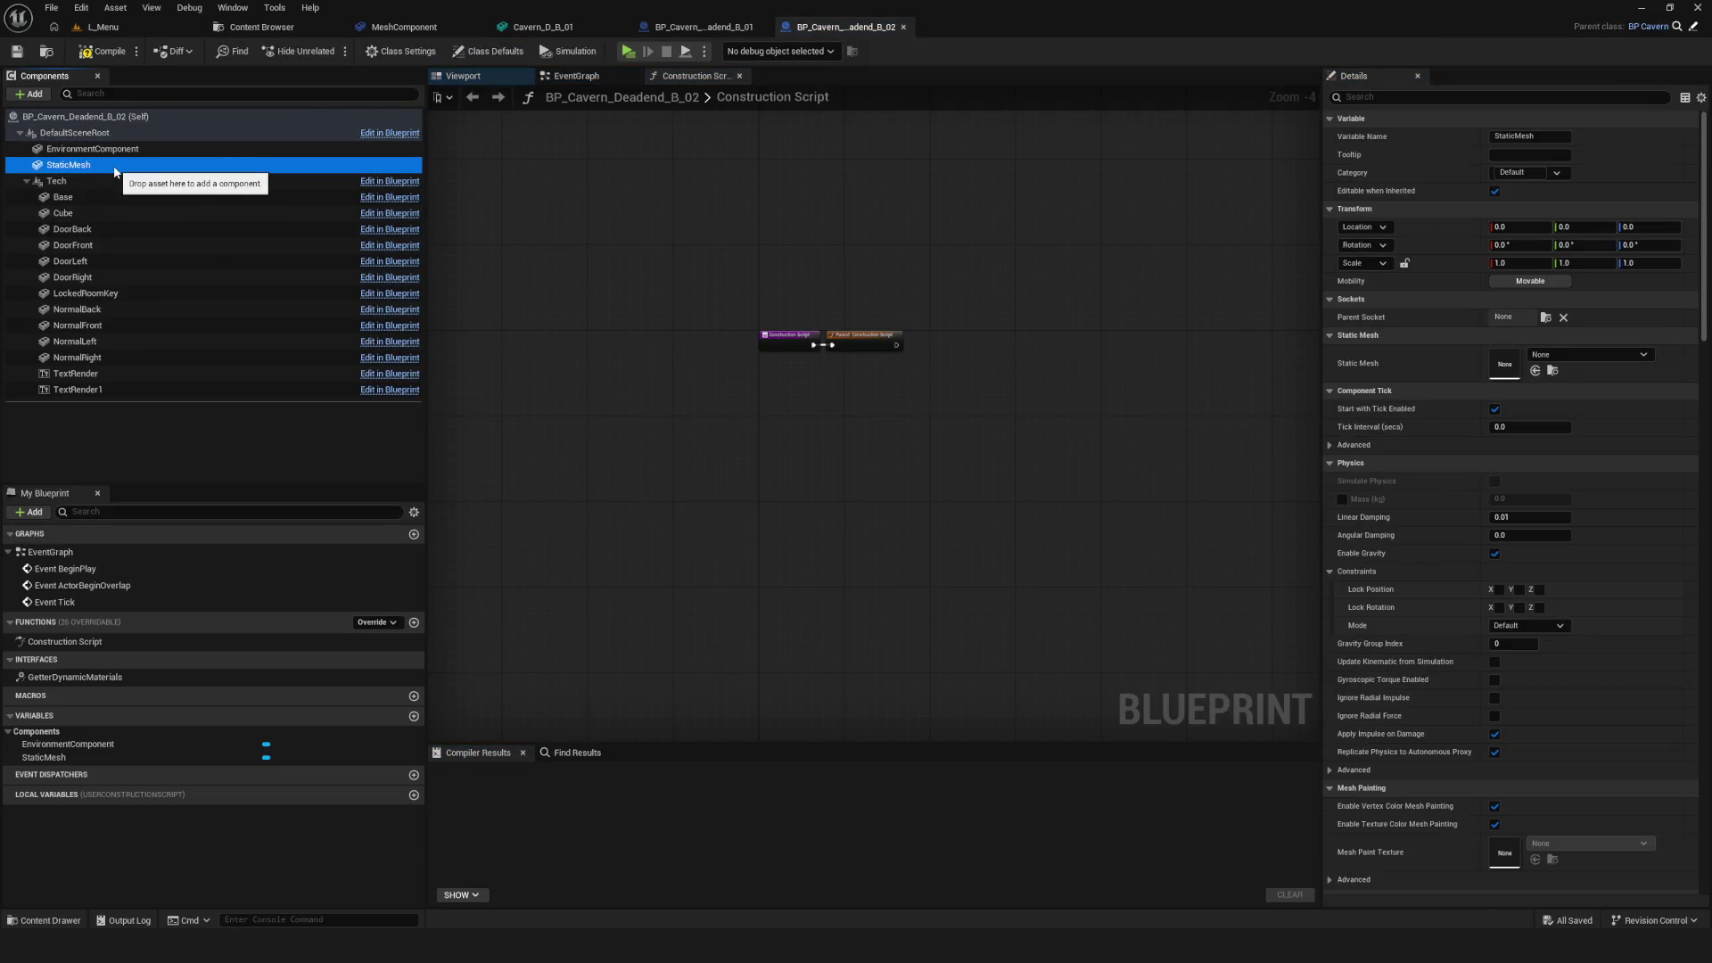
double_click(136, 169)
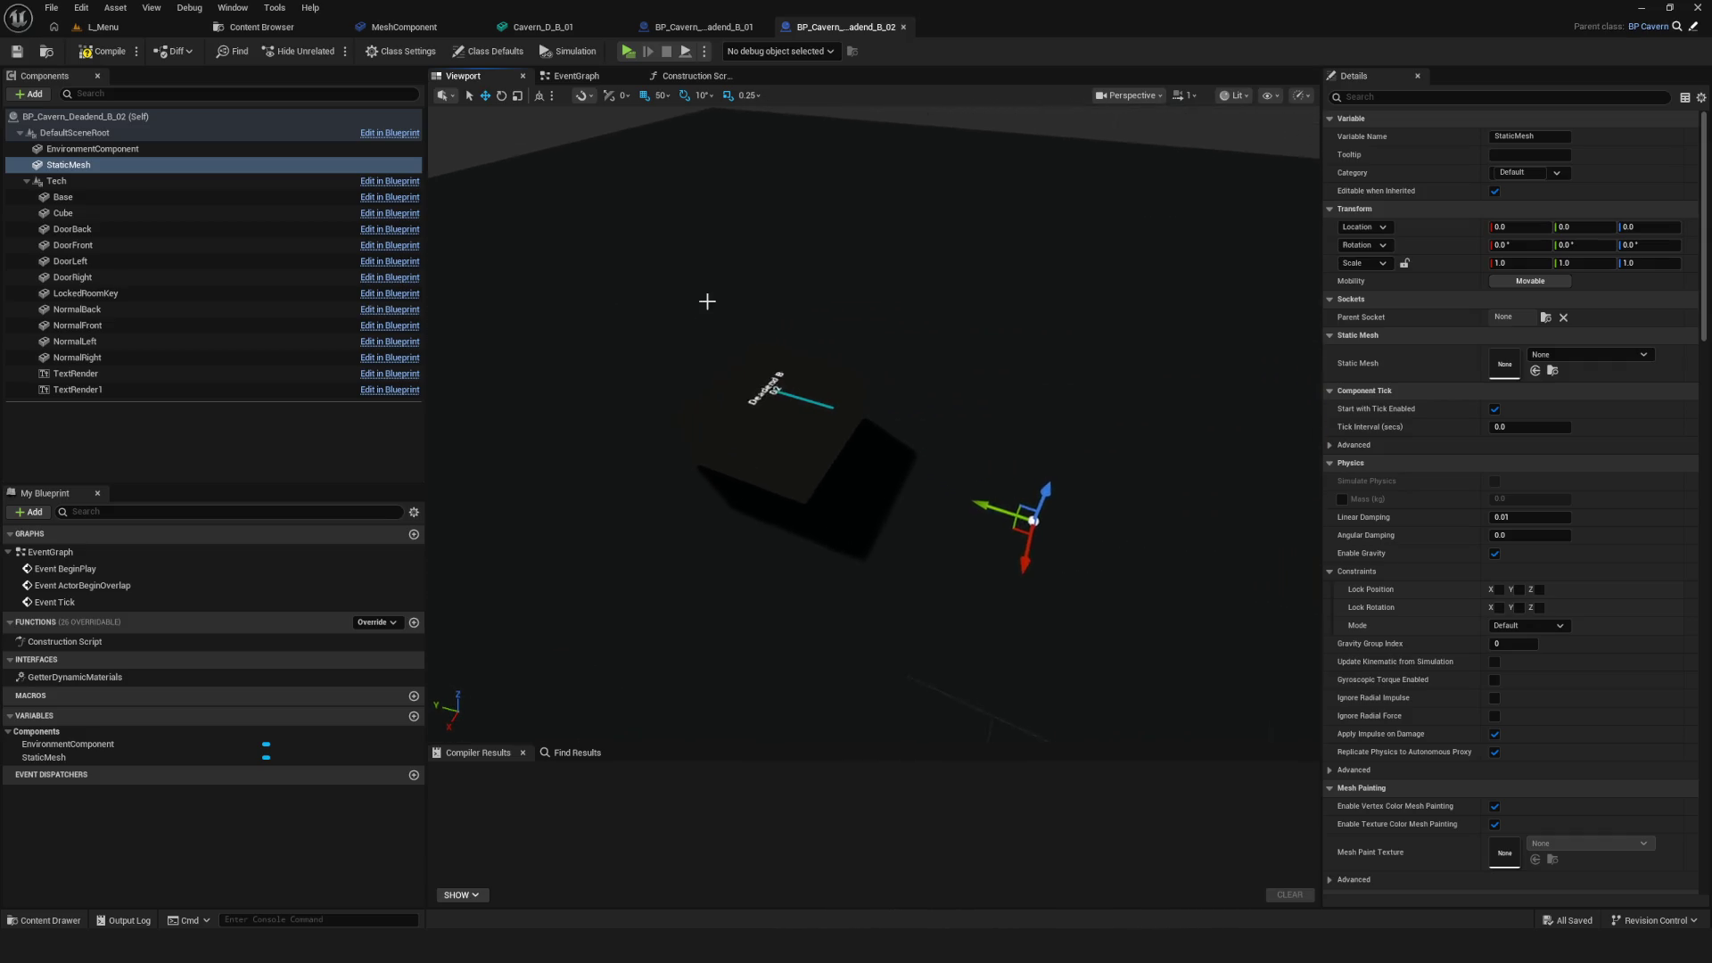
Delete the StaticMesh component, give EnvironmentComponent the Cavern_D_B_01 mesh, and compile B_02
left_click(223, 165)
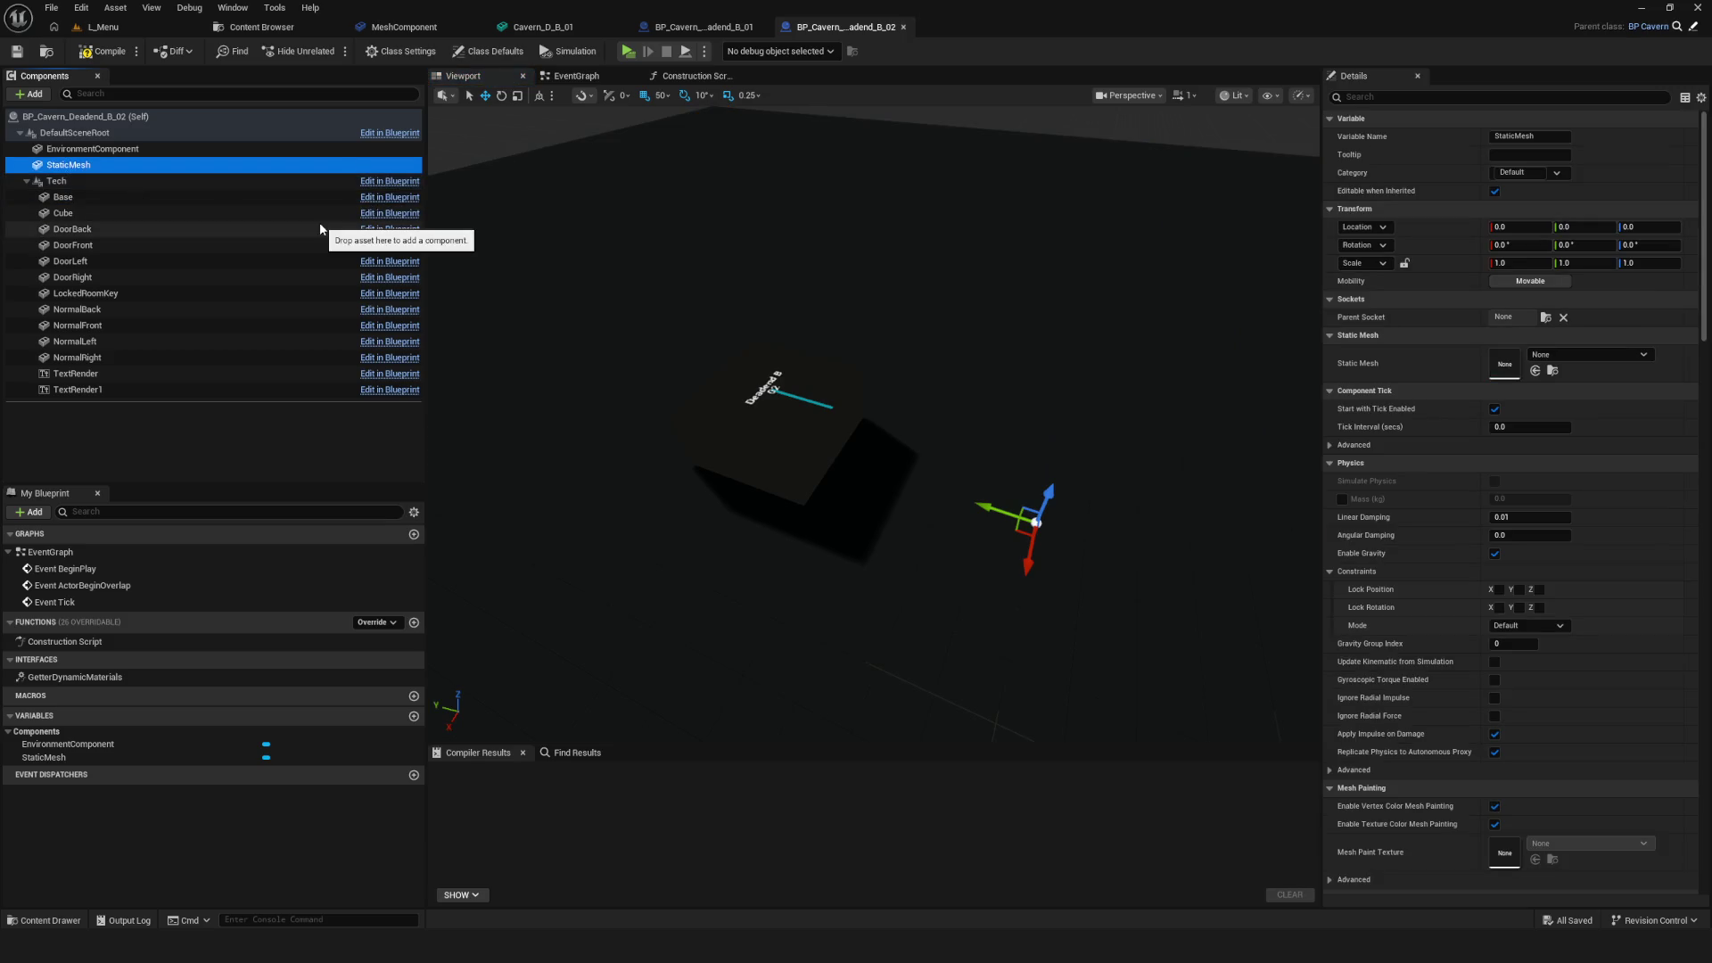
key("Delete")
left_click(143, 149)
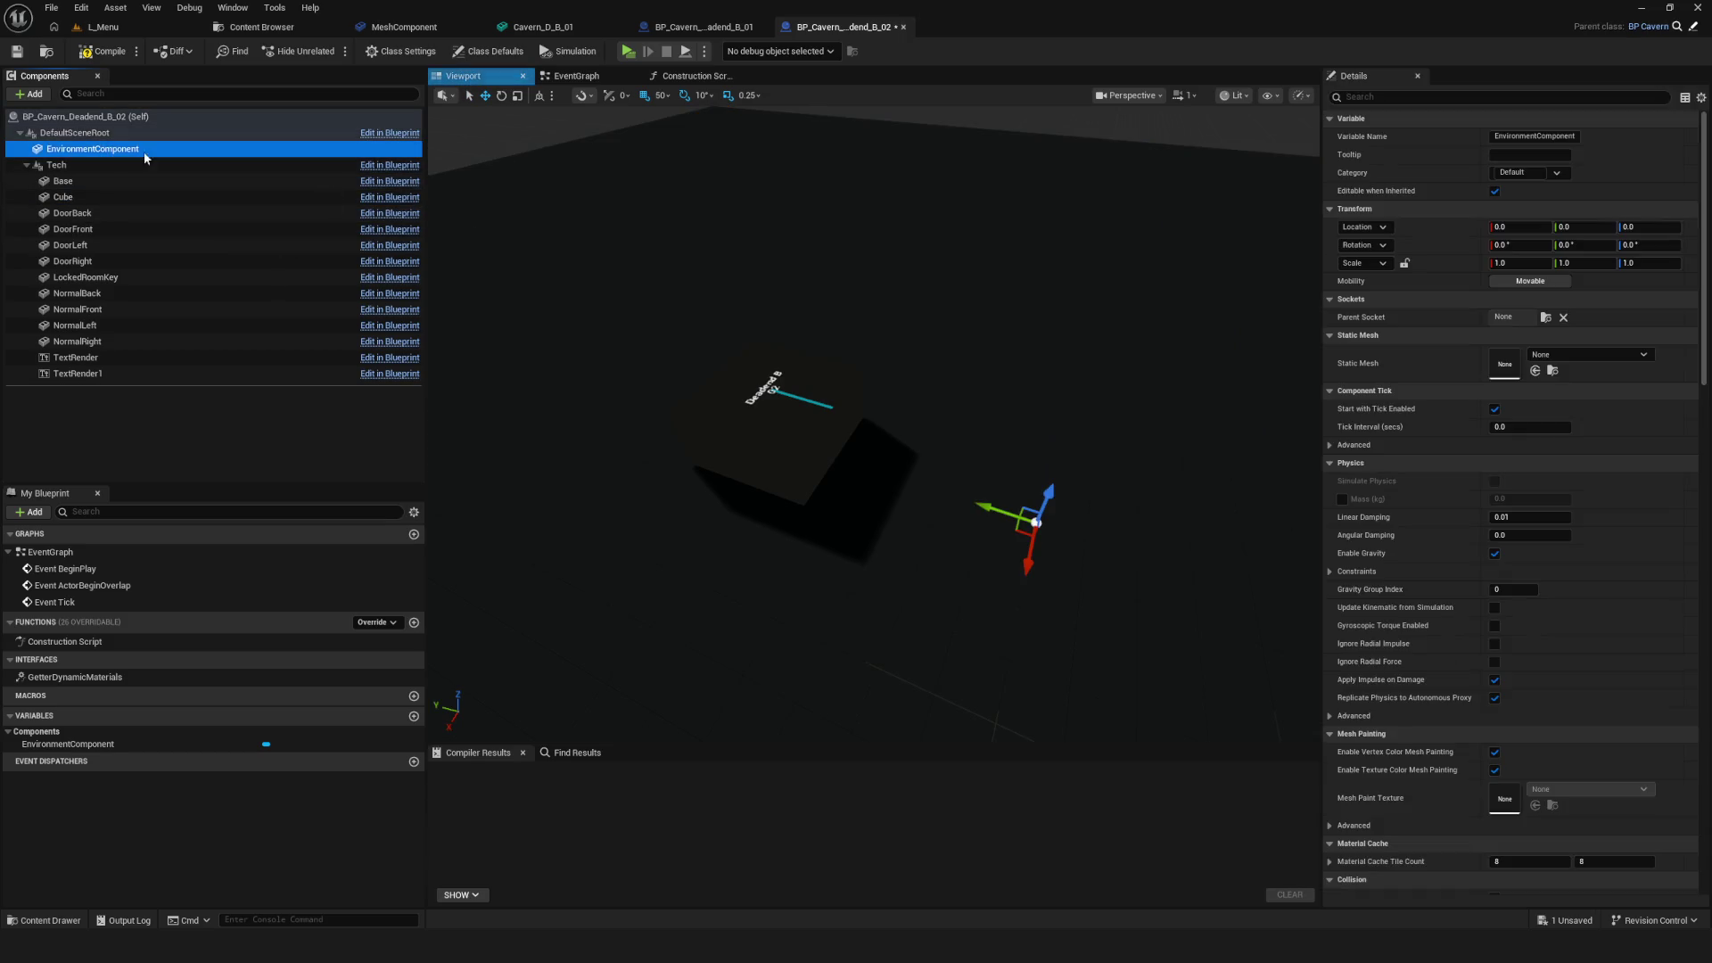
left_click(1578, 354)
left_click(1641, 496)
key("f")
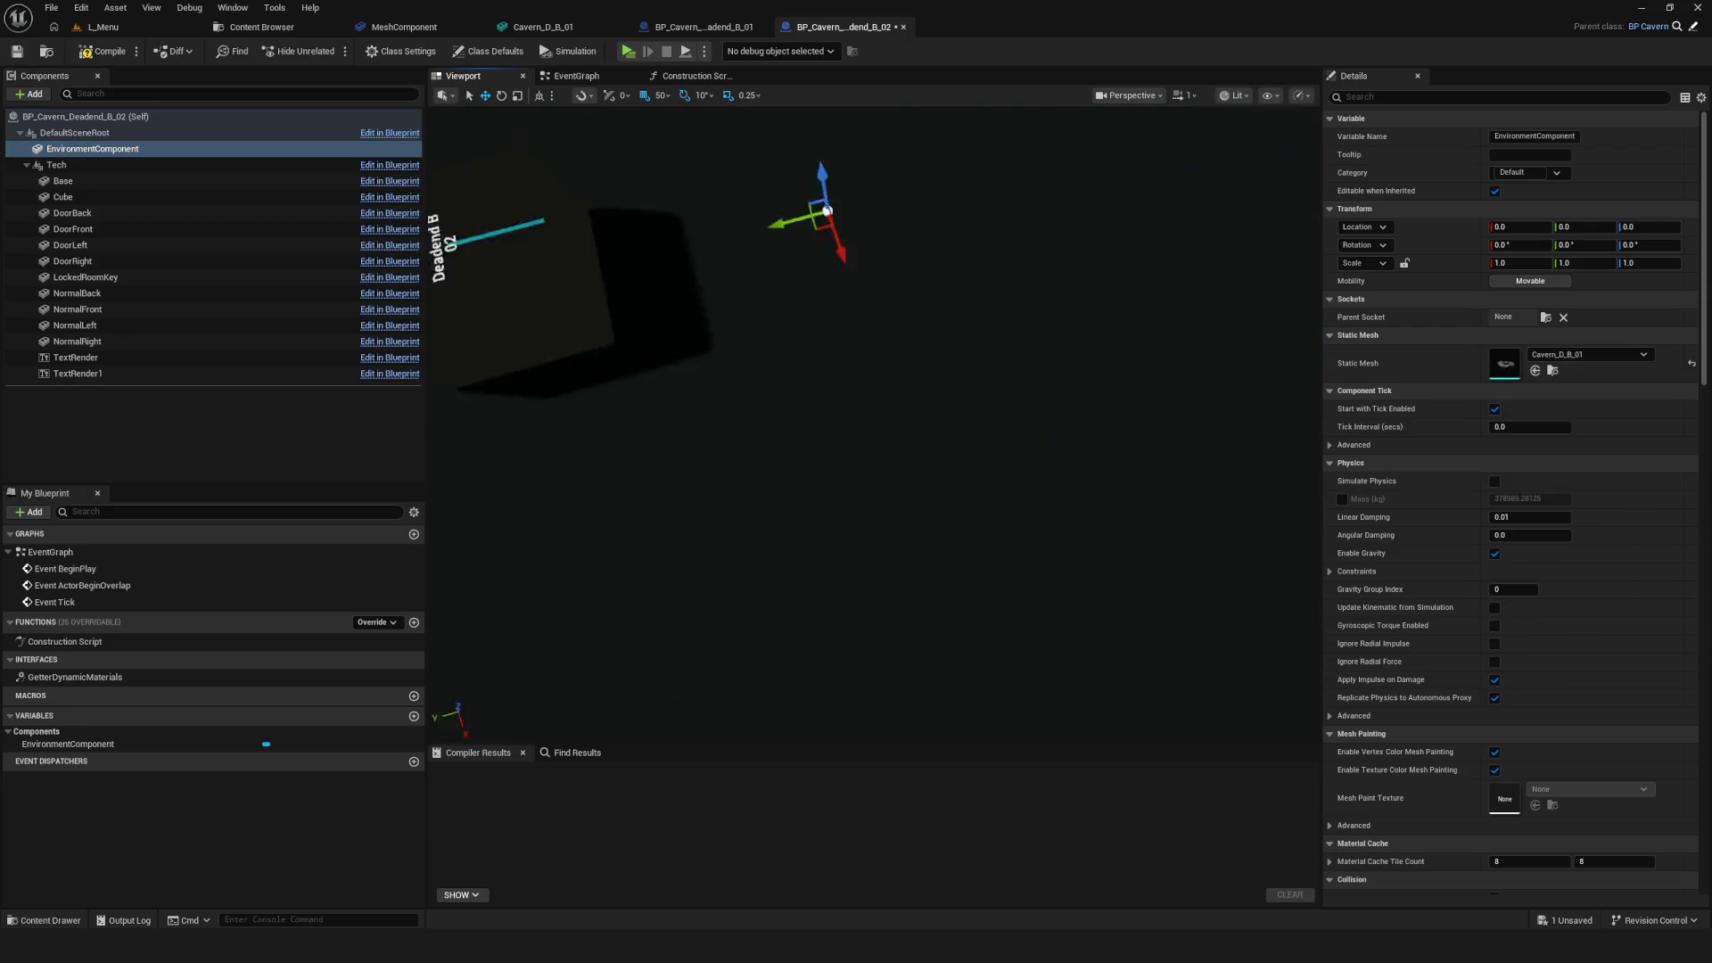
left_click(104, 50)
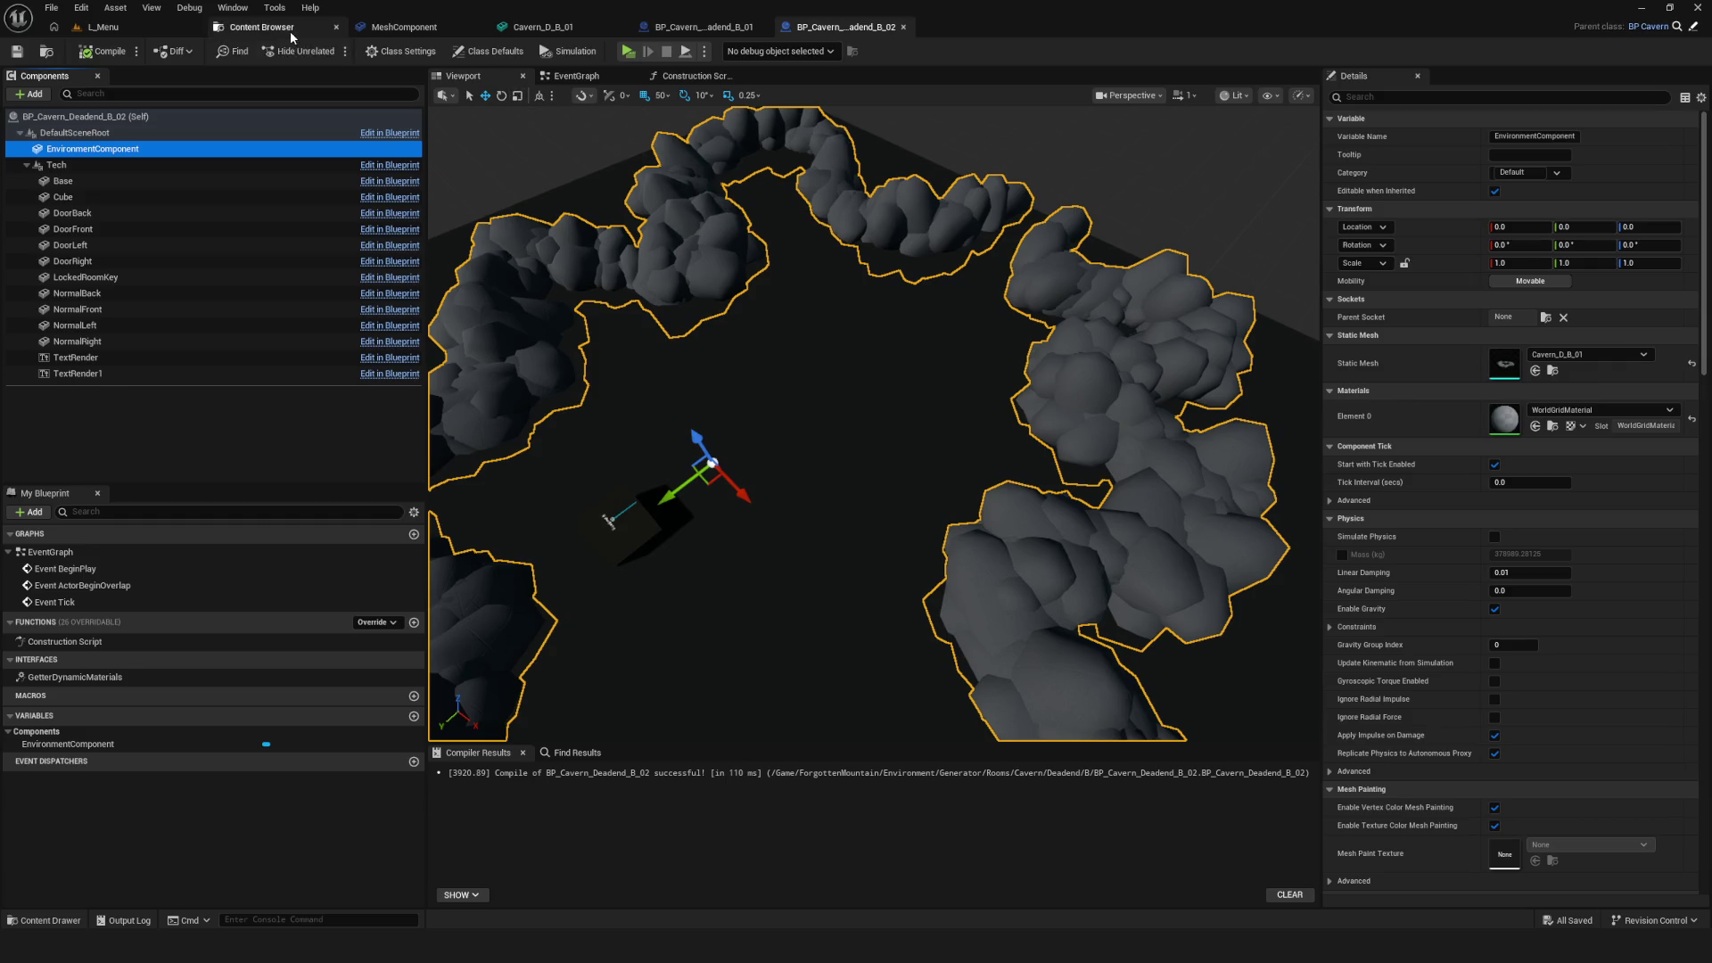
left_click(259, 27)
left_click(105, 410)
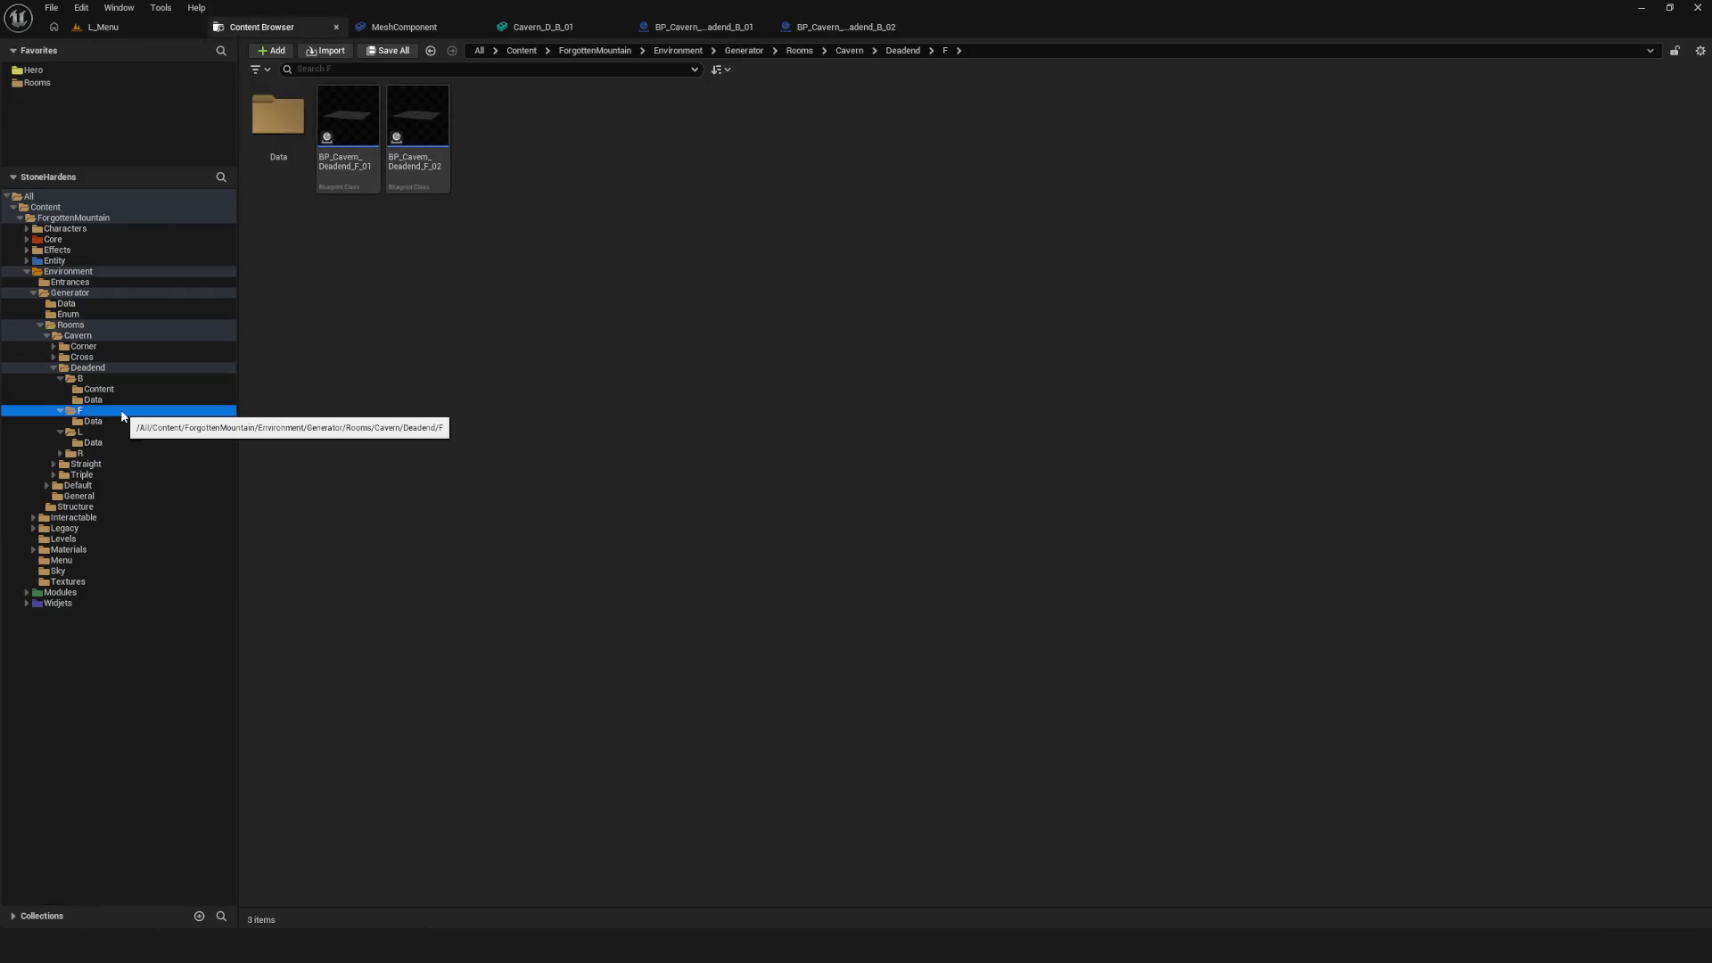
Set BP_Cavern_Deadend_F_01's EnvironmentComponent mesh to Cavern_D_B_01 and compile it
double_click(350, 134)
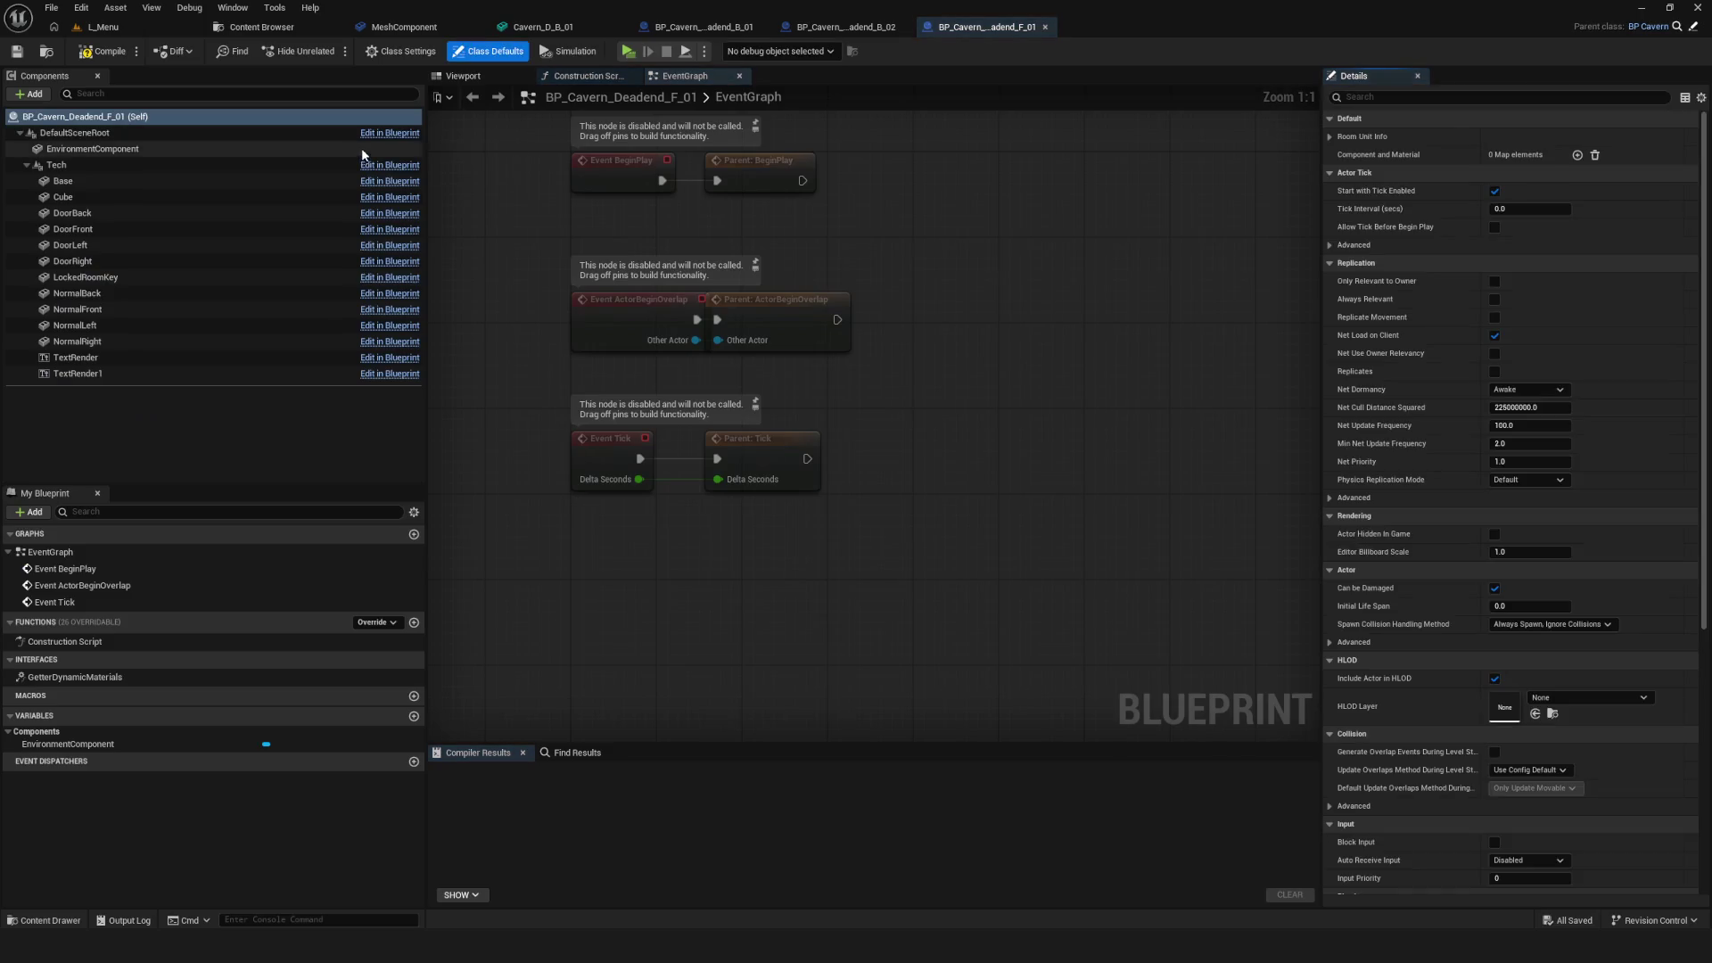
left_click(101, 148)
left_click(1581, 352)
left_click(1614, 491)
left_click(463, 76)
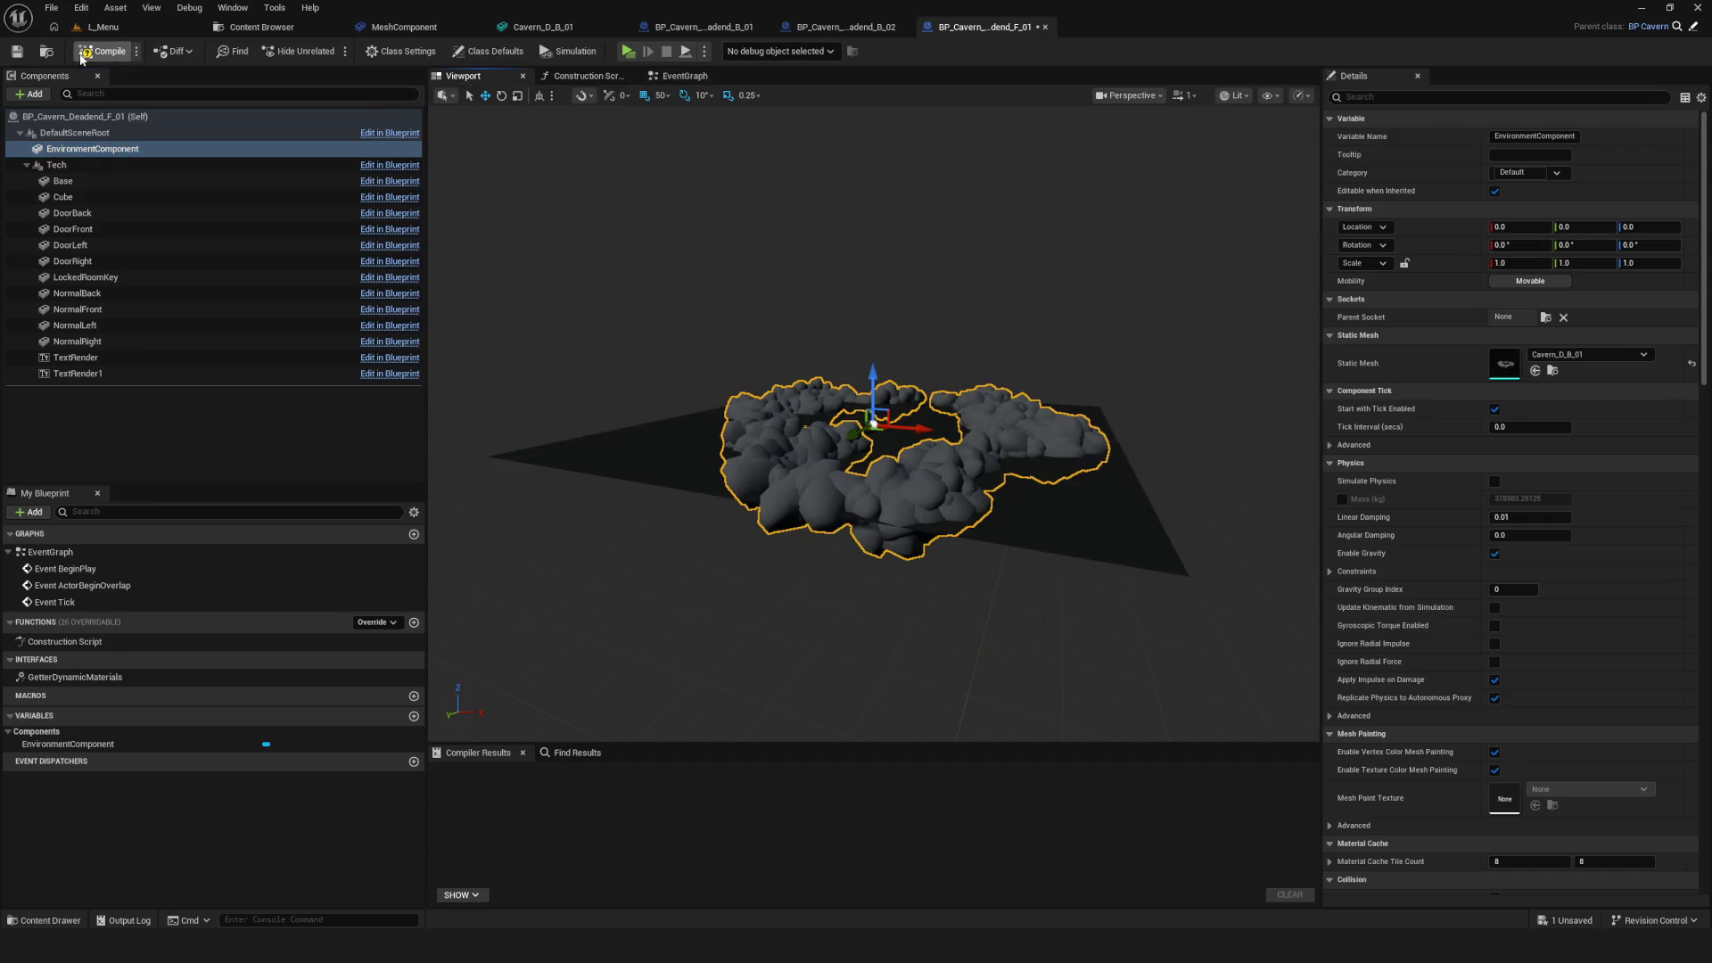
left_click(105, 50)
left_click(263, 27)
Set BP_Cavern_Deadend_F_02's EnvironmentComponent mesh to Cavern_D_B_01, compile and save it
double_click(434, 136)
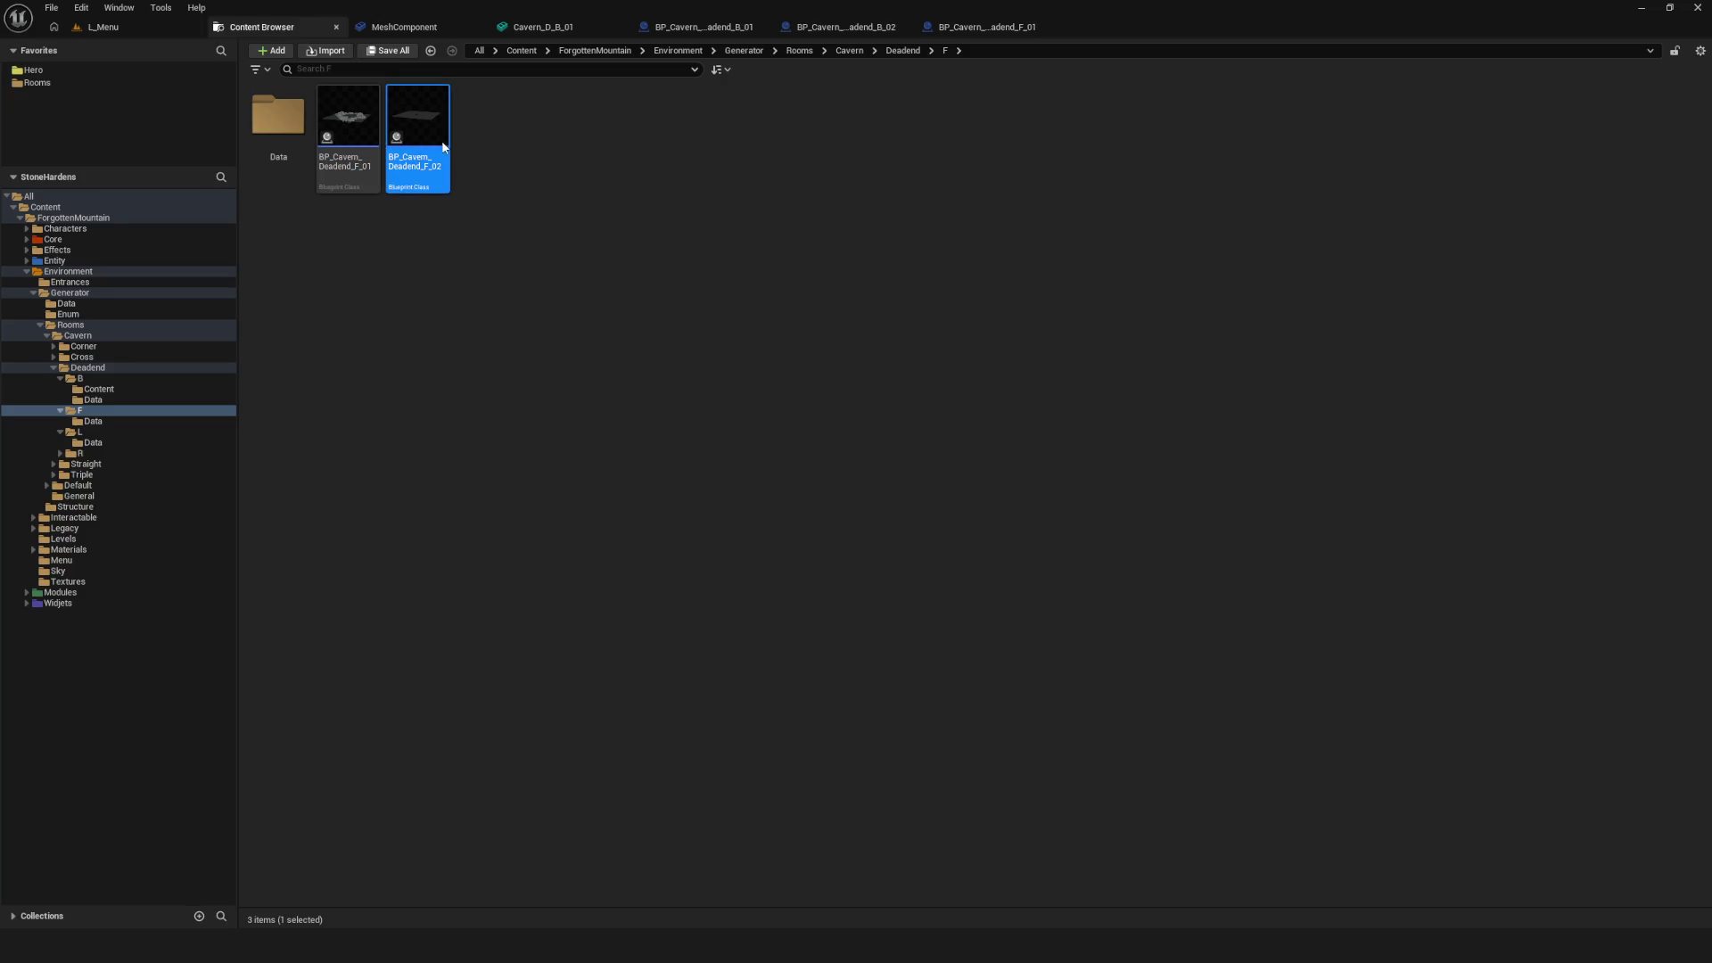
left_click(462, 76)
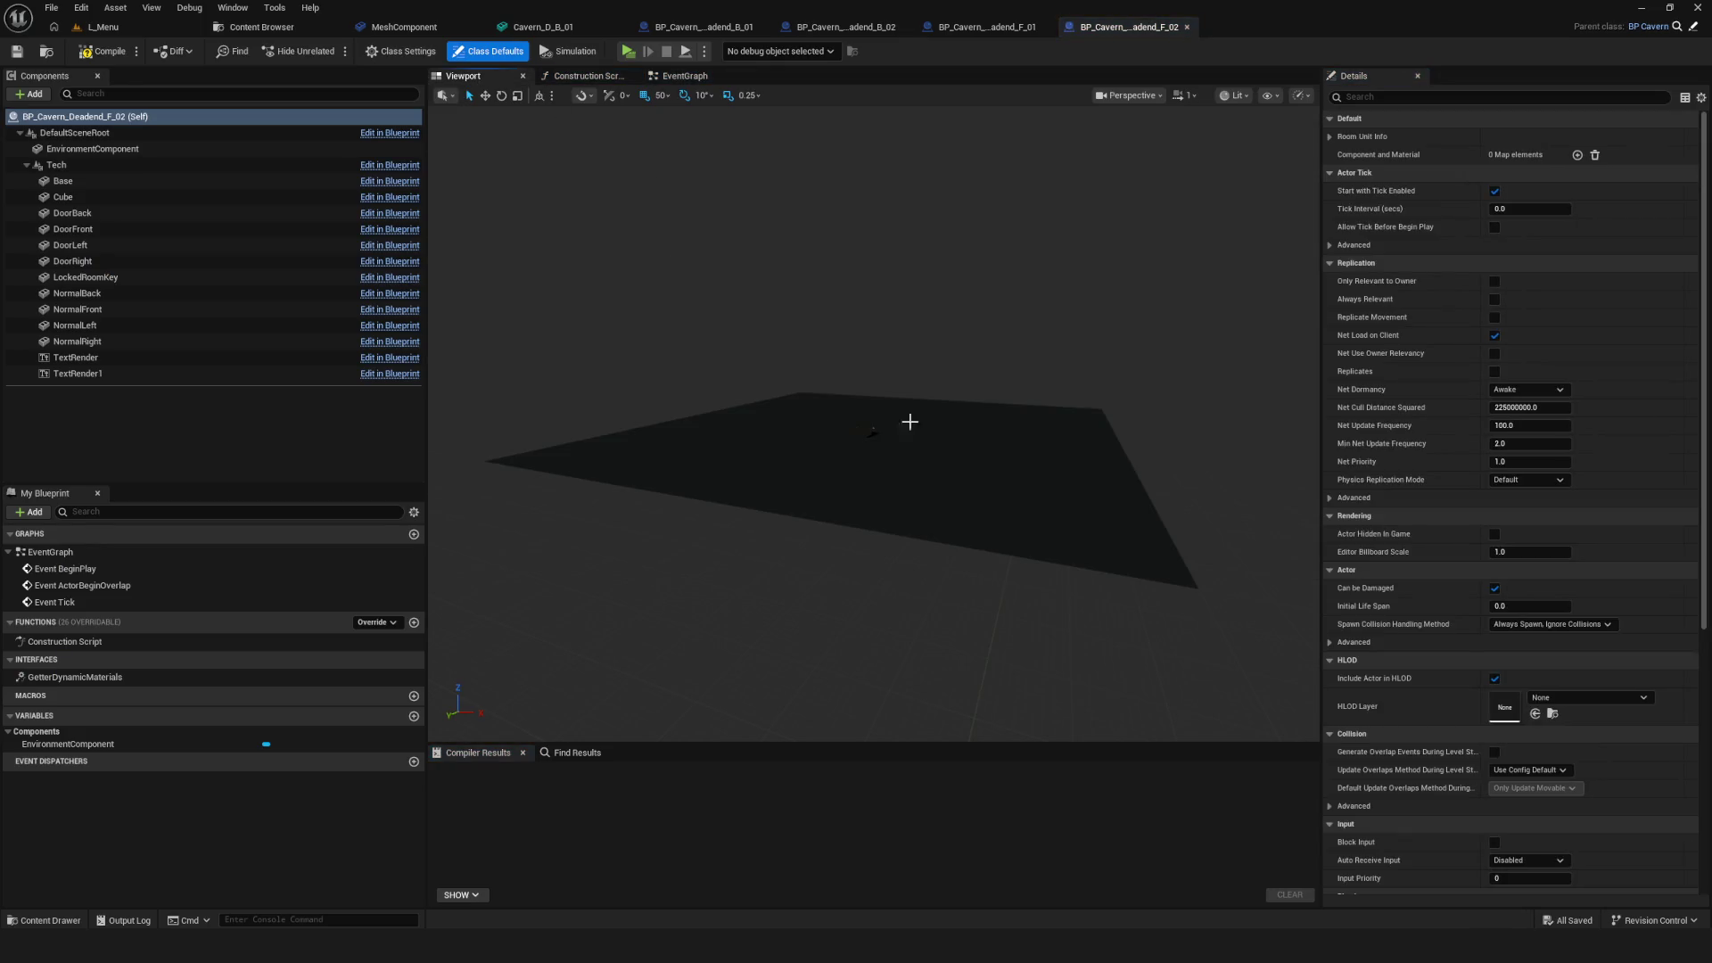
left_click(136, 148)
left_click(1557, 352)
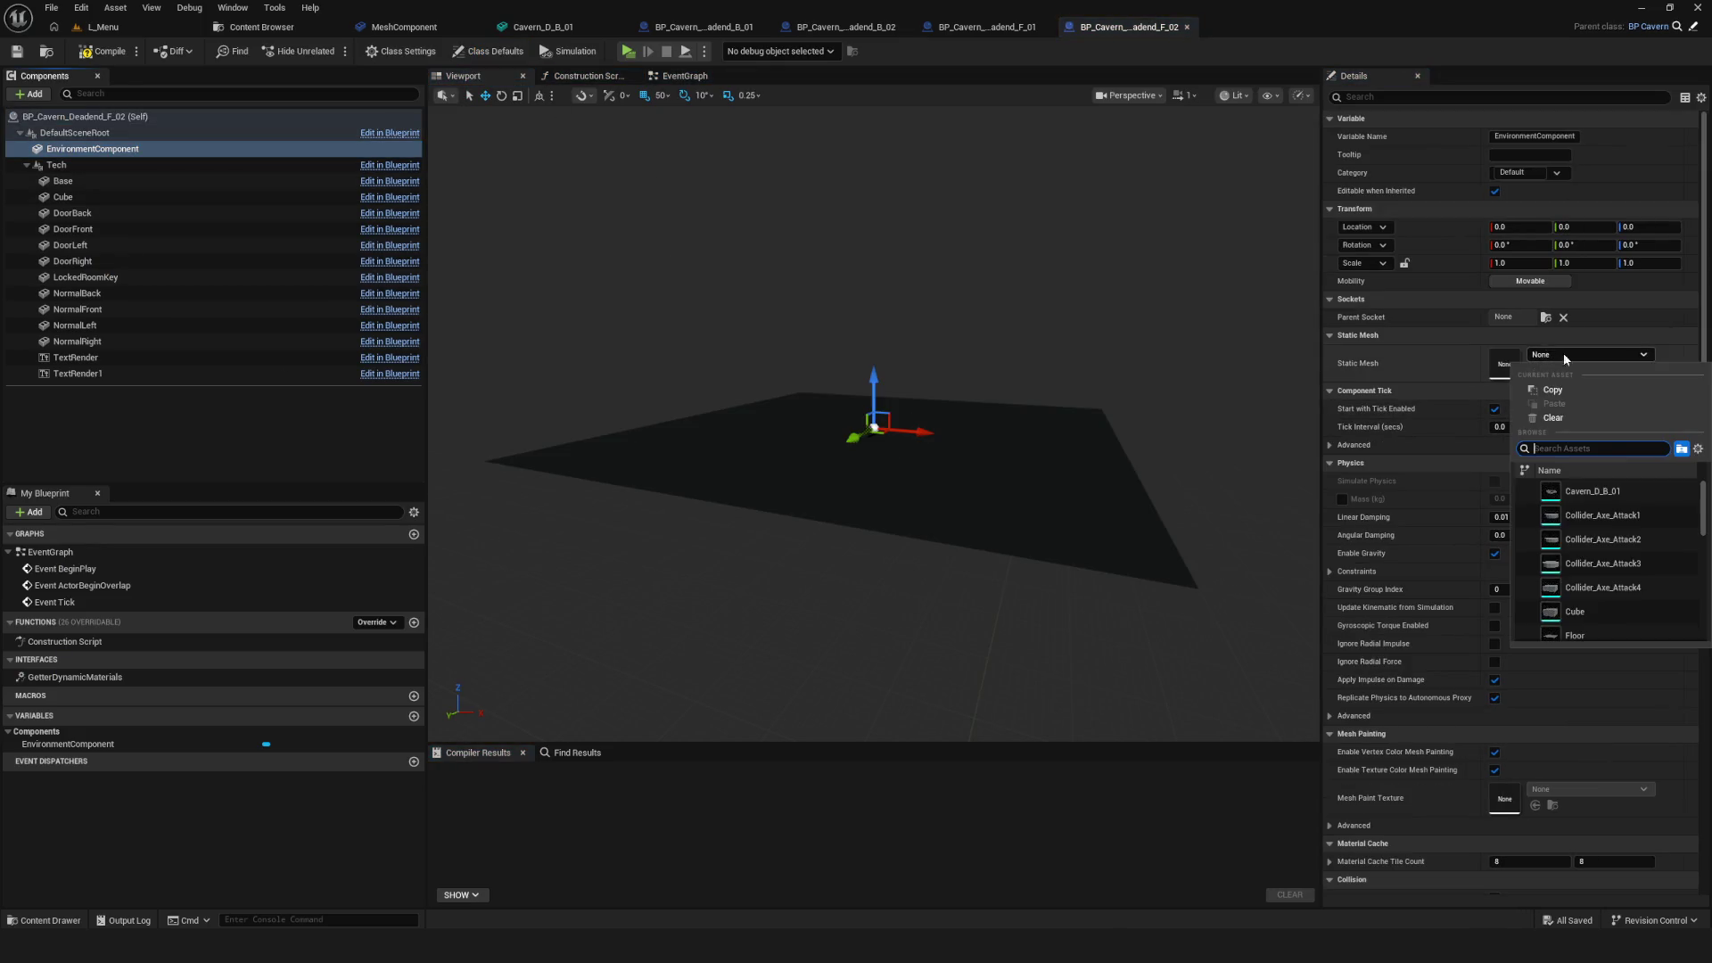
left_click(1630, 492)
left_click(105, 51)
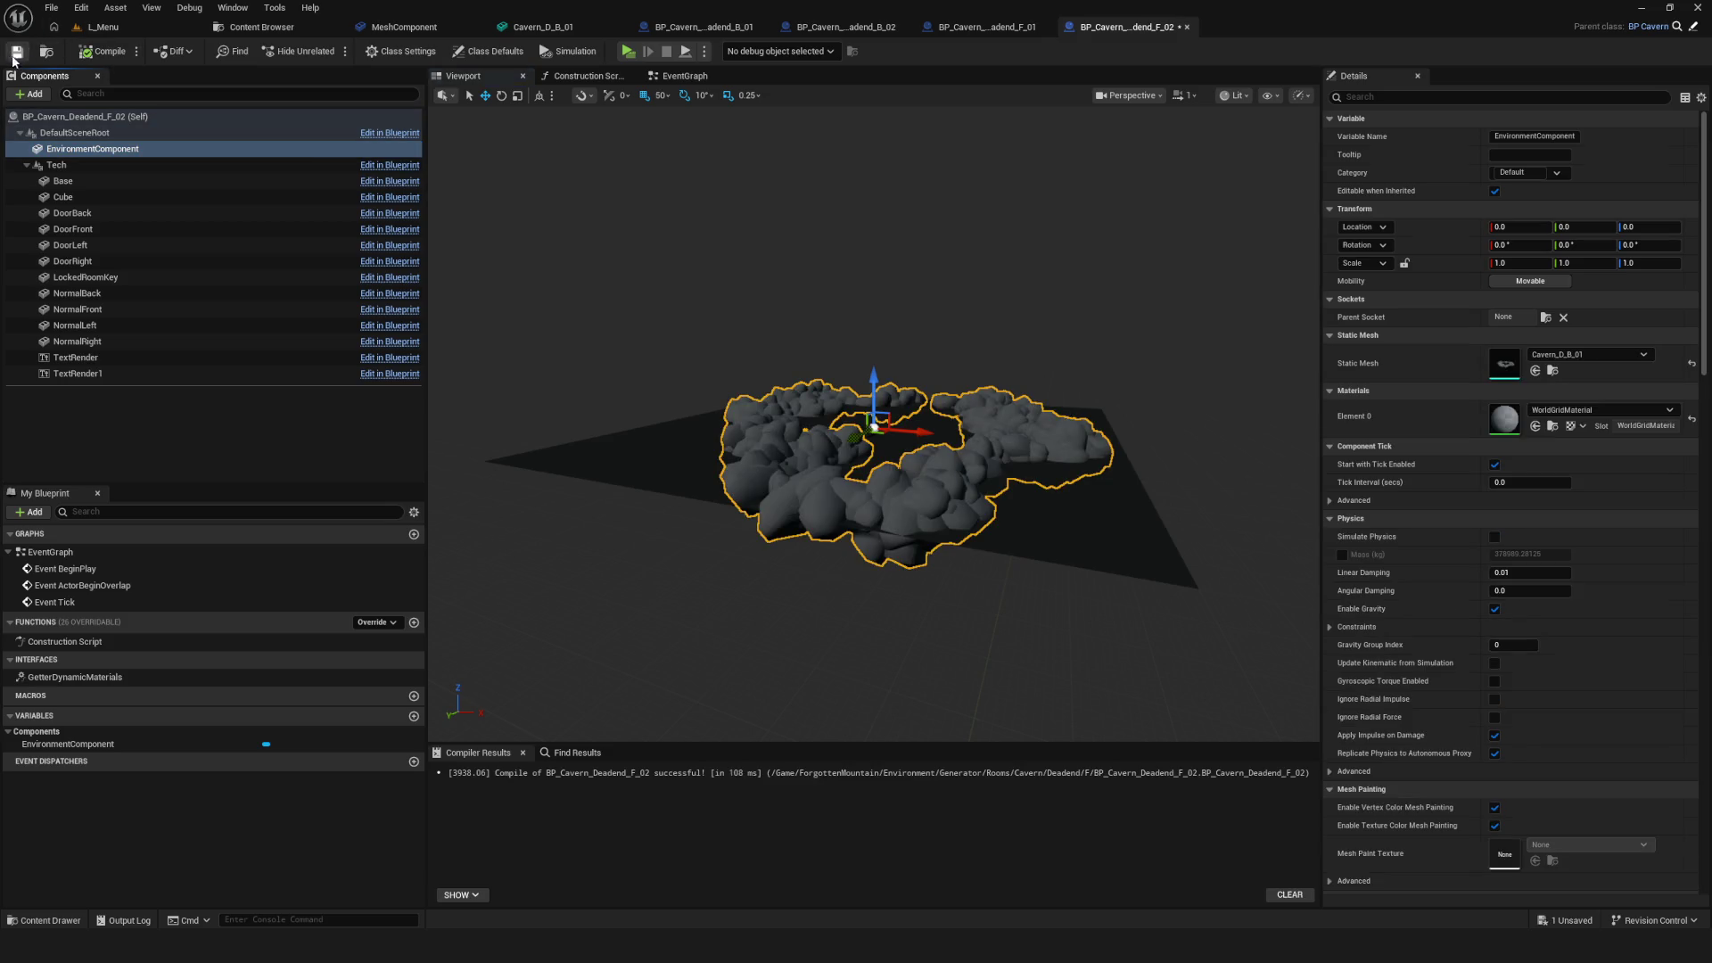
left_click(264, 26)
left_click(105, 433)
Assign Cavern_D_B_01 to the EnvironmentComponent of BP_Cavern_Deadend_L_01 and L_02
double_click(350, 116)
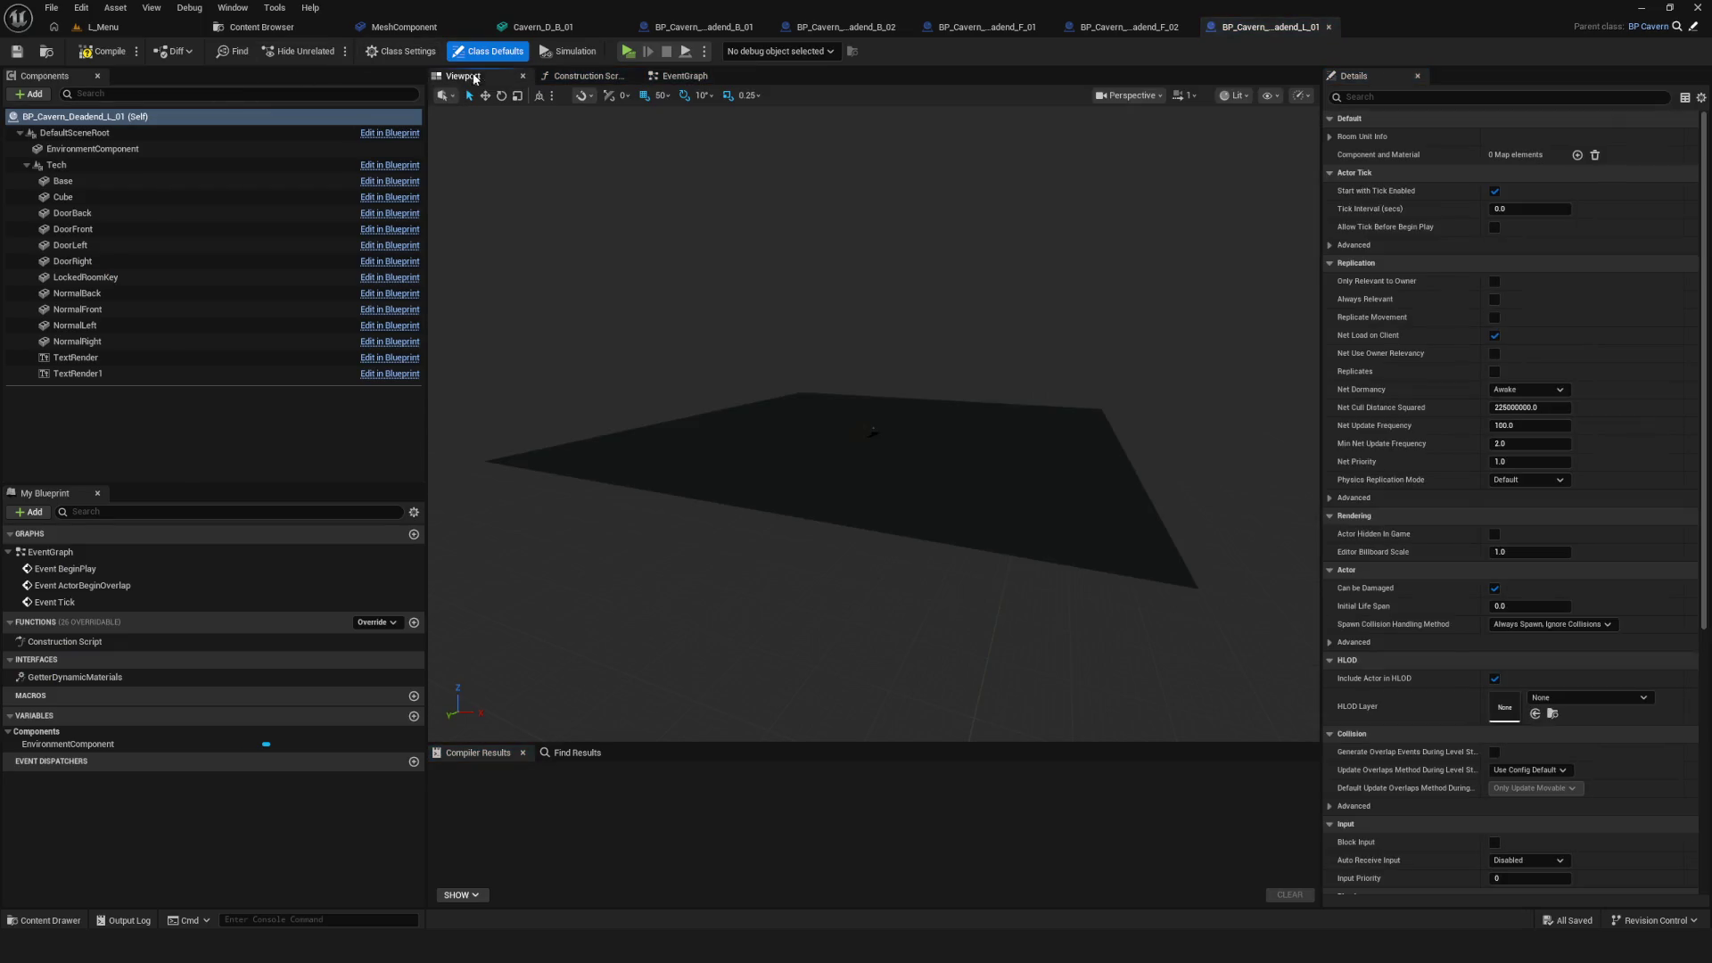
left_click(125, 149)
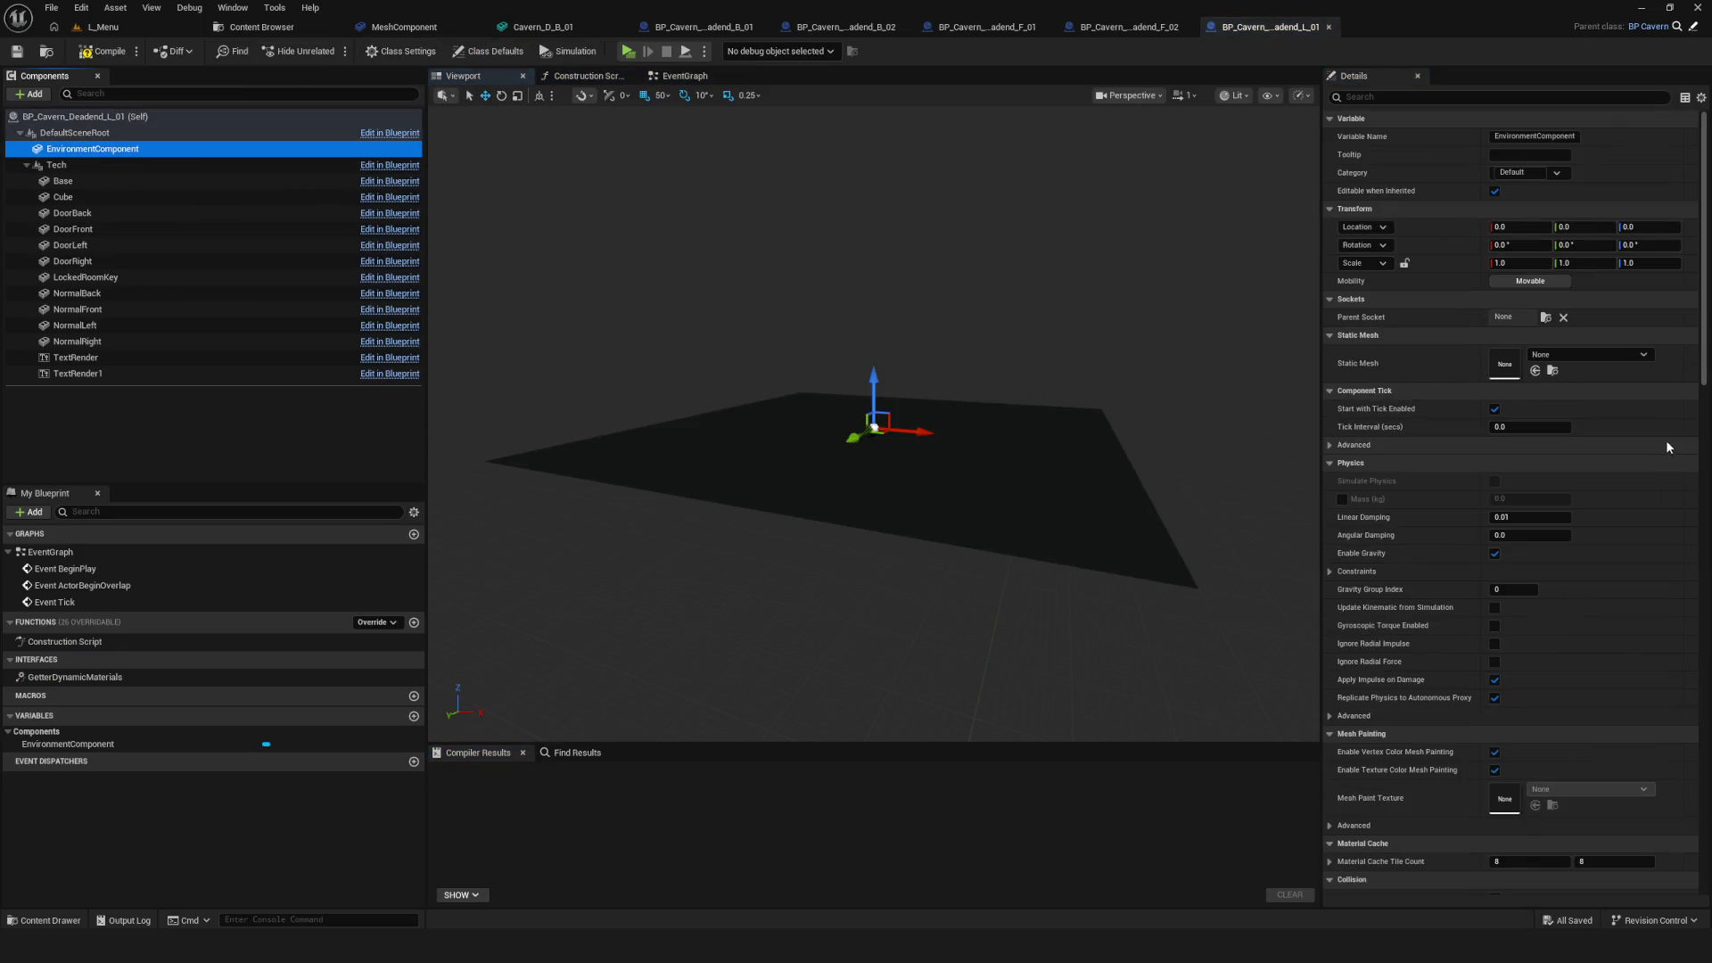
left_click(1587, 354)
left_click(1570, 515)
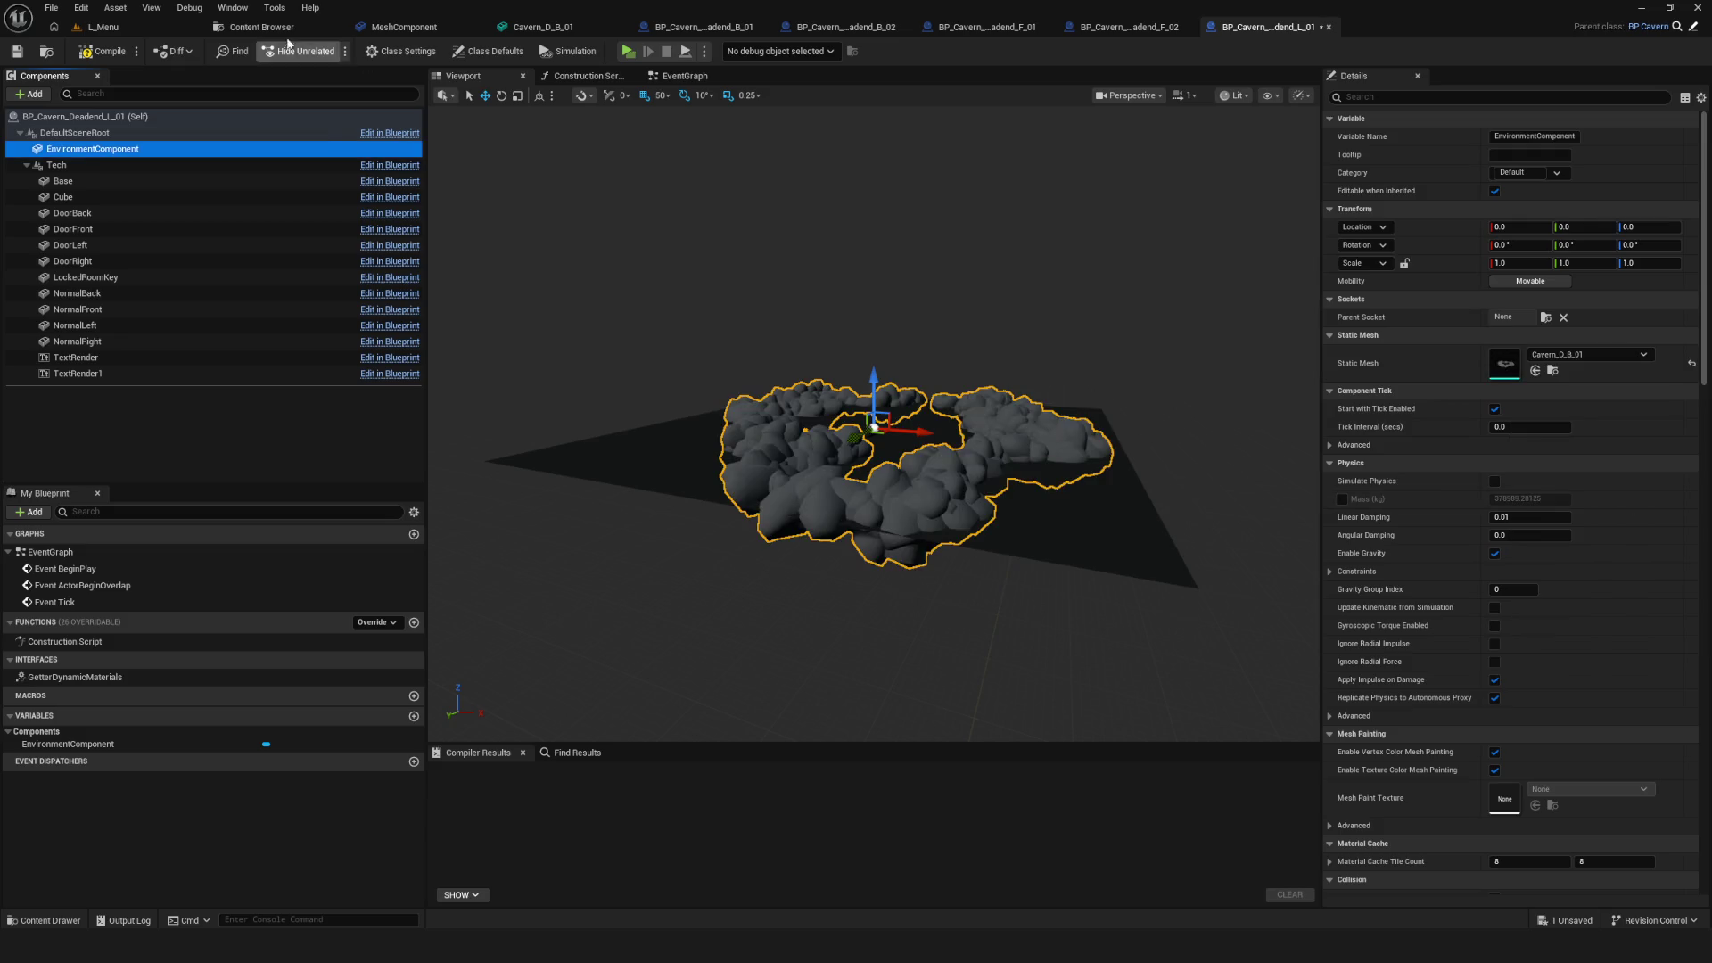
left_click(261, 27)
left_click(423, 143)
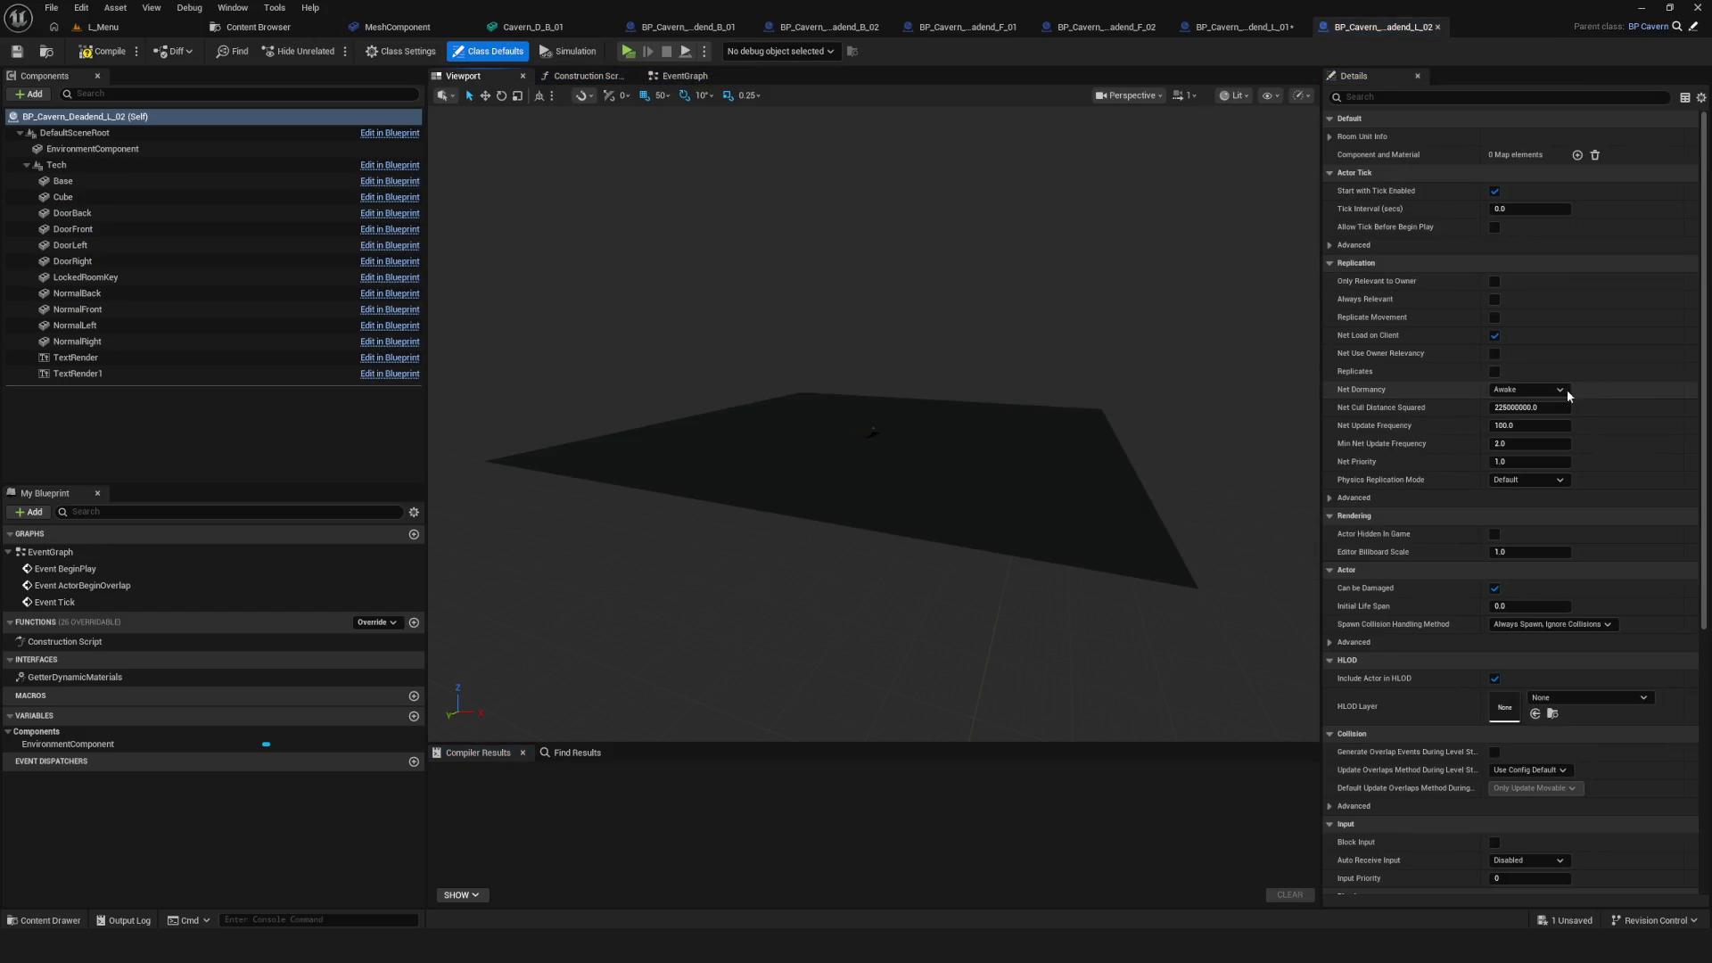
left_click(136, 149)
left_click(1592, 355)
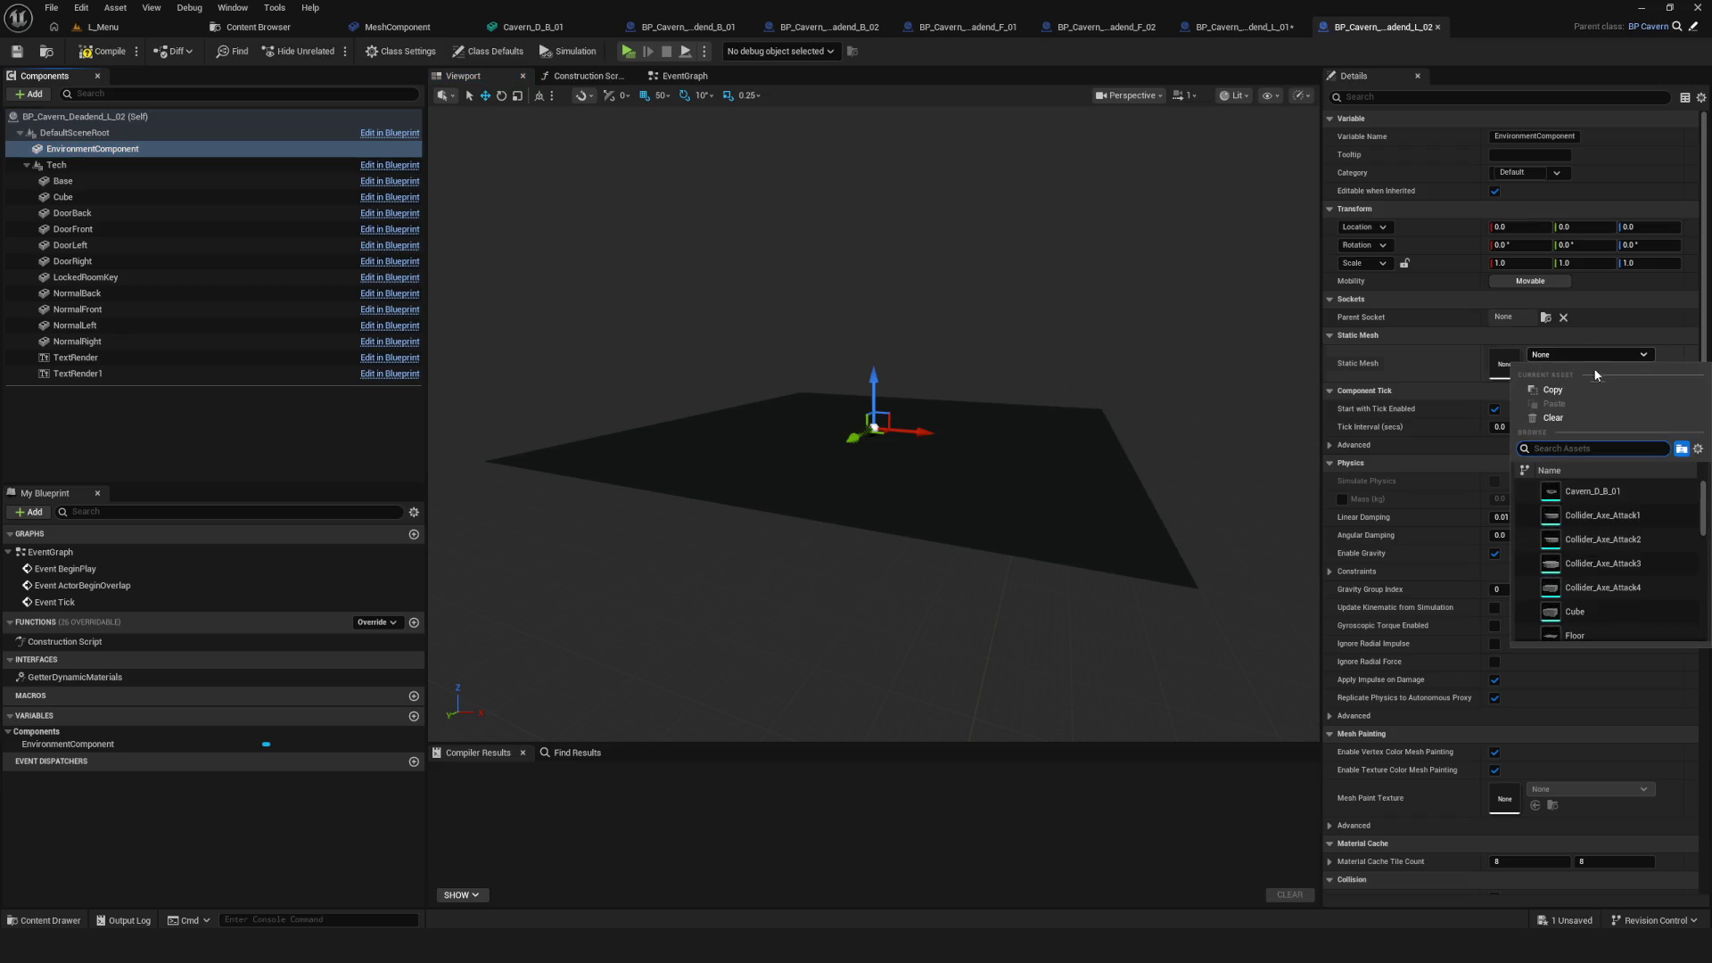
left_click(1569, 491)
left_click(237, 27)
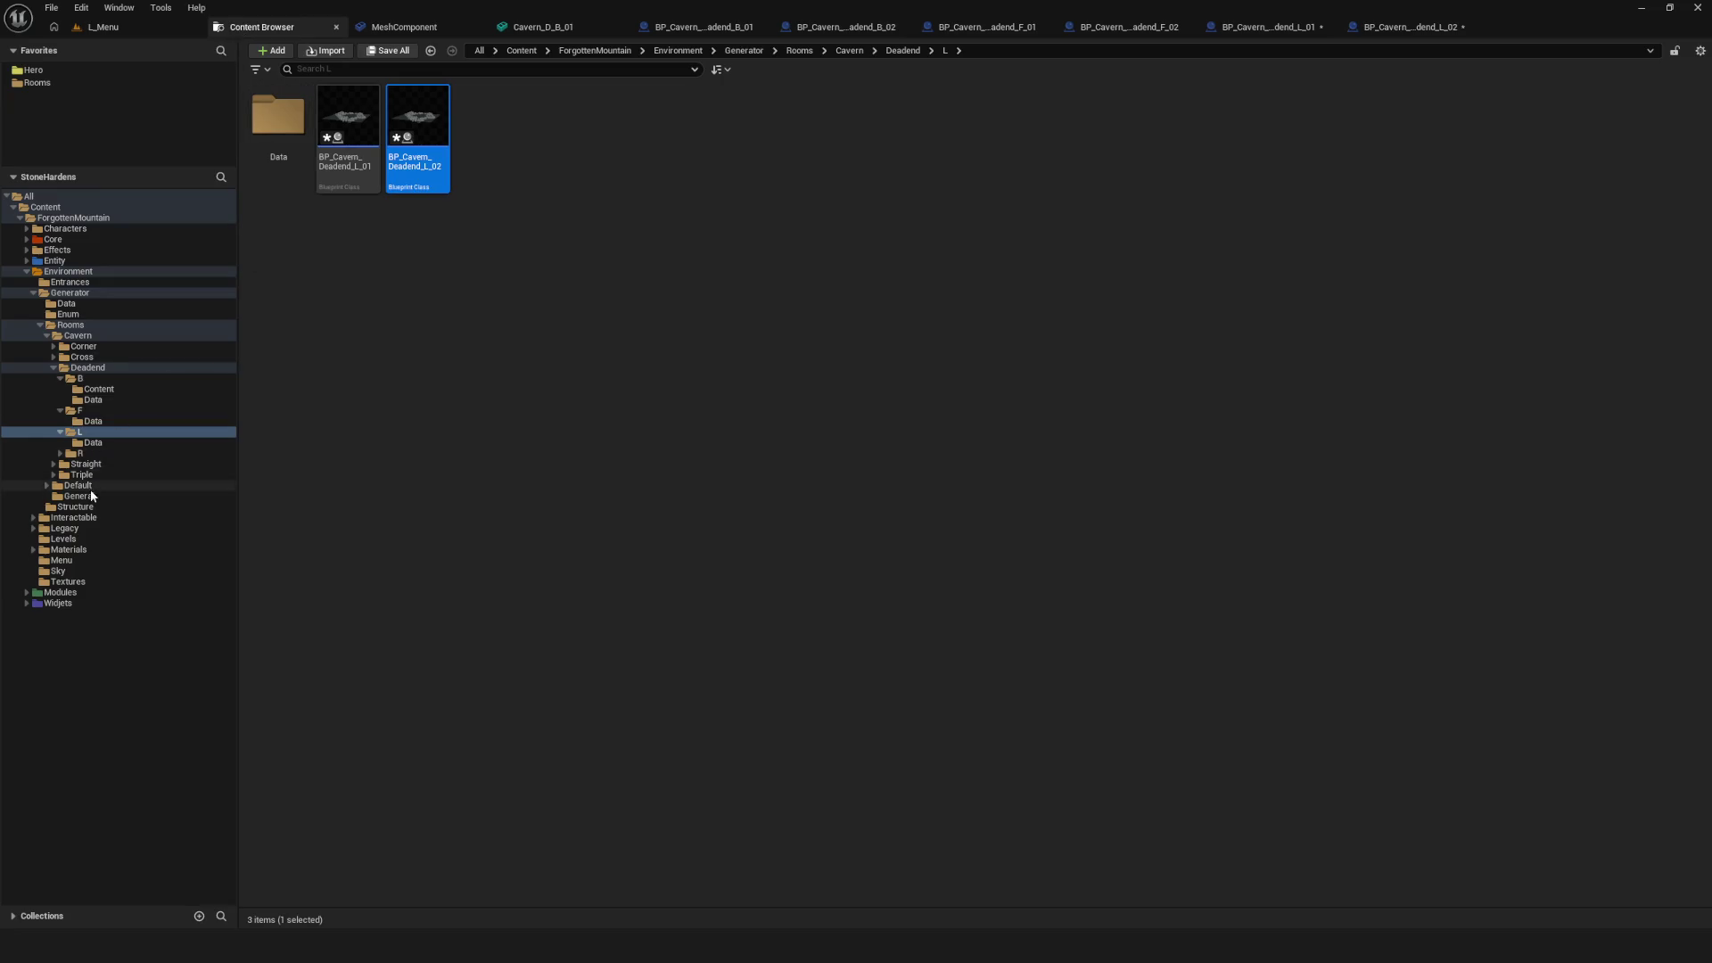
Assign Cavern_D_B_01 to BP_Cavern_Deadend_R_01's EnvironmentComponent from the Deadend/R folder
left_click(80, 453)
left_click(348, 133)
key("Return")
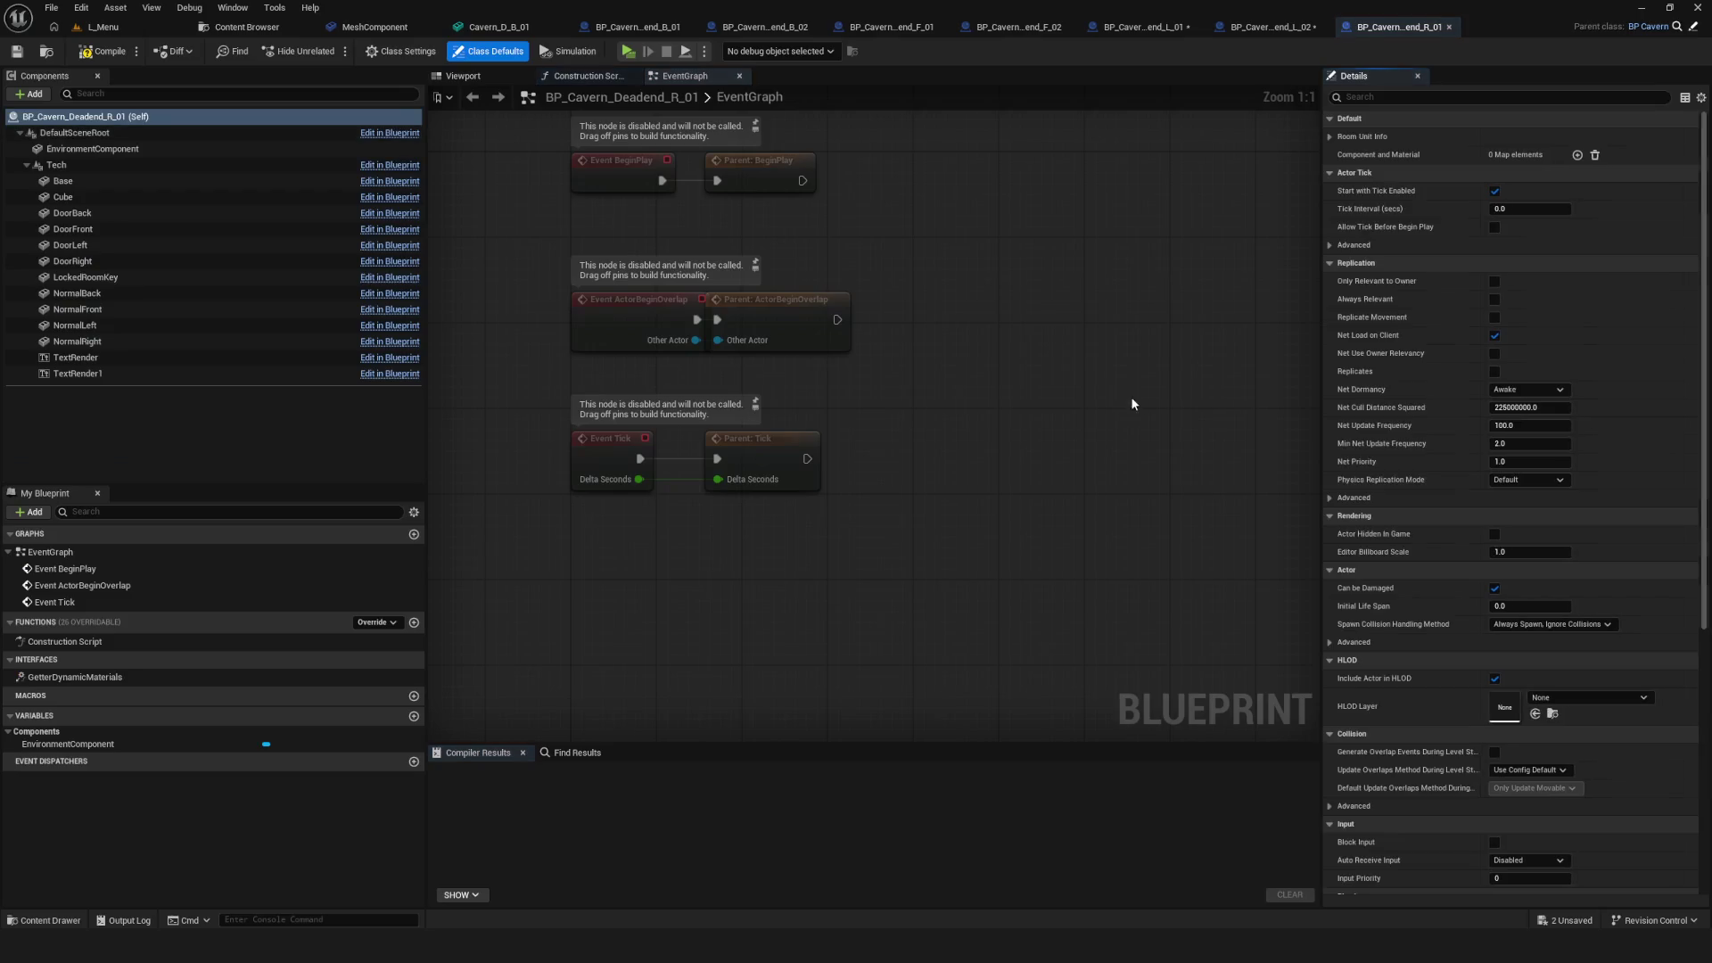
left_click(463, 76)
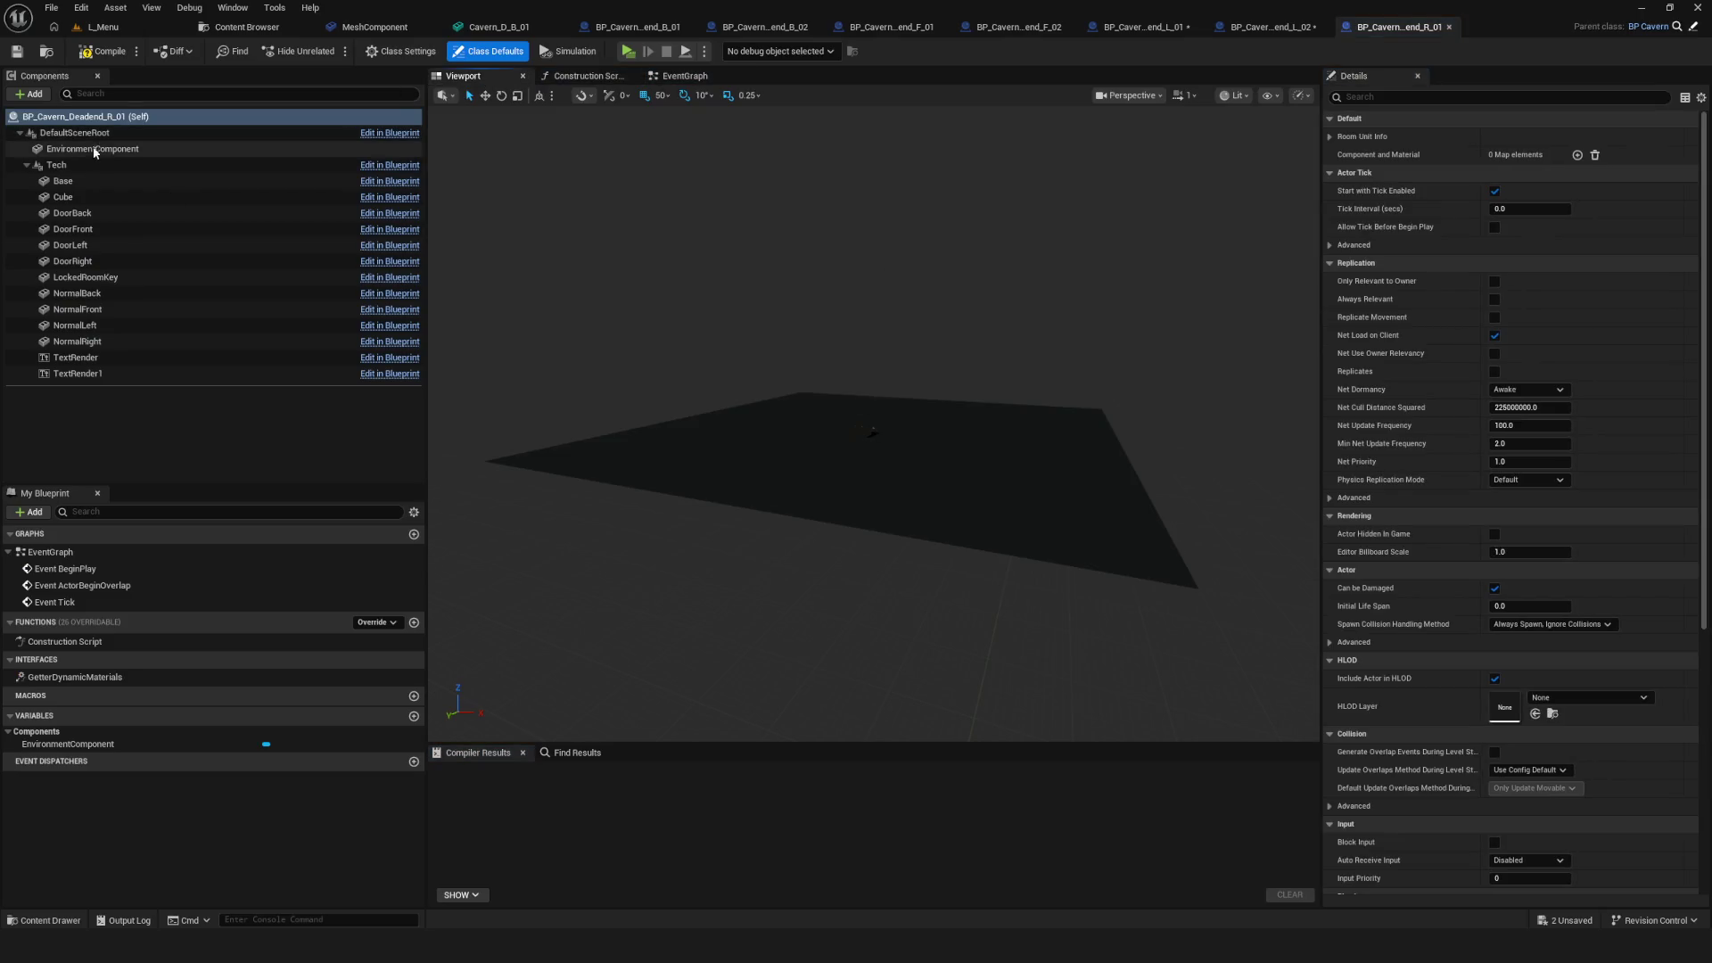
left_click(857, 431)
left_click(1592, 355)
left_click(1587, 490)
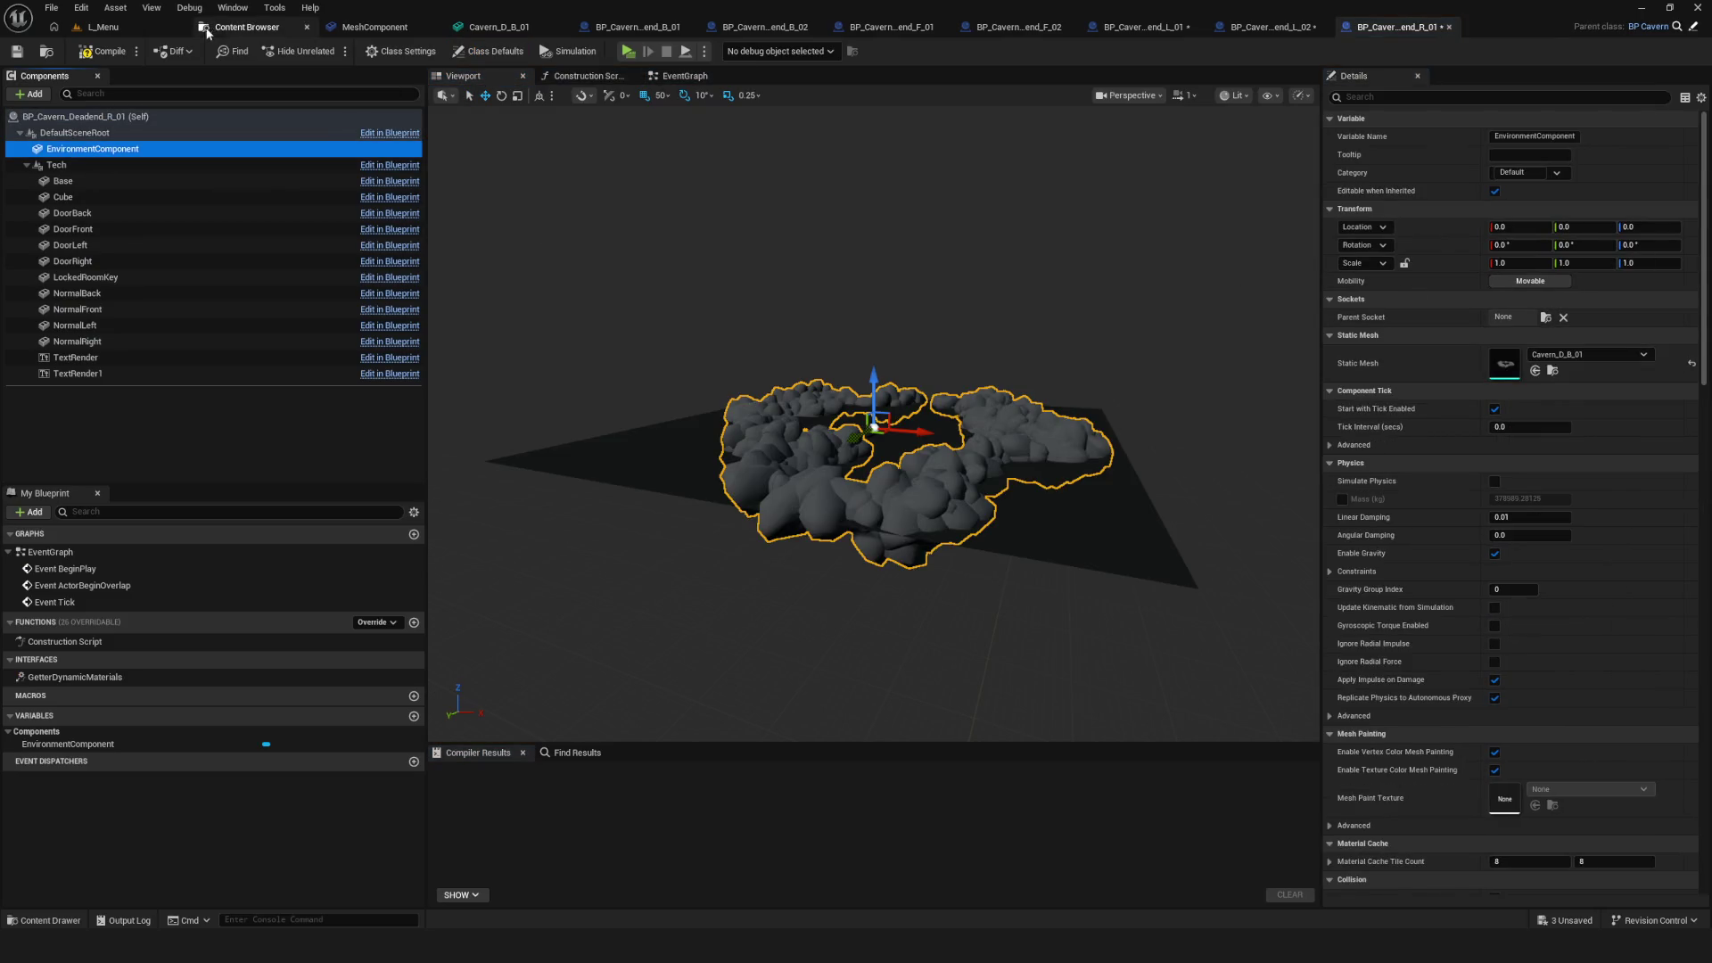
left_click(245, 26)
Assign Cavern_D_B_01 to BP_Cavern_Deadend_R_02's EnvironmentComponent and compile it
left_click(417, 125)
key("Return")
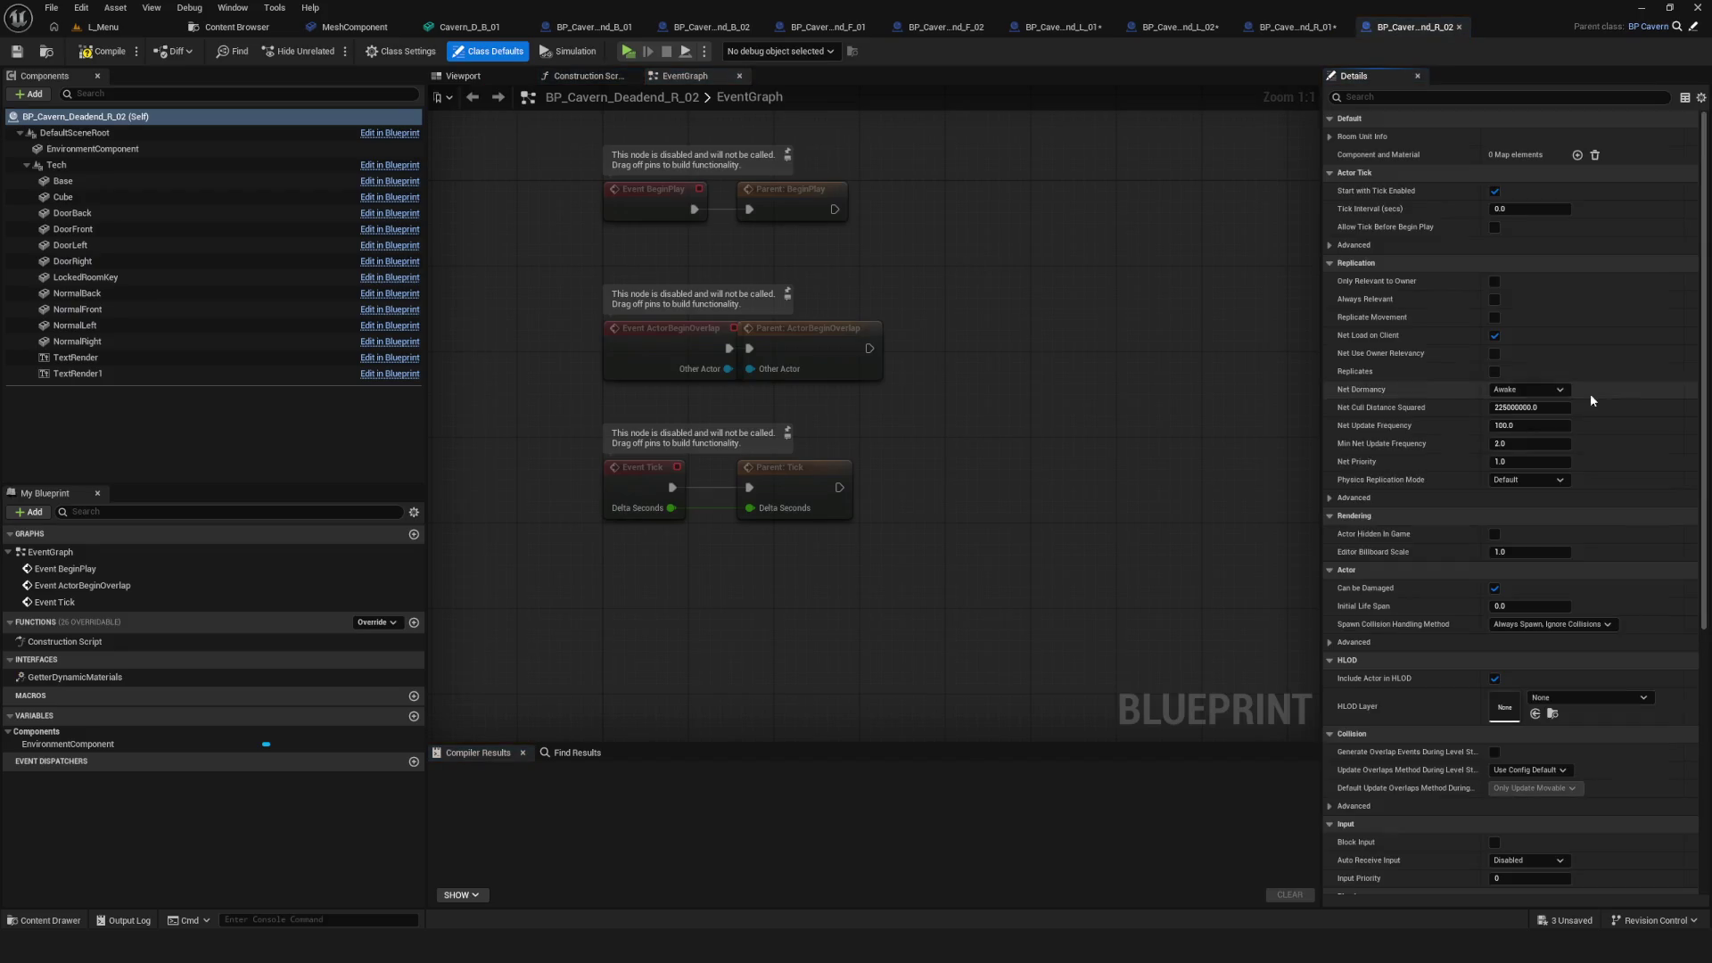
left_click(93, 149)
left_click(1587, 358)
left_click(1592, 492)
left_click(109, 52)
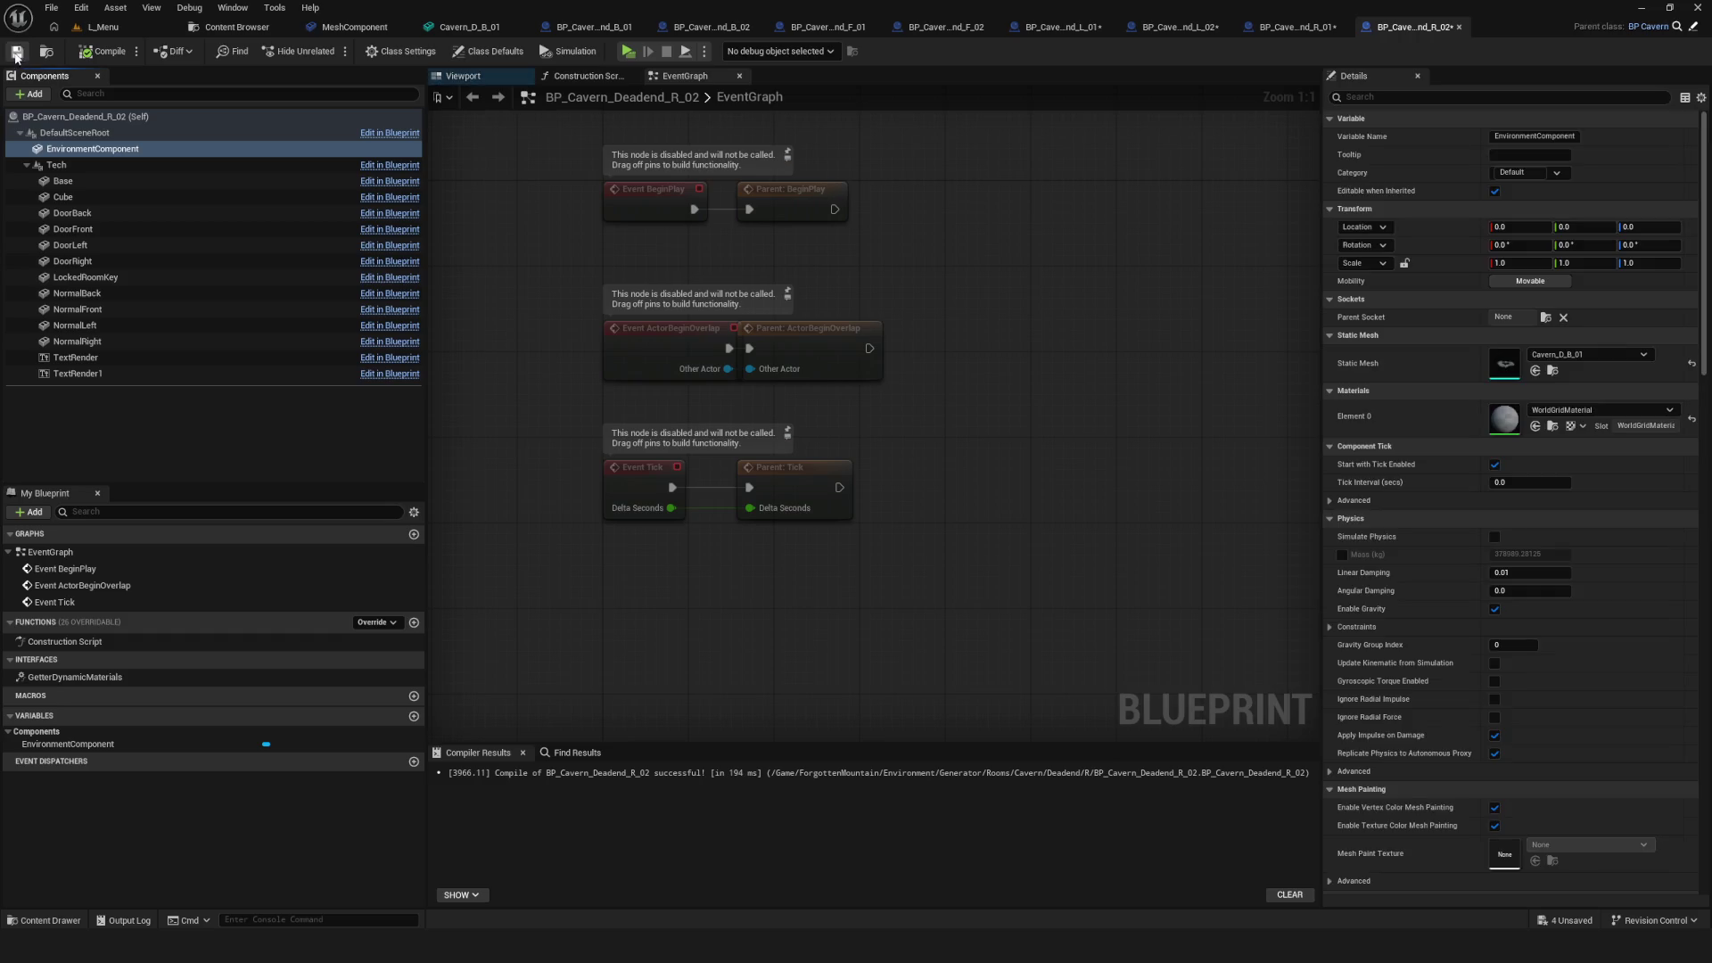
From the L_Menu level, start a game preview and load the first save slot
left_click(99, 27)
key("alt+p")
left_click(912, 474)
left_click(901, 383)
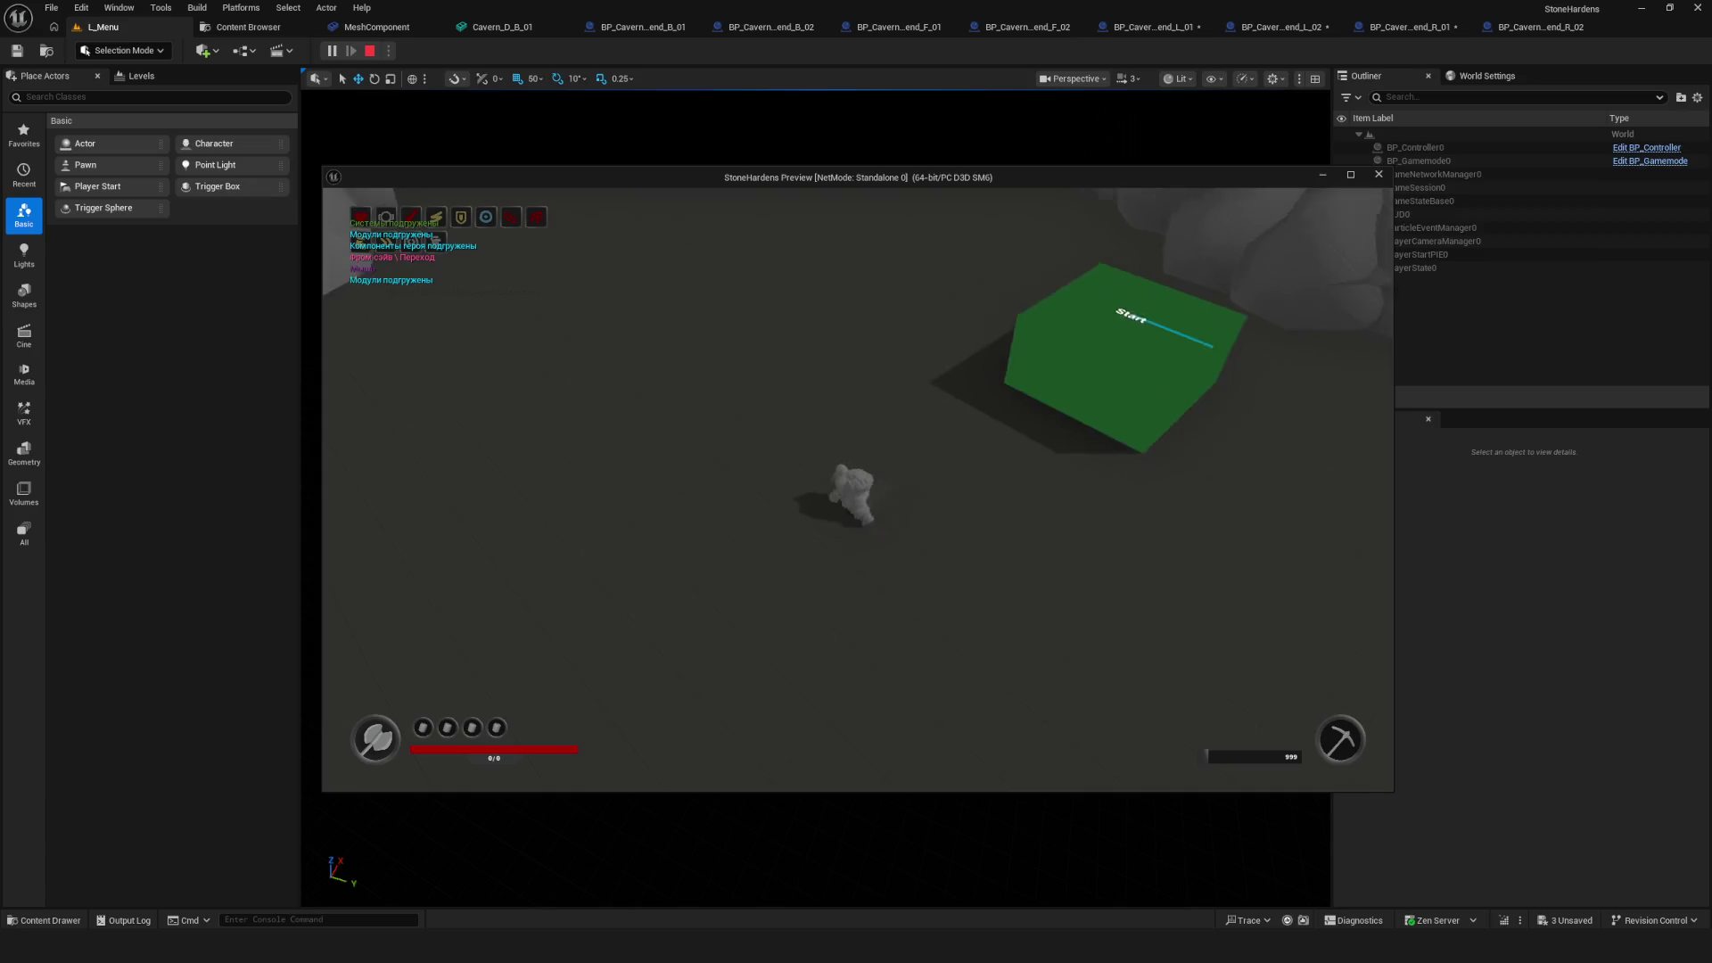
Move the hero left and right into the rocks to test collision, then stop the preview
key("a")
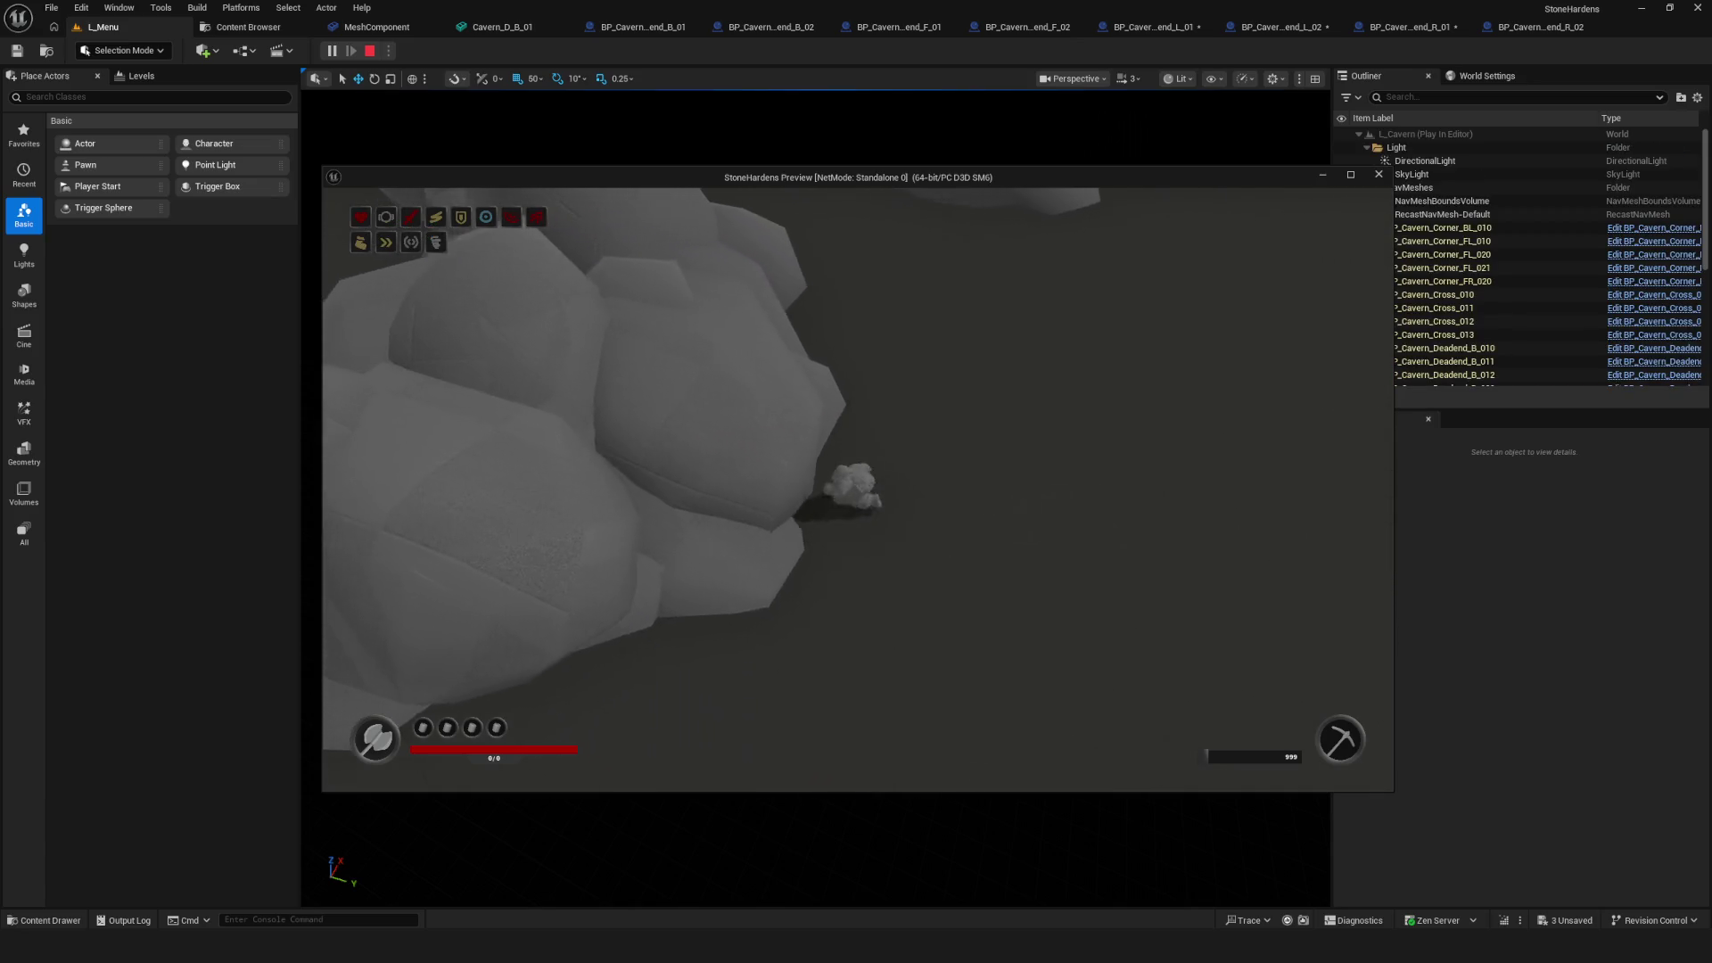
key("d")
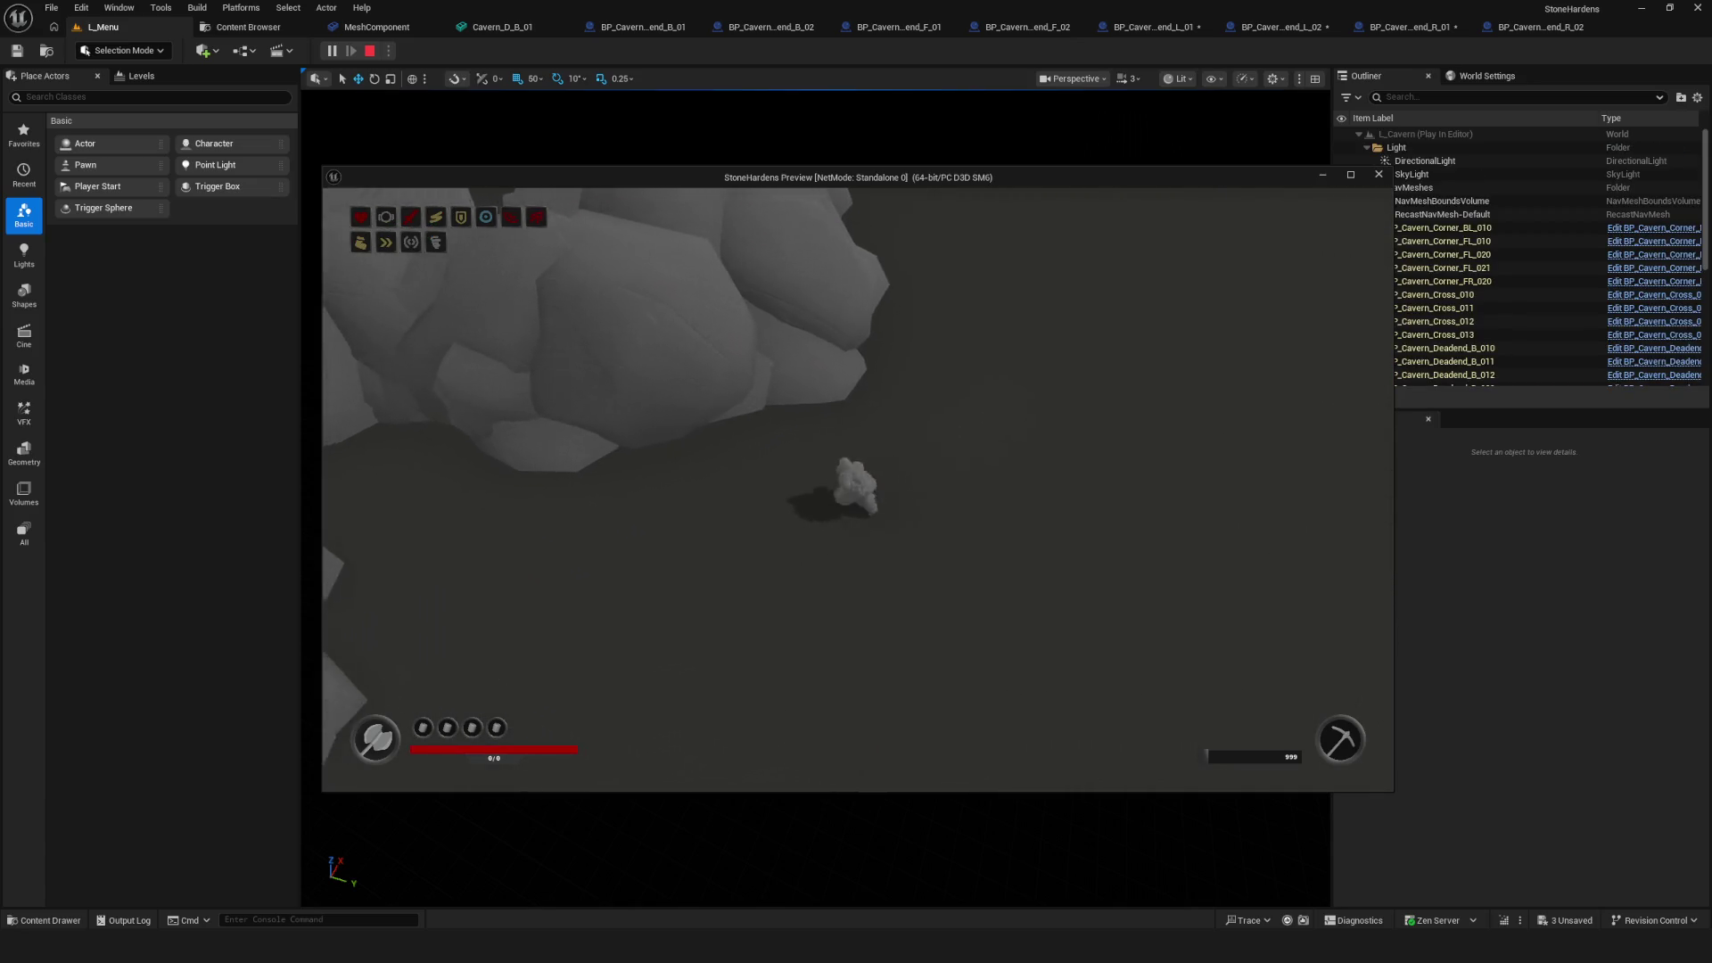
key("Escape")
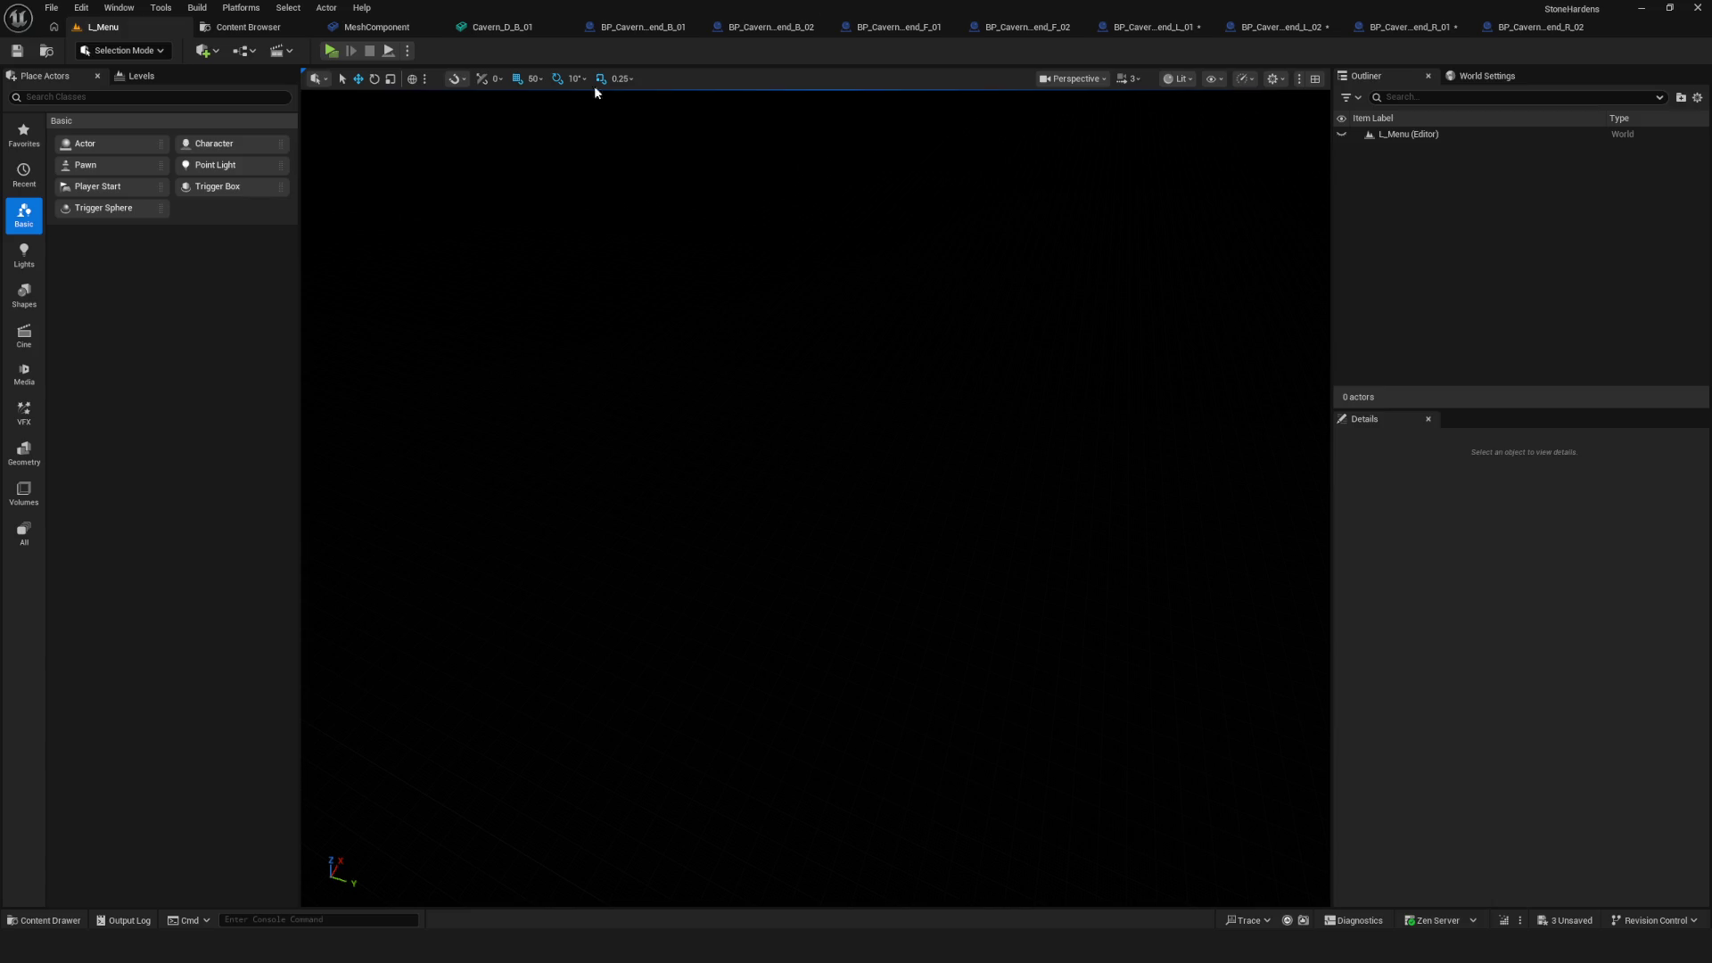
Relaunch the game, walk past the green Start box up to the rocks, then stop
left_click(330, 51)
left_click(876, 398)
left_click(876, 397)
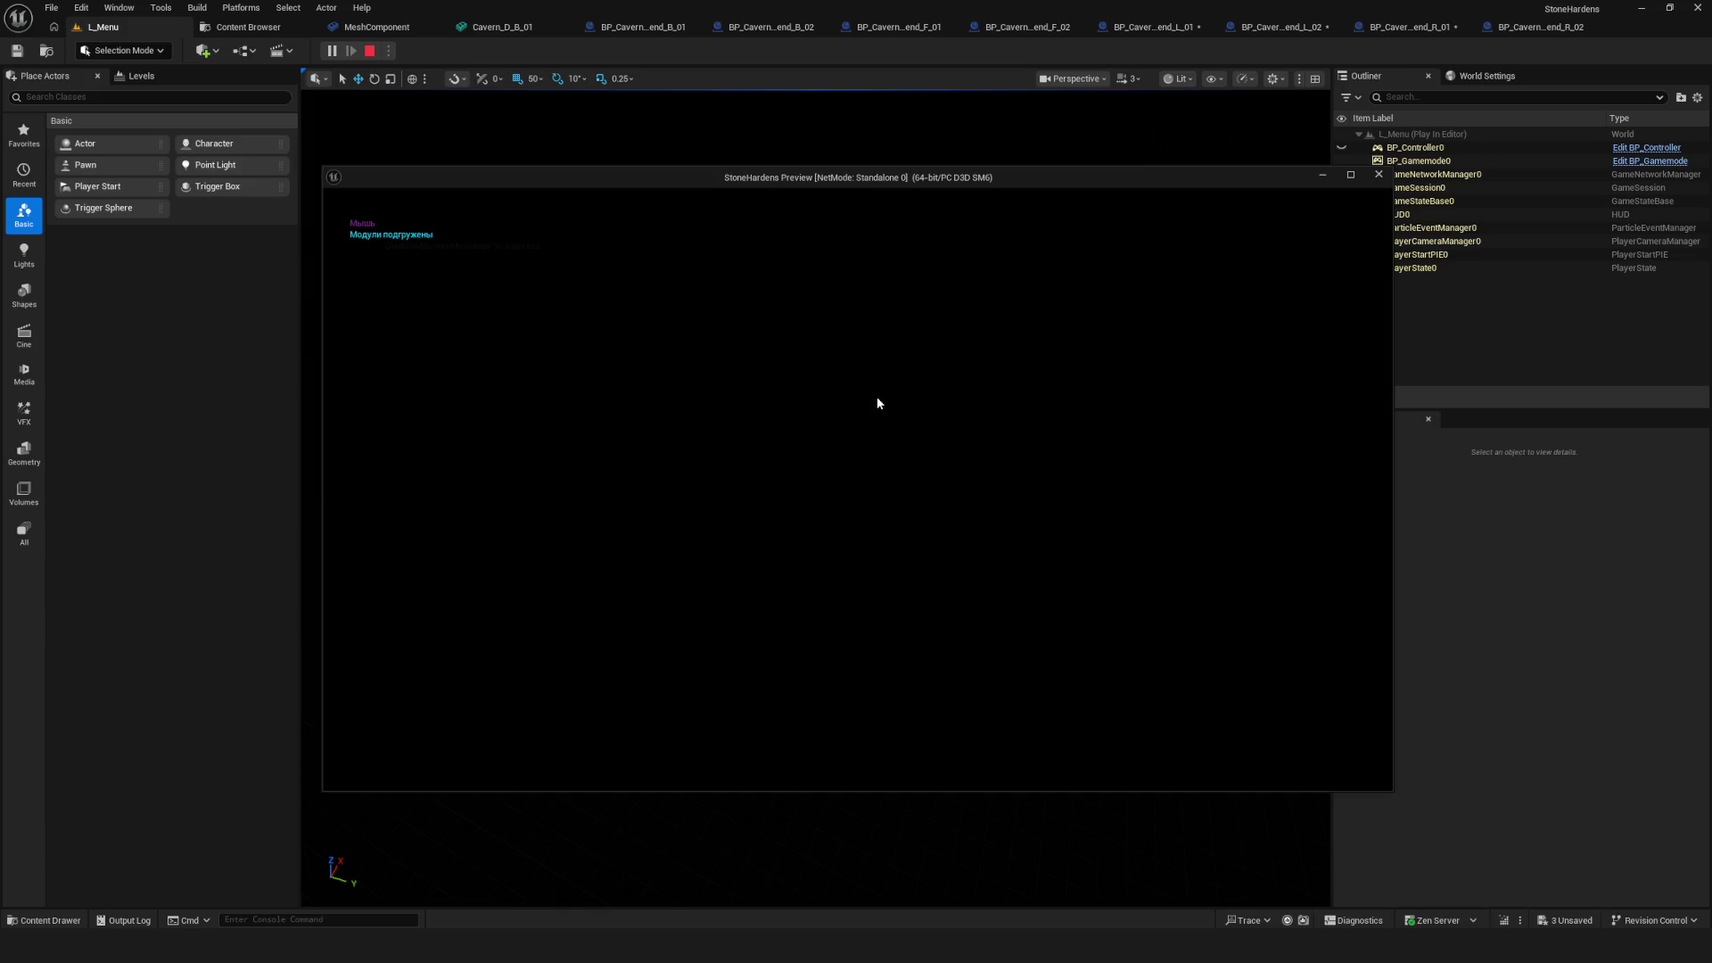
key("w")
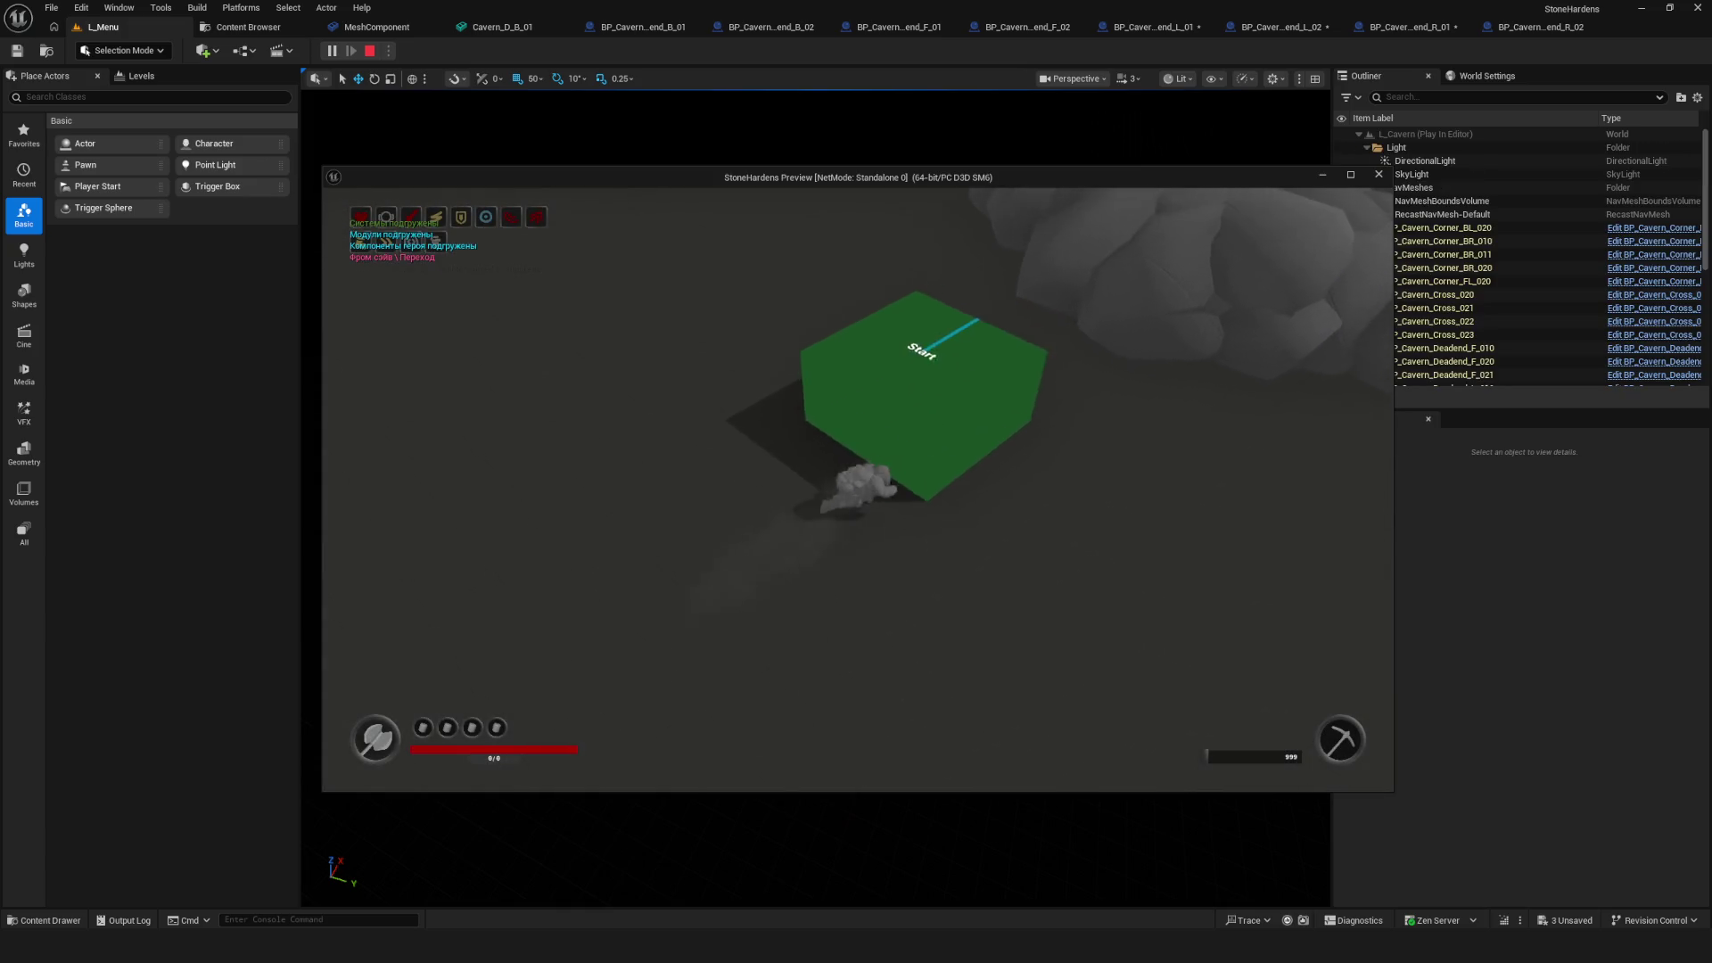
key("w")
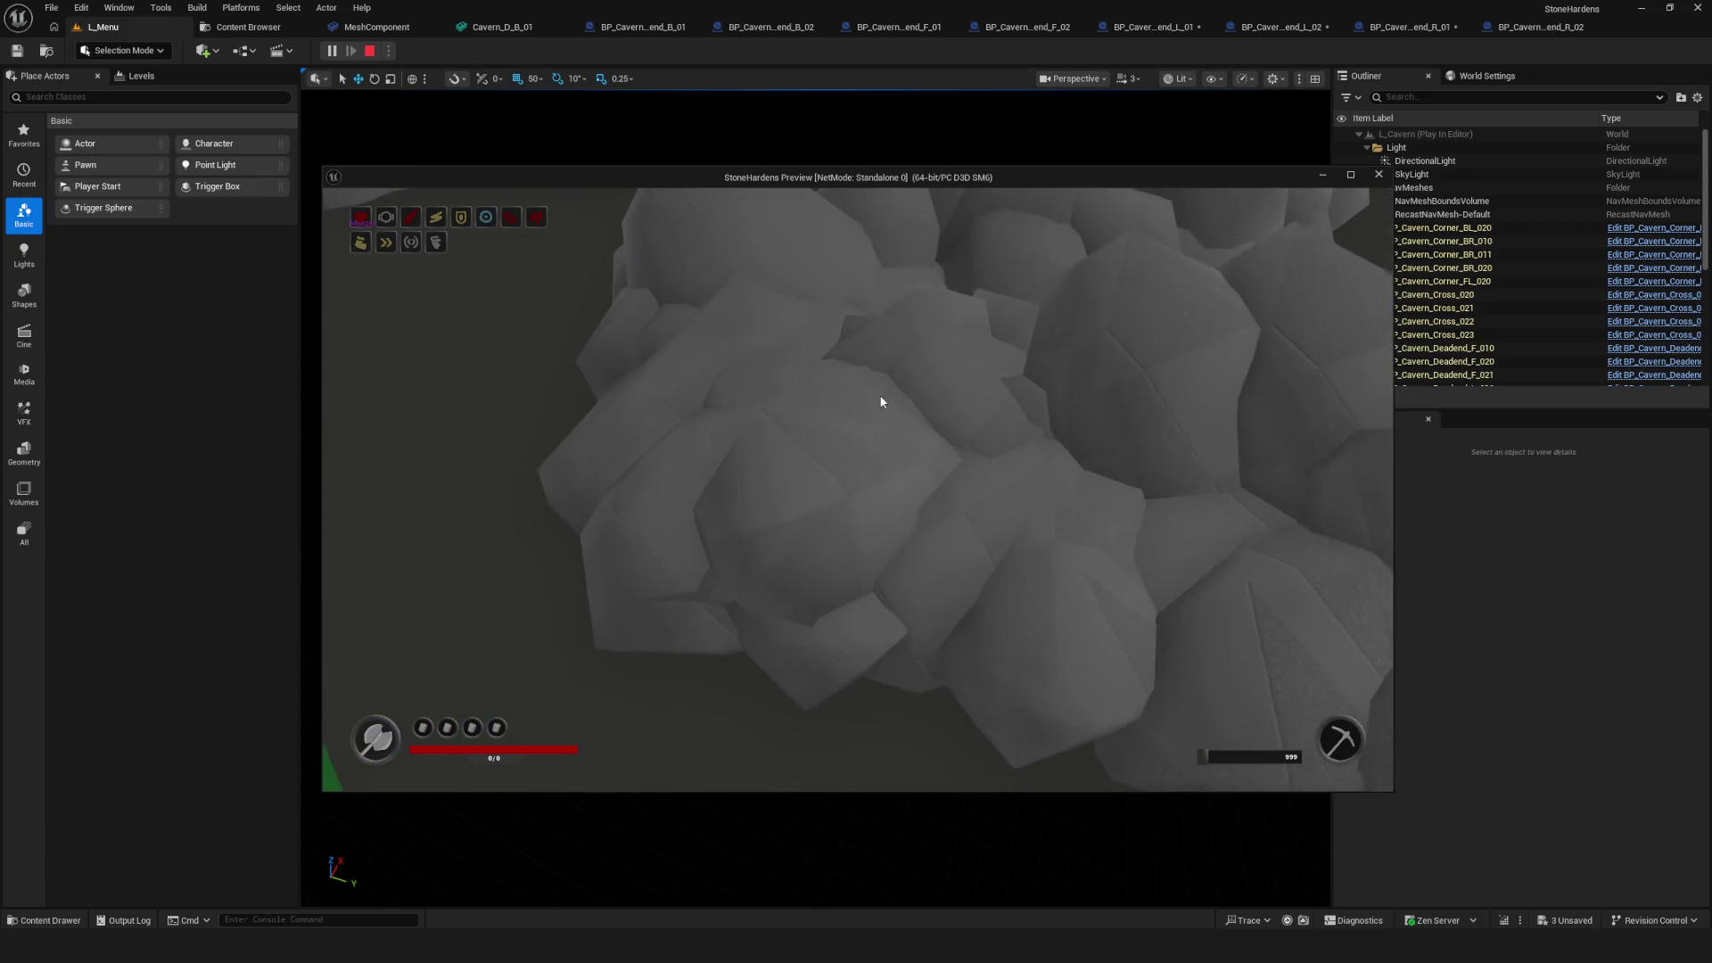
key("Escape")
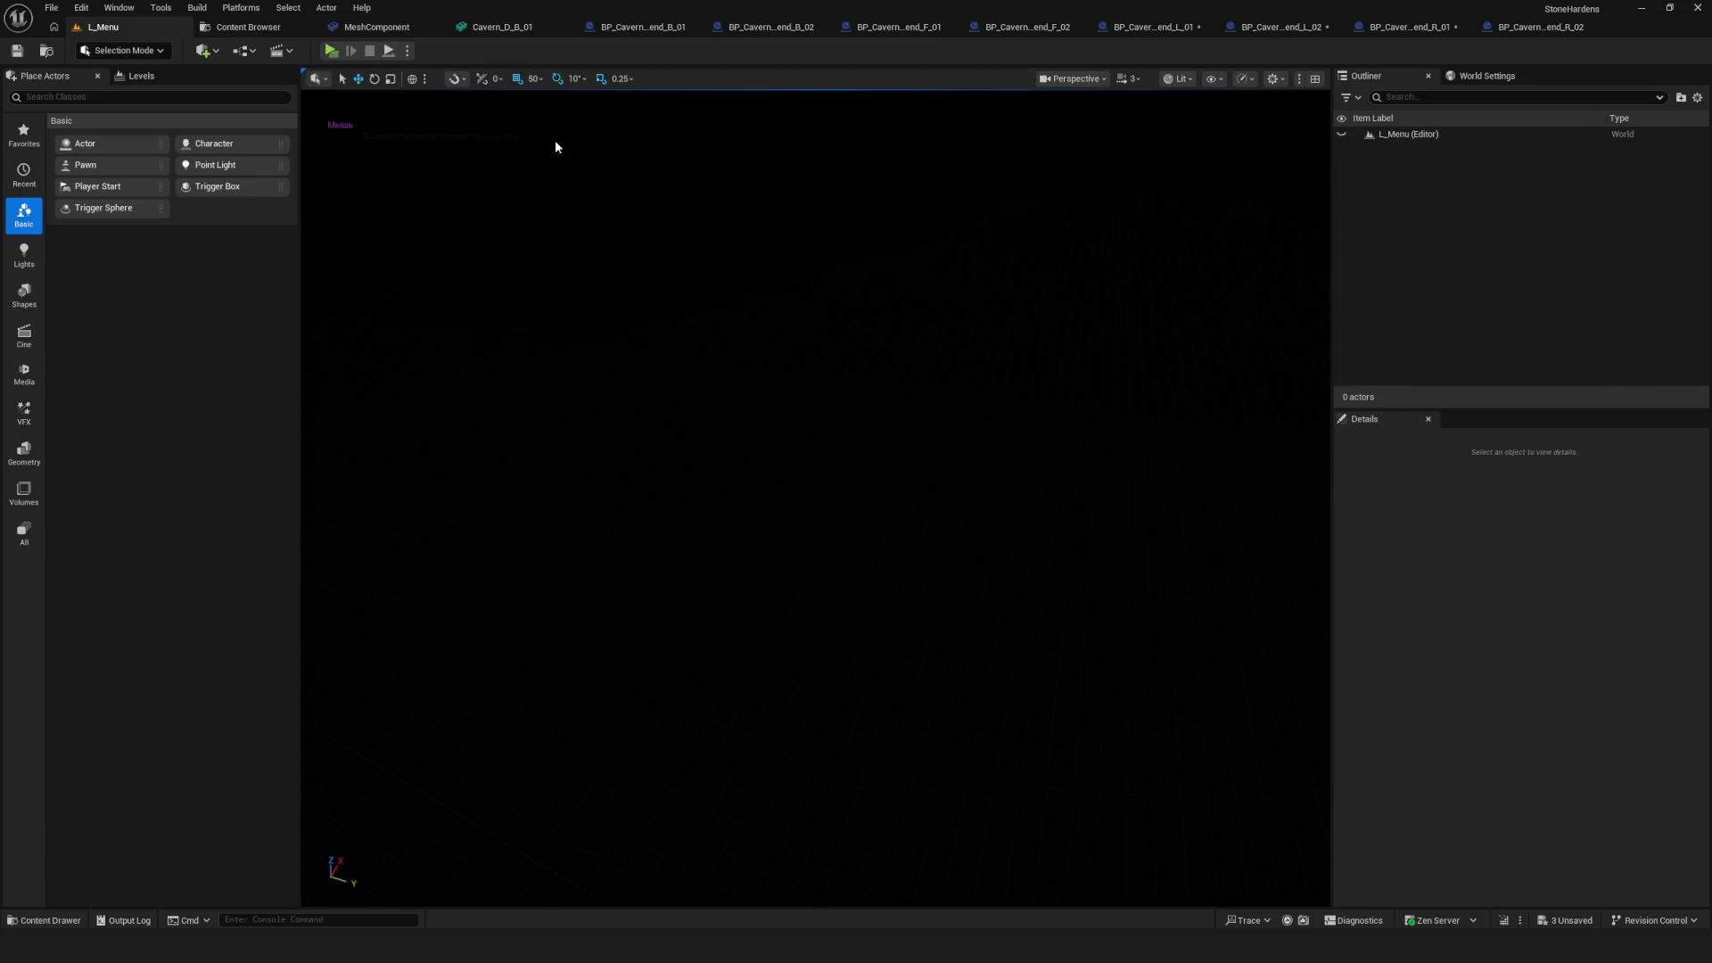
left_click(504, 29)
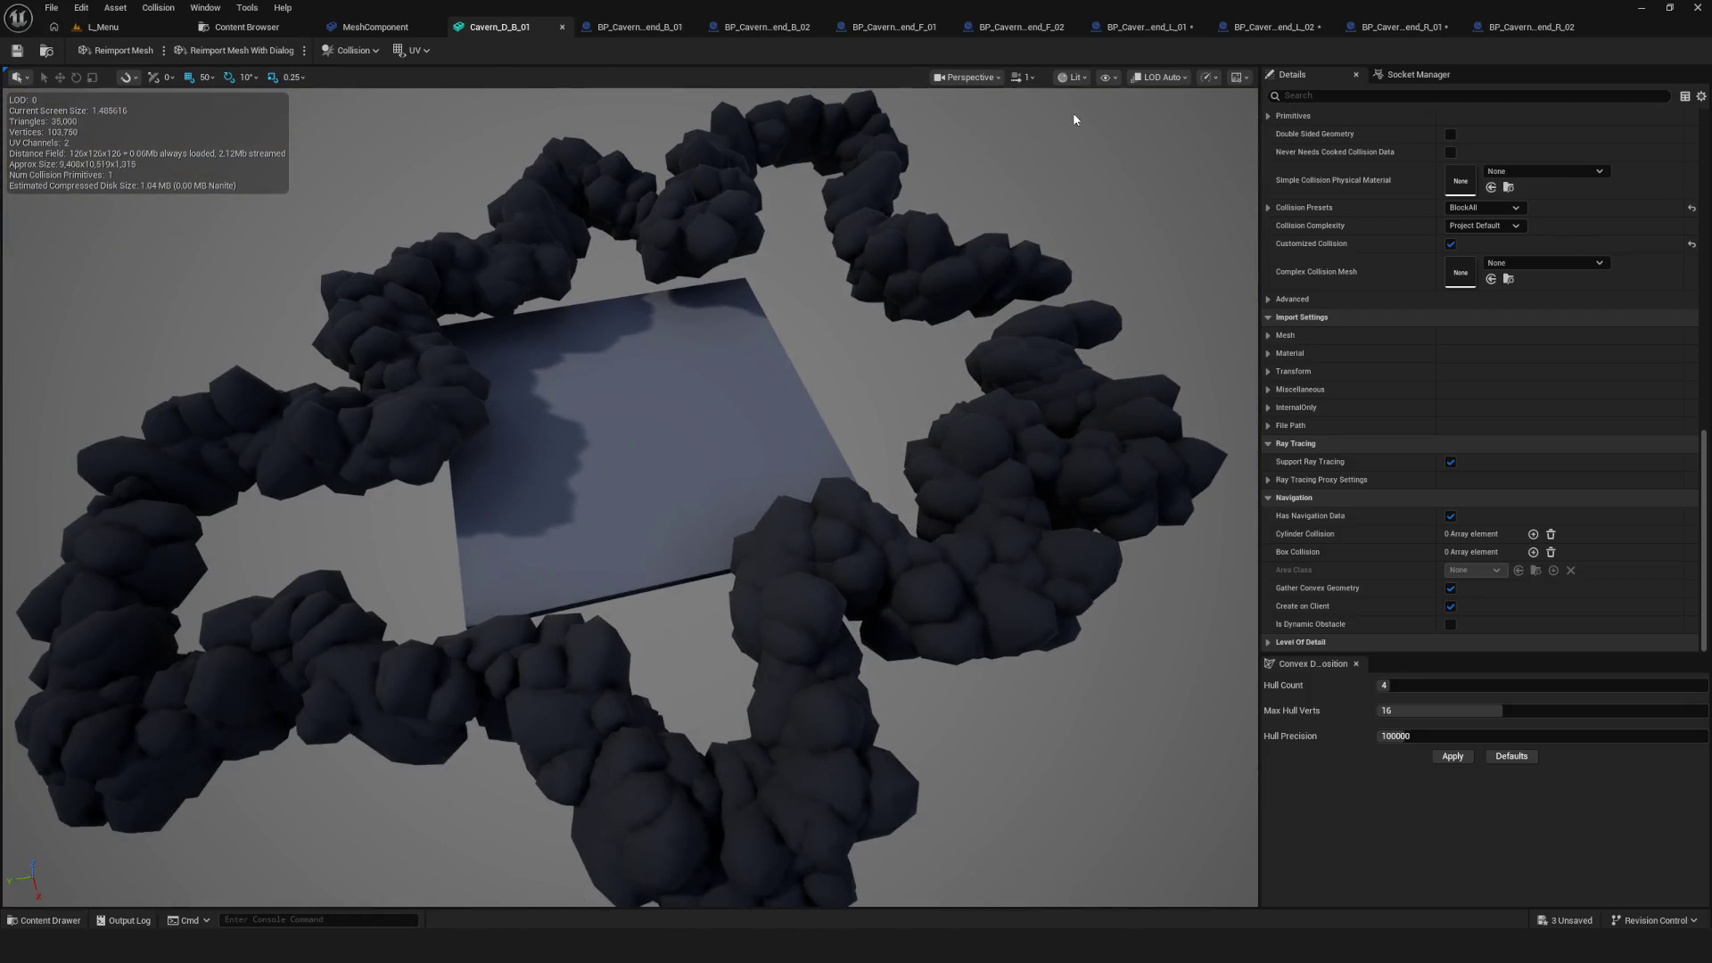
Turn on the Simple Collision wireframe in the Cavern_D_B_01 viewport and orbit the rock ring
left_click(1077, 77)
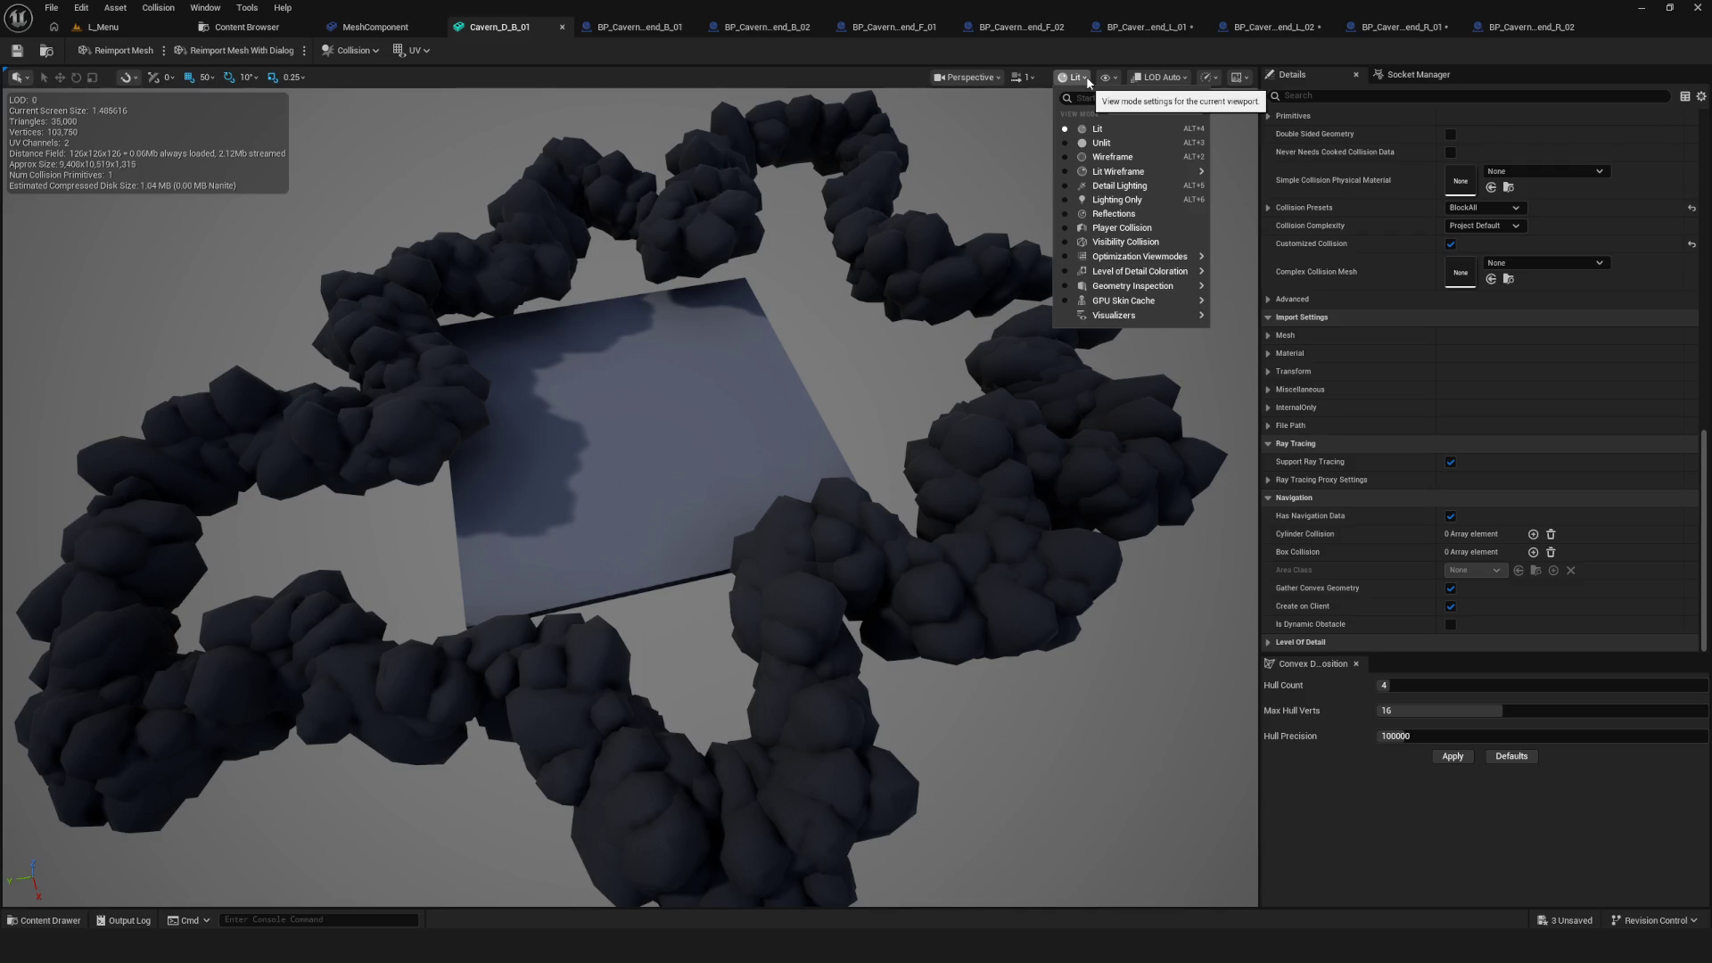
left_click(1111, 80)
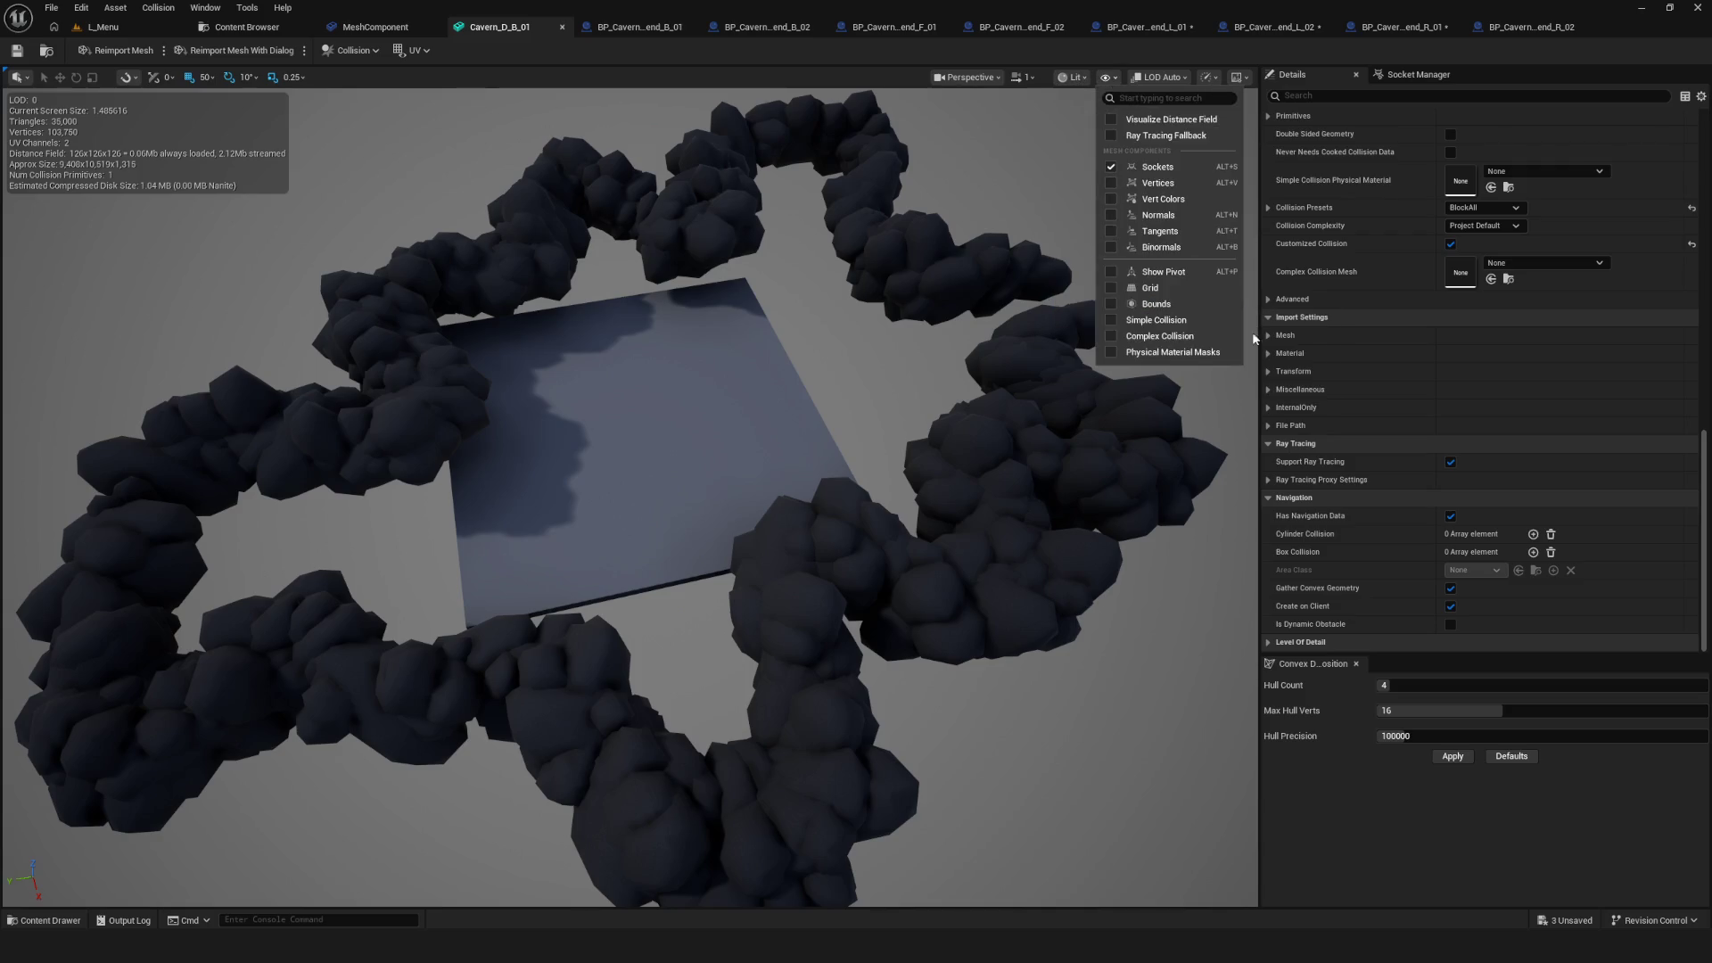
left_click(1150, 323)
left_click_drag(1102, 356, 1030, 143)
mouse_move(867, 443)
left_mouse_down()
mouse_move(838, 419)
mouse_move(868, 443)
left_mouse_up()
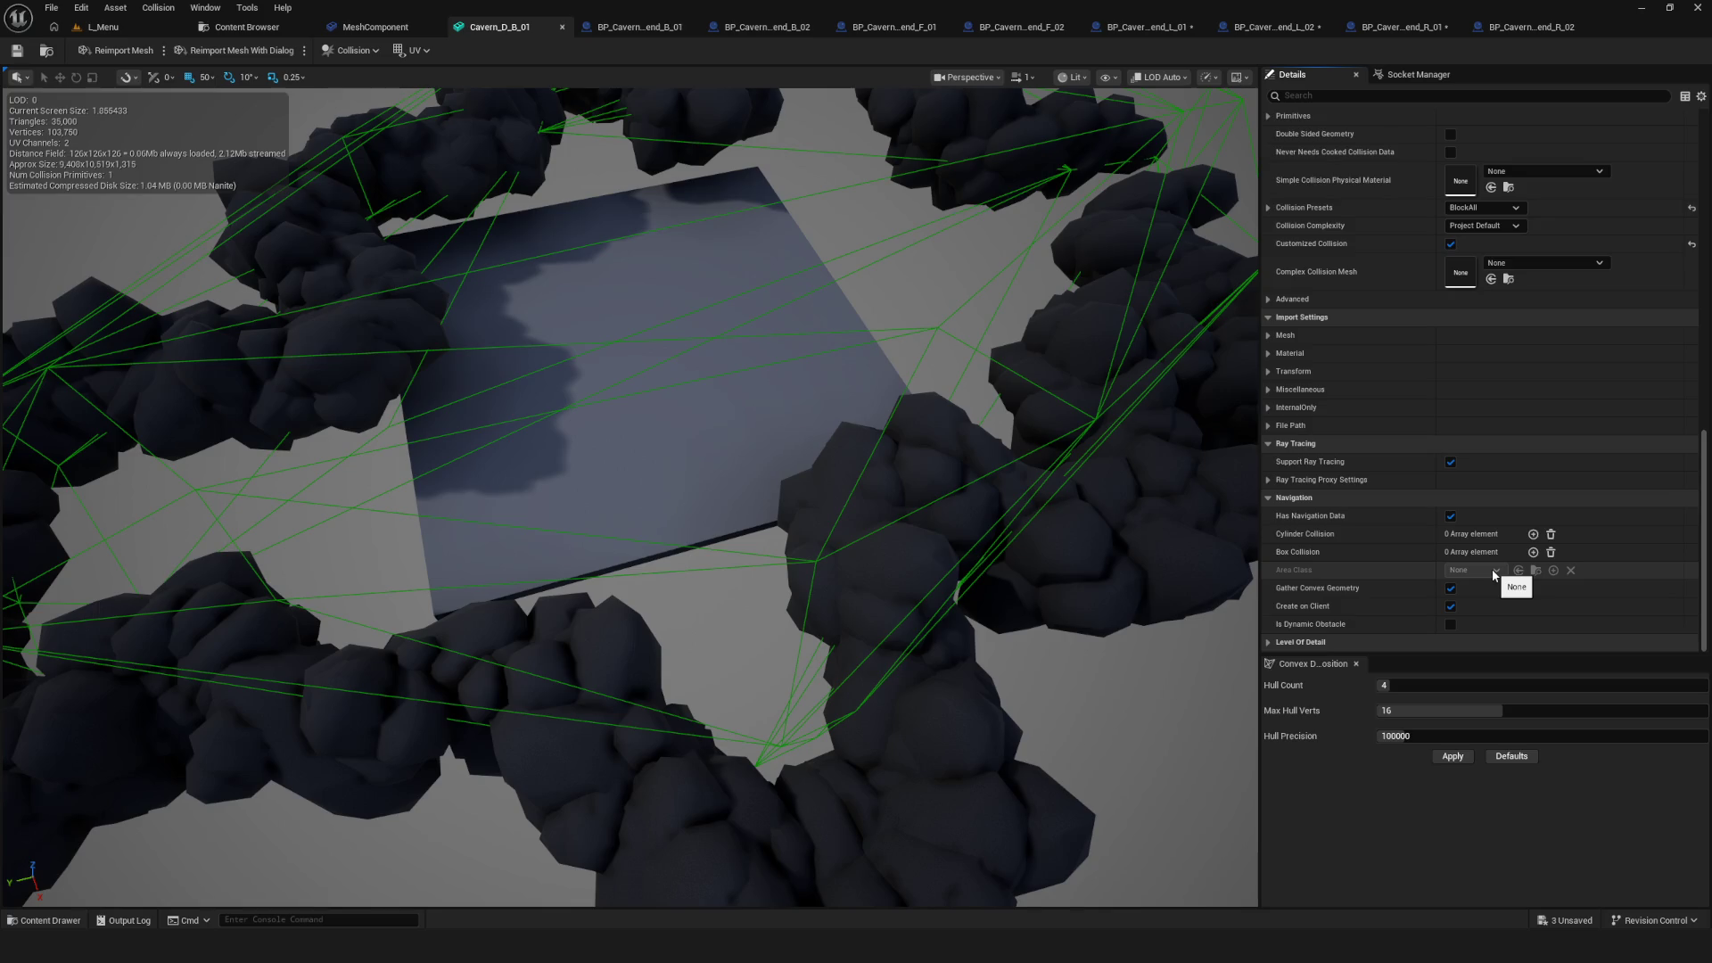
scroll(1370, 607, "up", 3)
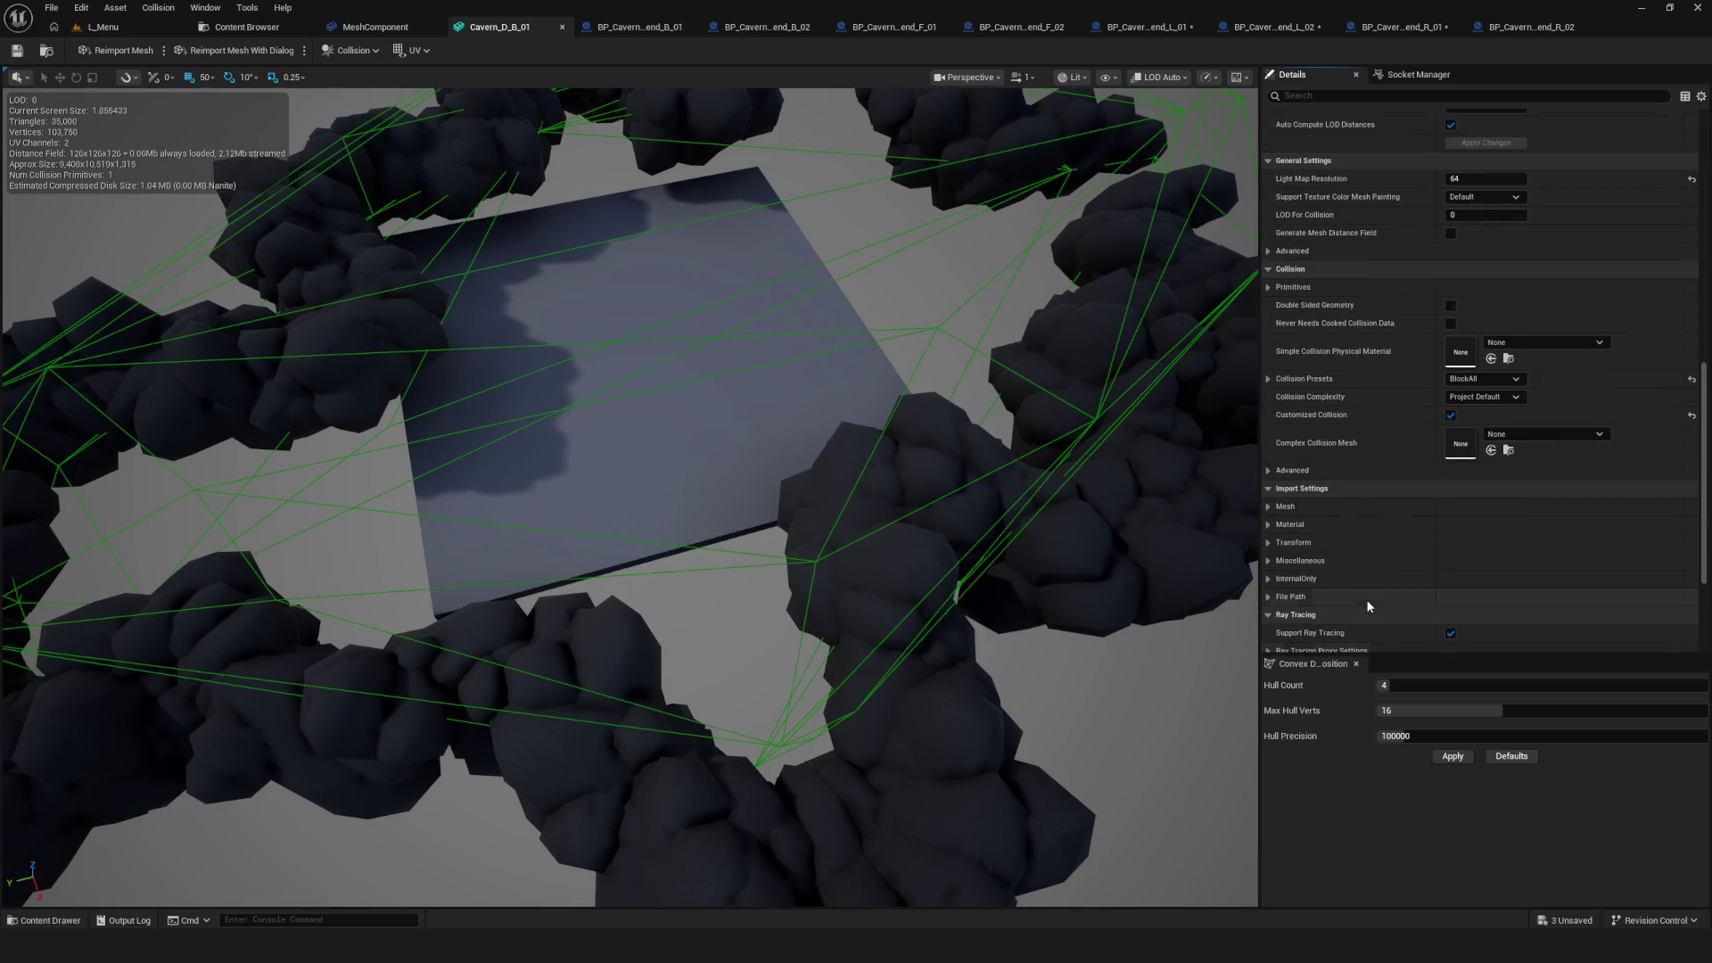
Remove all simple collision from the mesh and bring up the Auto Convex Collision settings
left_click(350, 50)
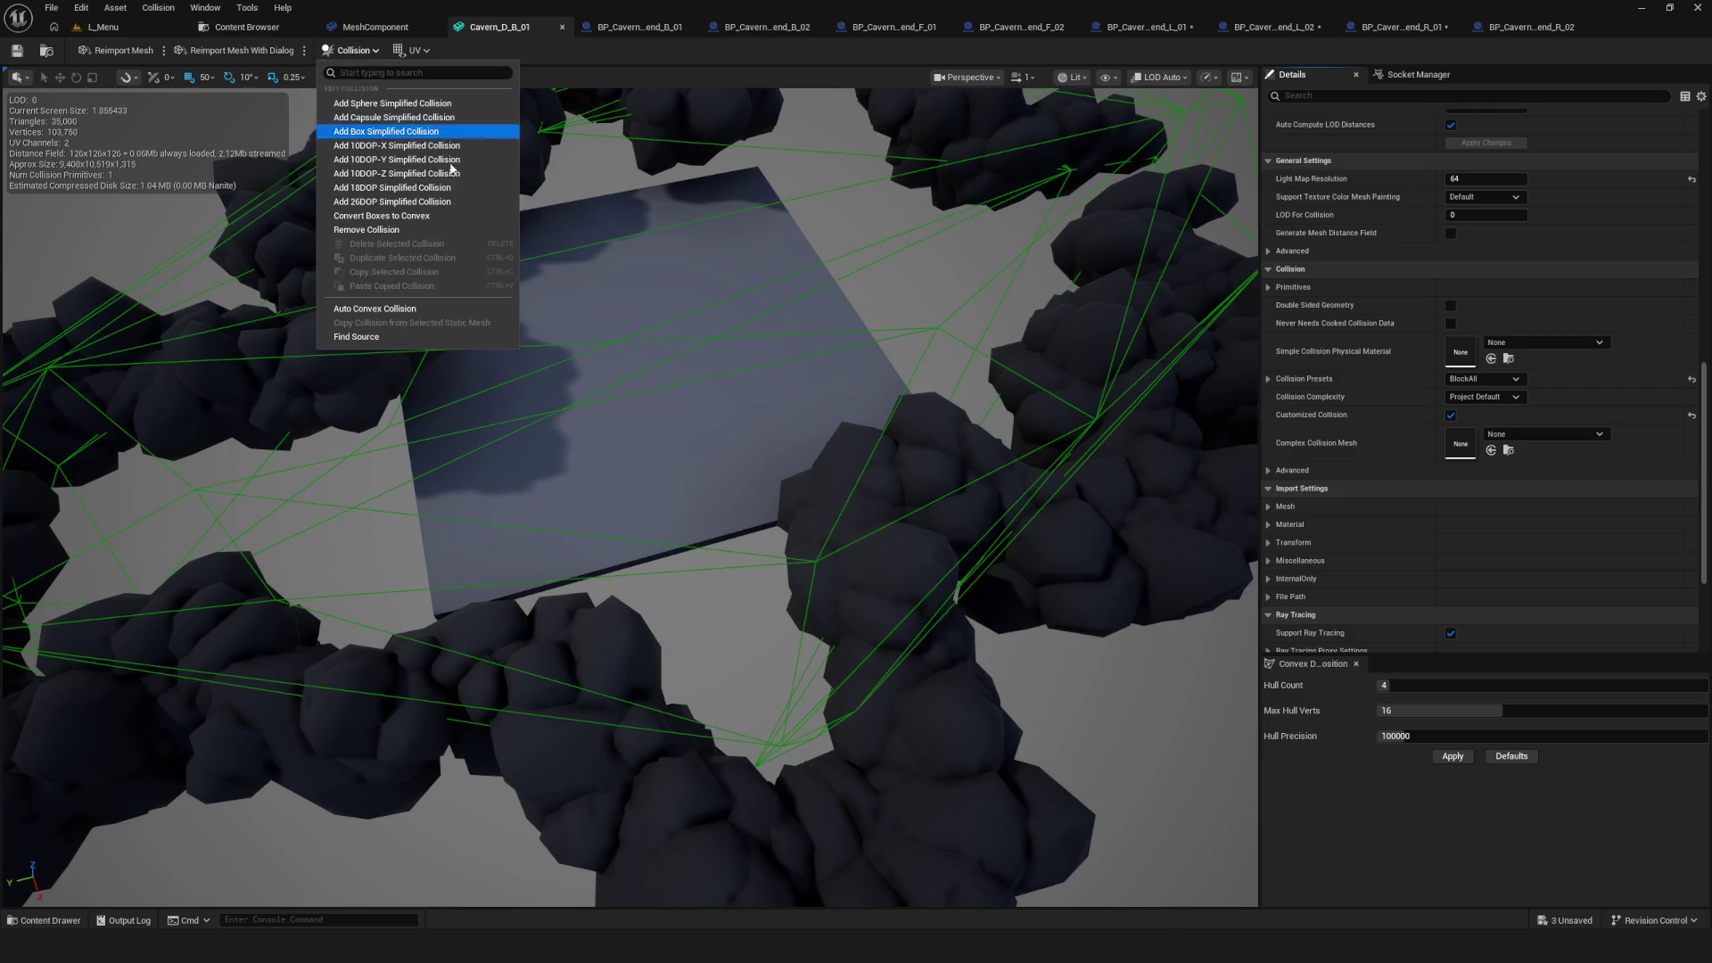
left_click(360, 233)
left_click_drag(394, 246, 562, 256)
left_click(350, 50)
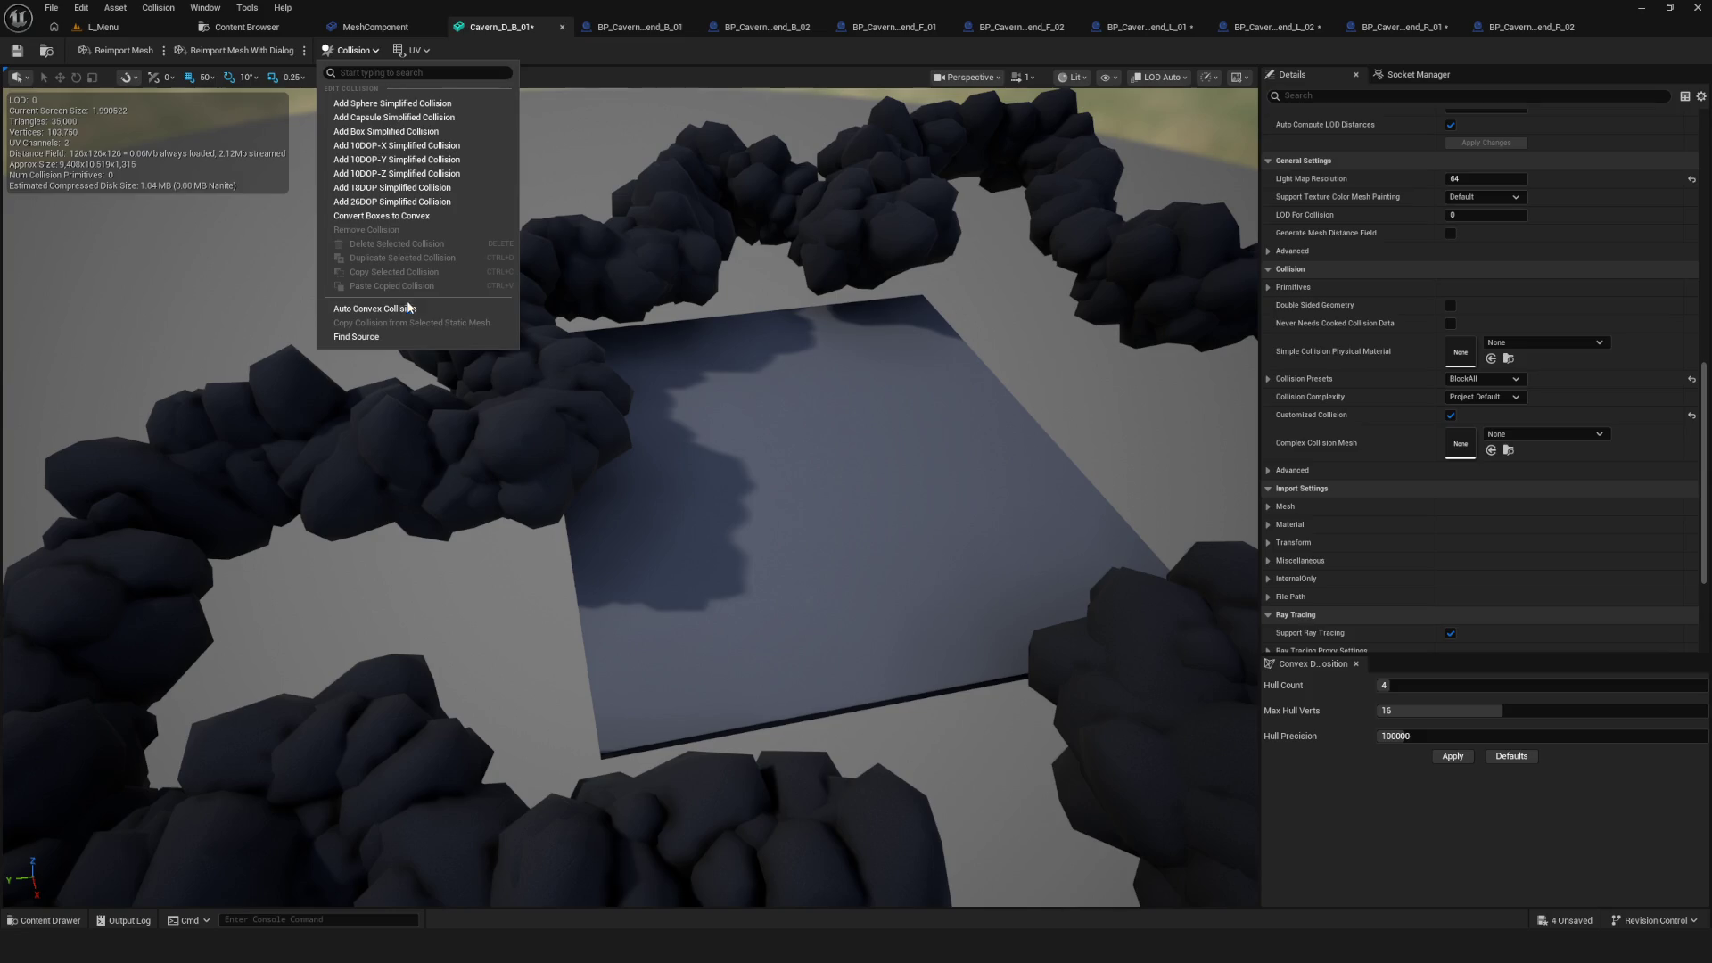
left_click(374, 309)
mouse_move(909, 383)
left_mouse_down()
mouse_move(963, 388)
mouse_move(891, 428)
mouse_move(785, 397)
left_mouse_up()
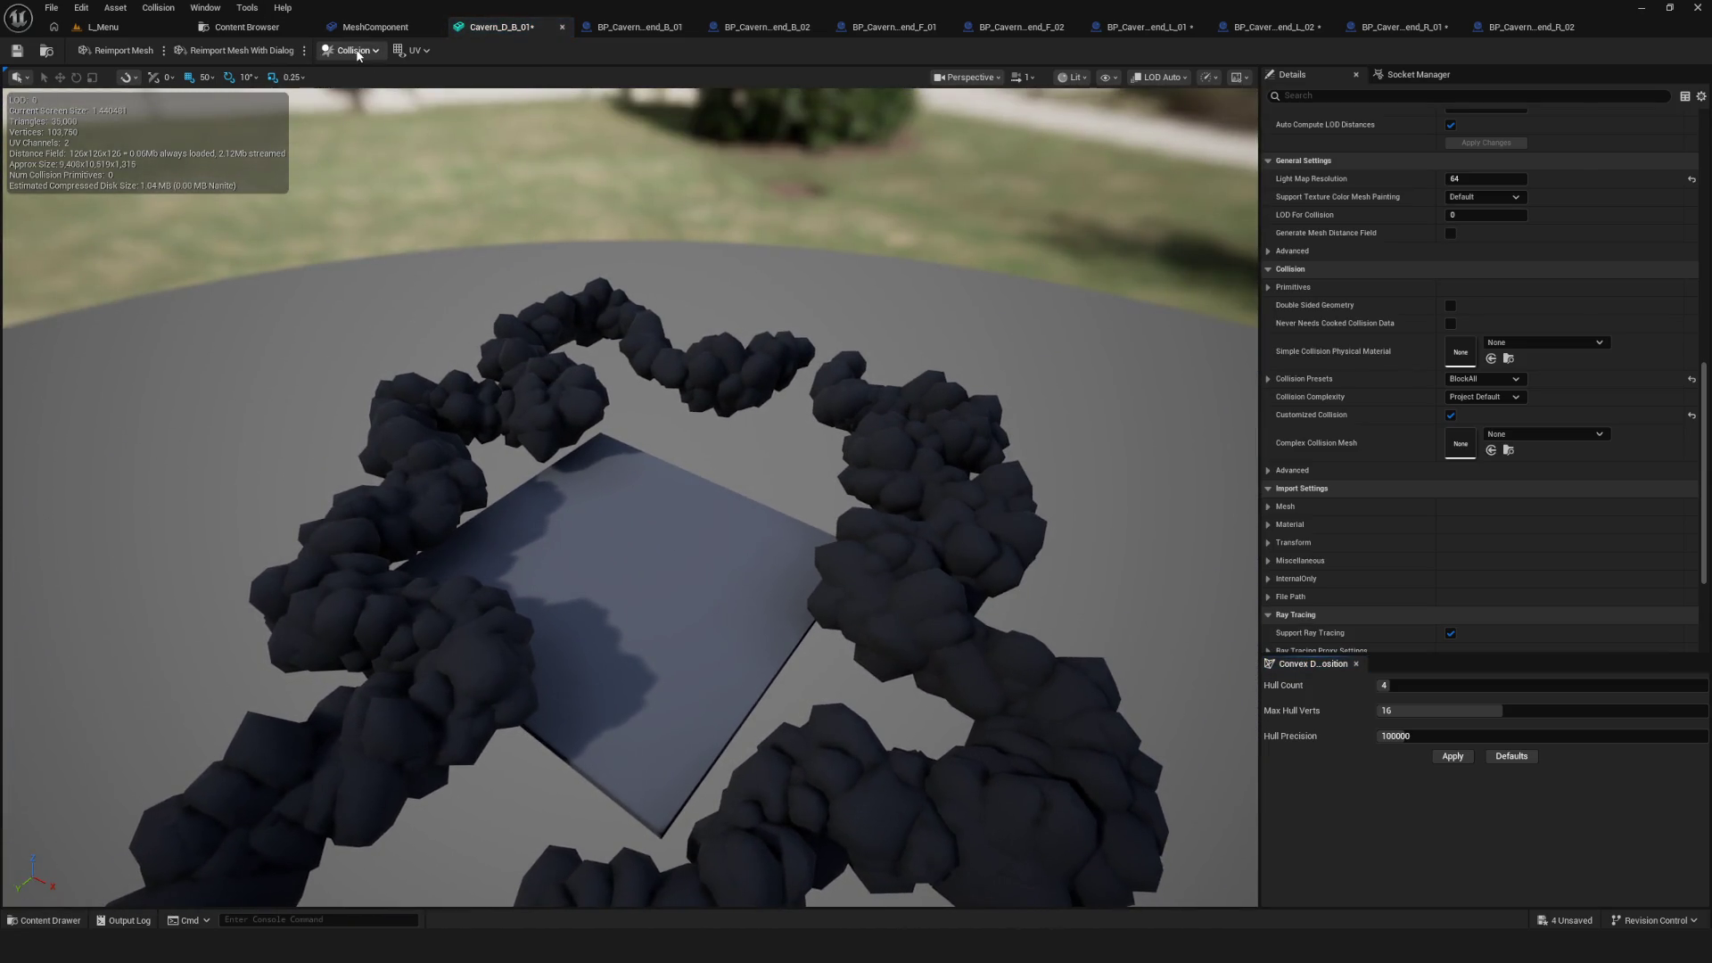
Try Convert Boxes to Convex, answer No, and orbit around the rock ring
left_click(350, 50)
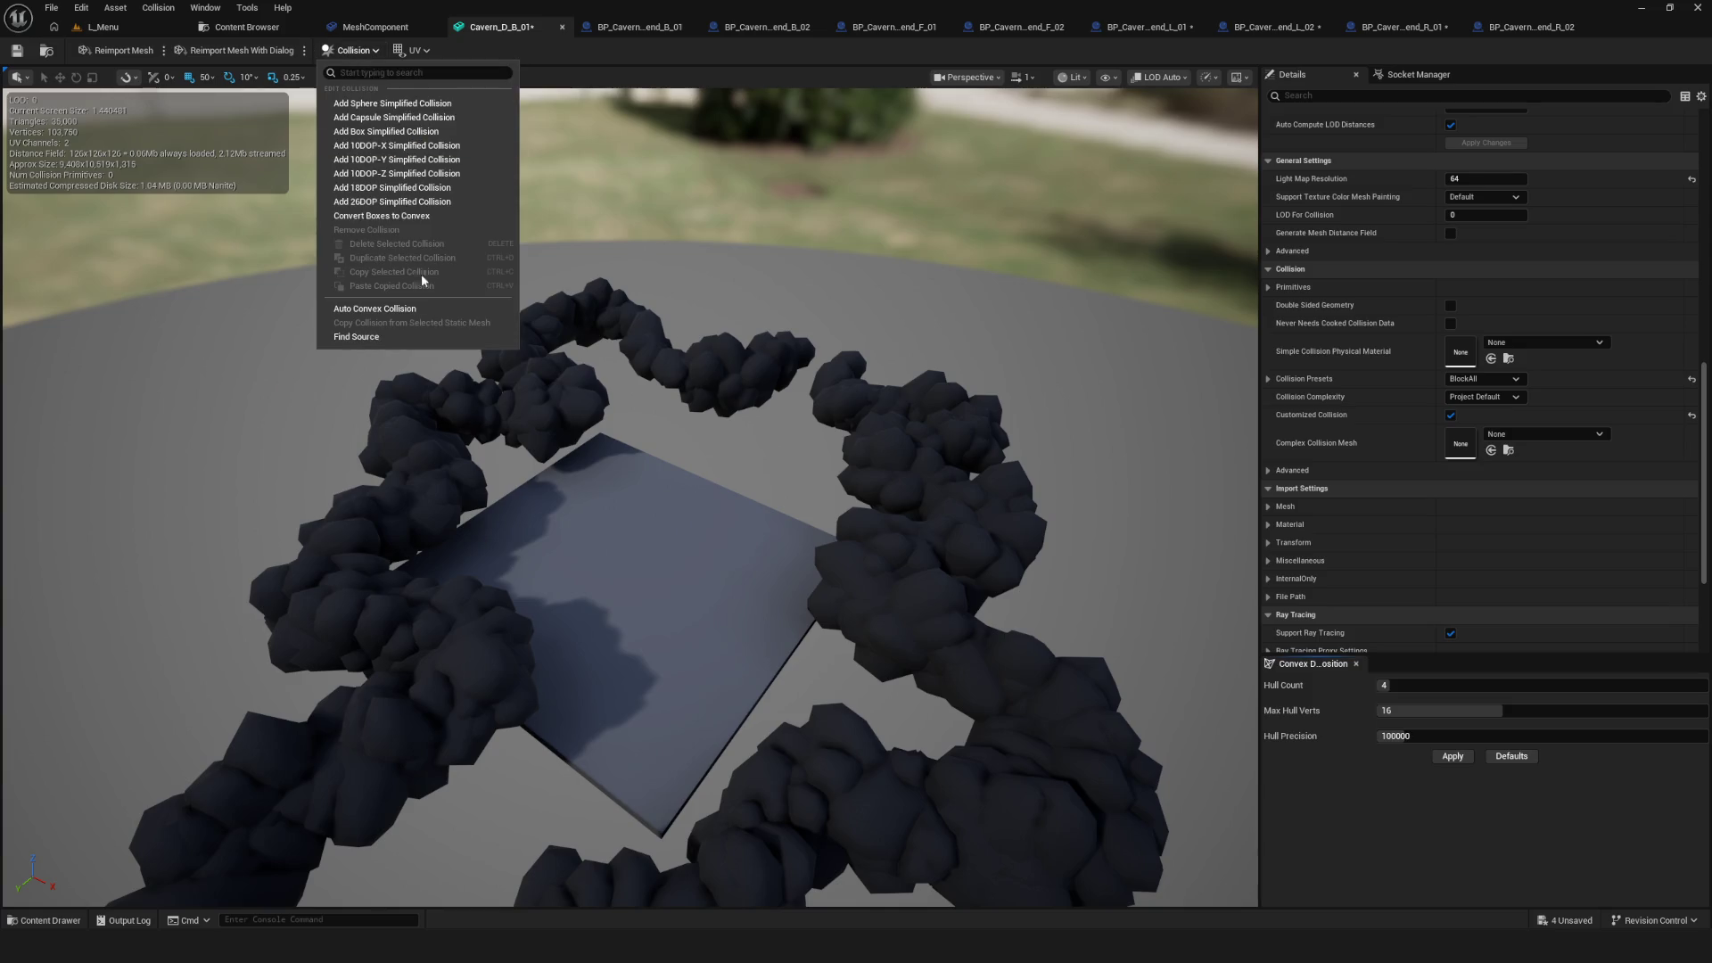
left_click(381, 219)
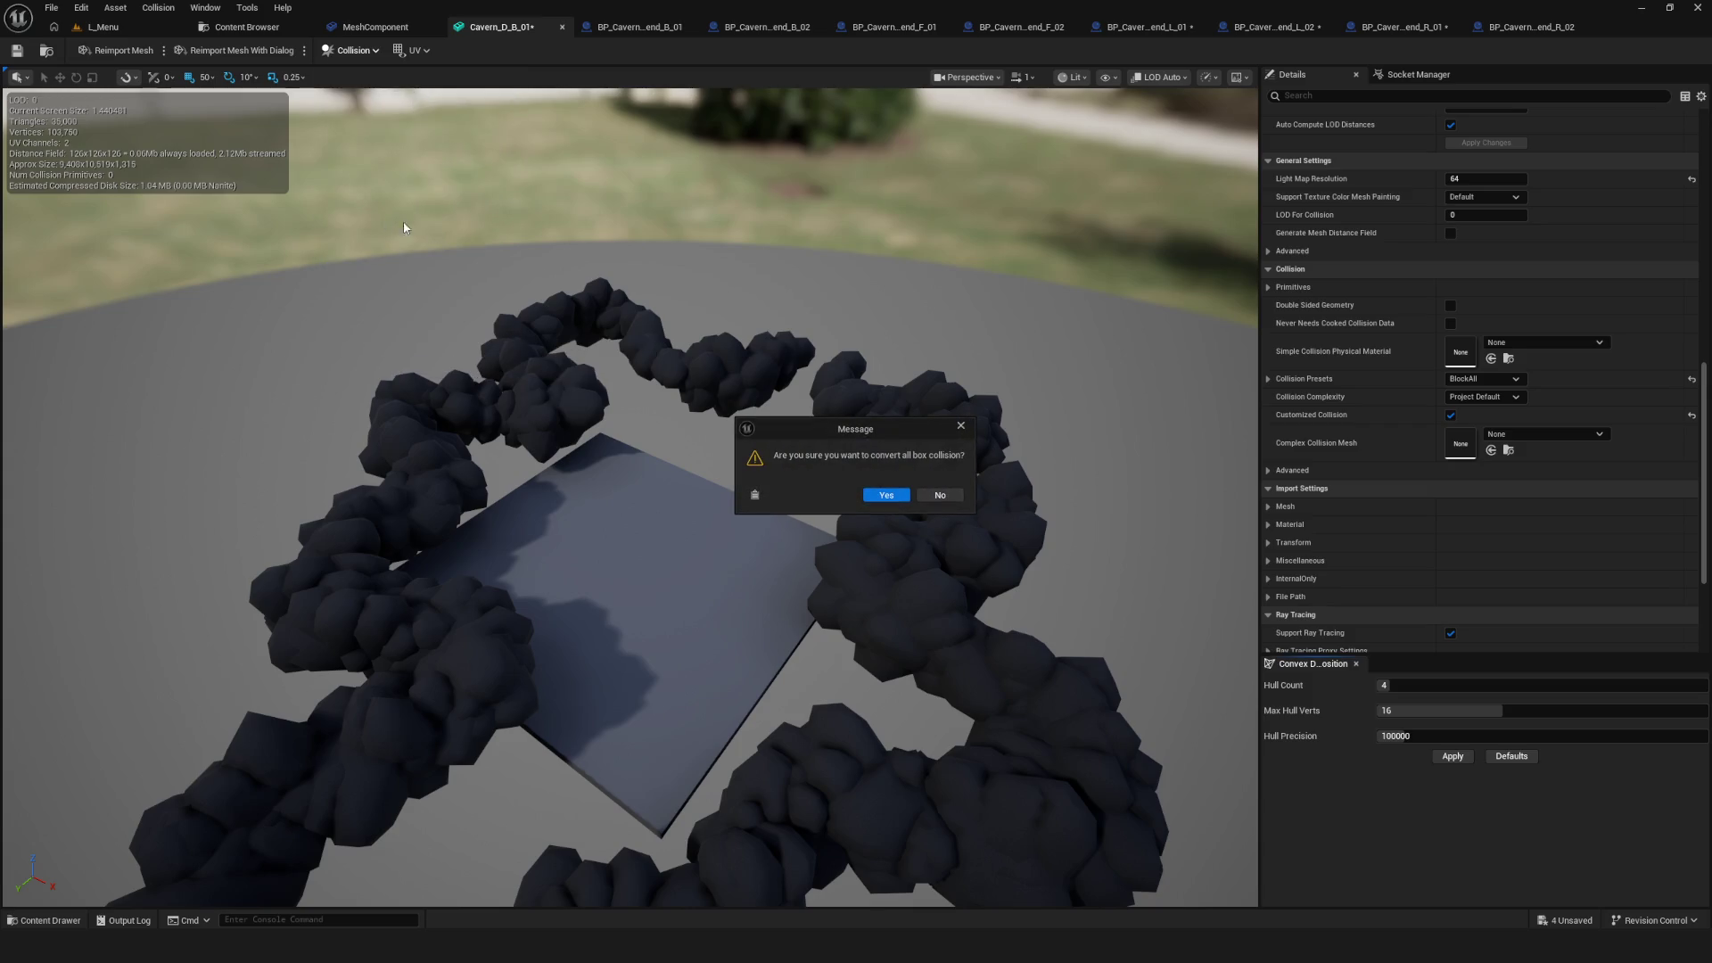
left_click(941, 500)
left_click(326, 53)
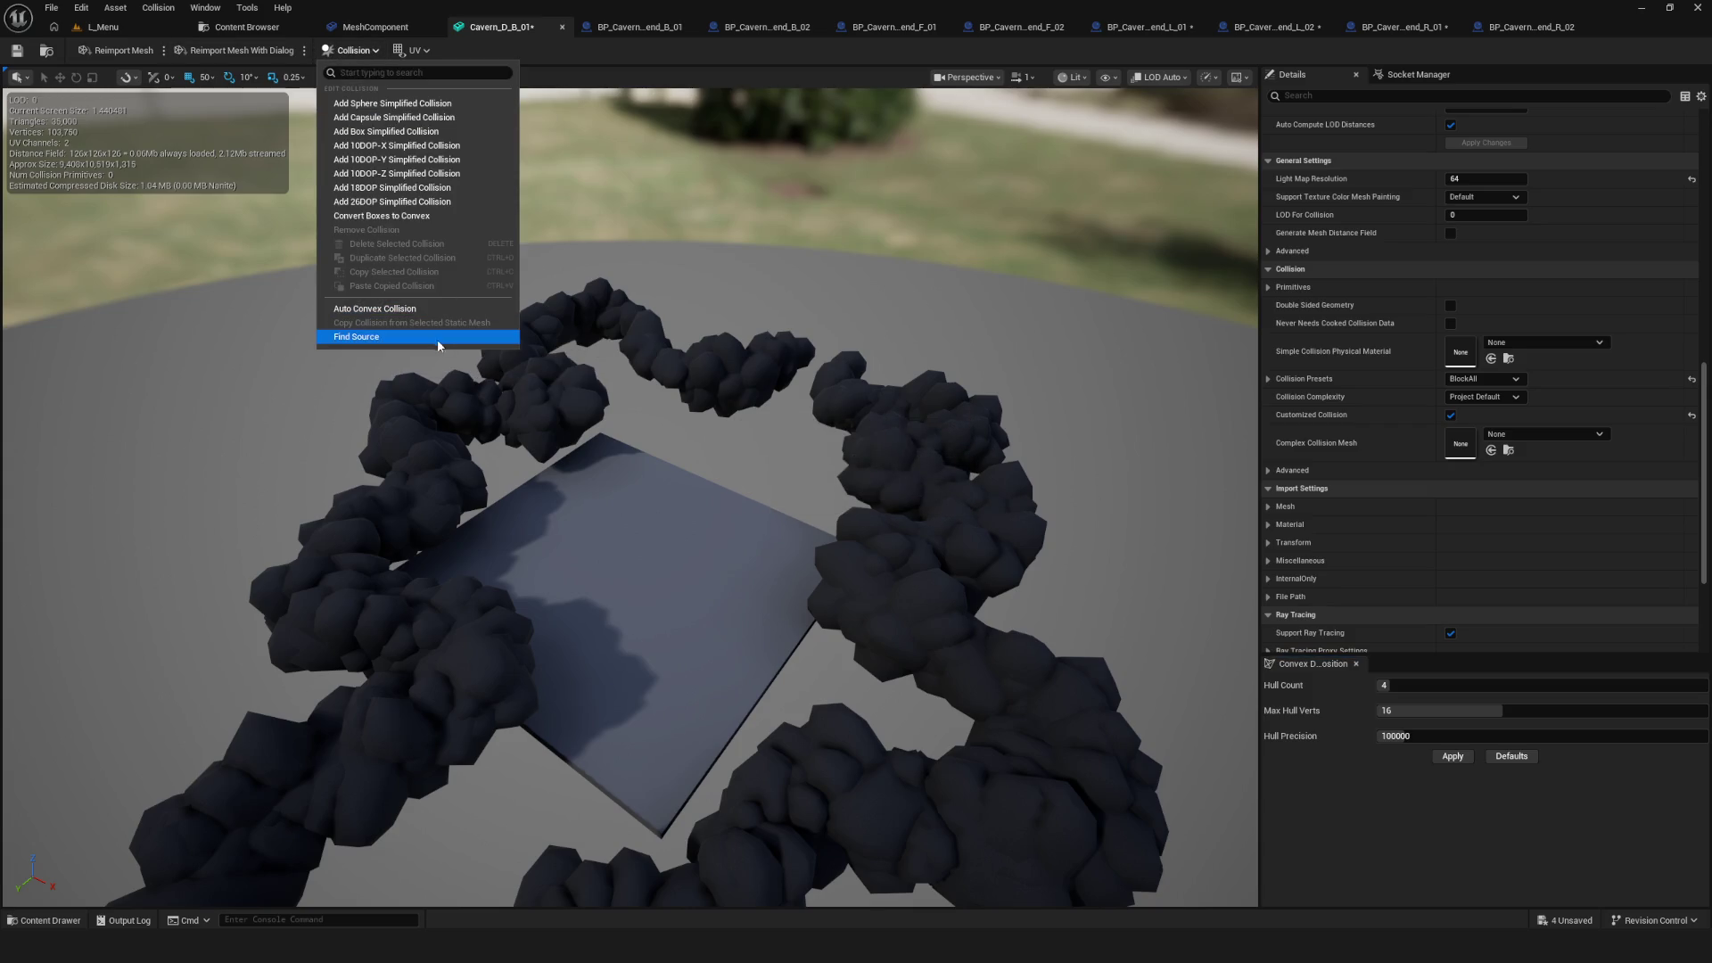
left_click_drag(682, 239, 638, 217)
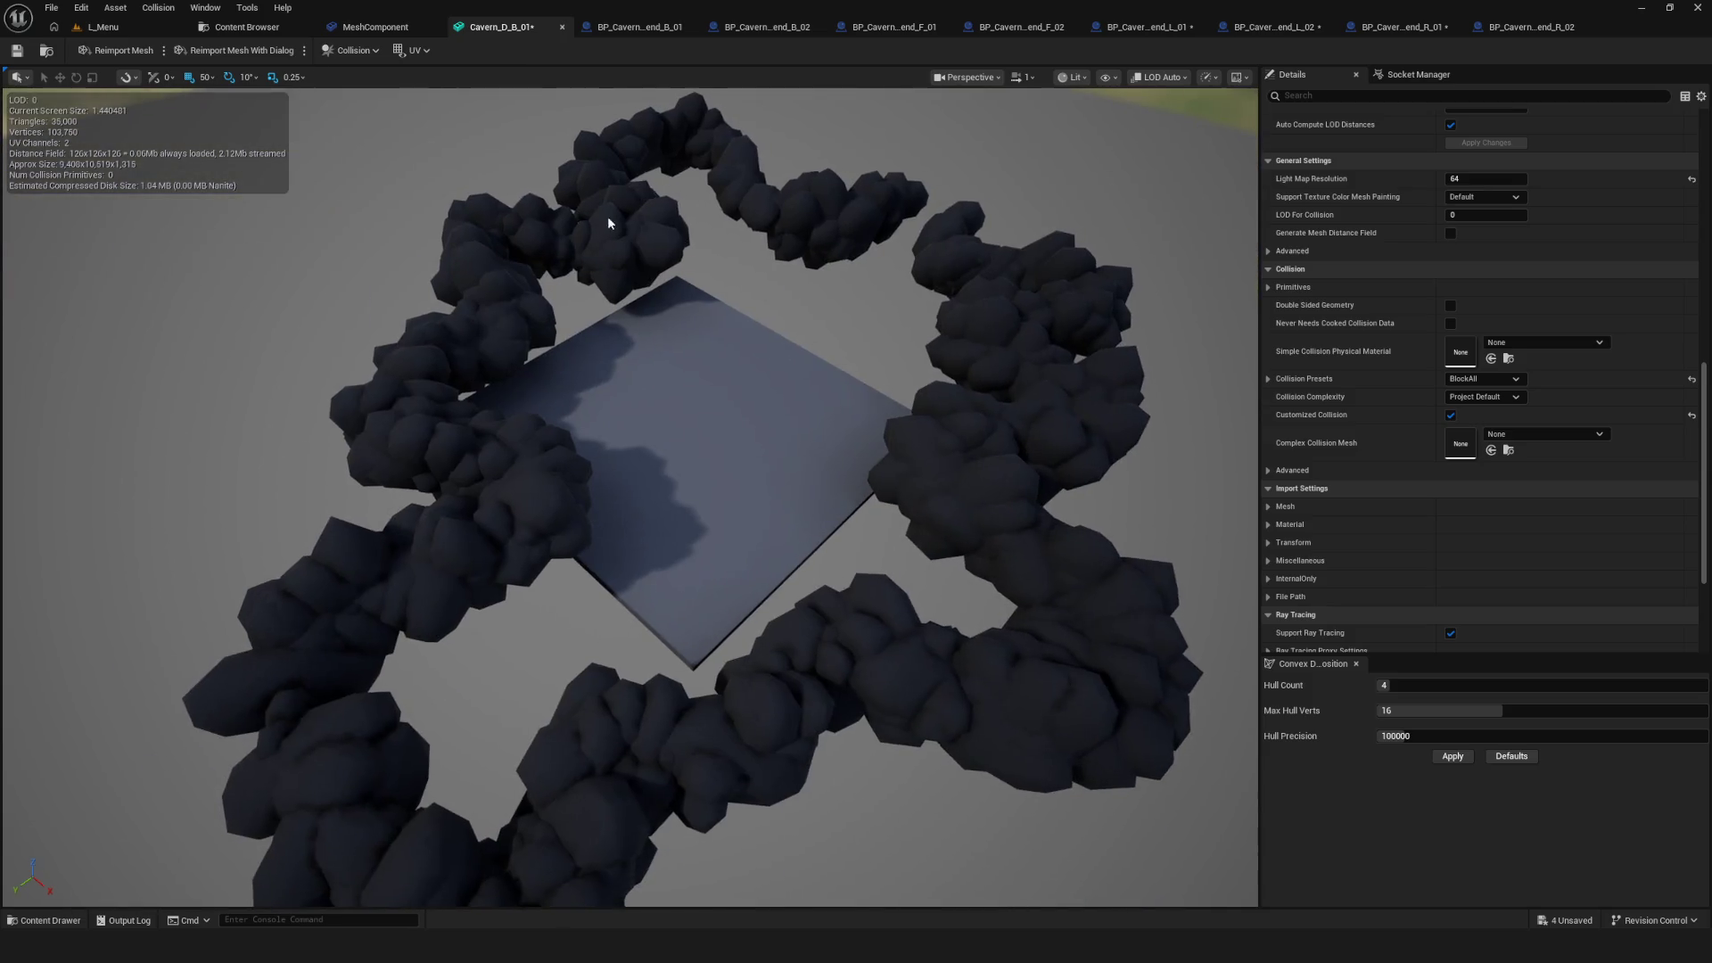
left_click_drag(624, 446, 517, 446)
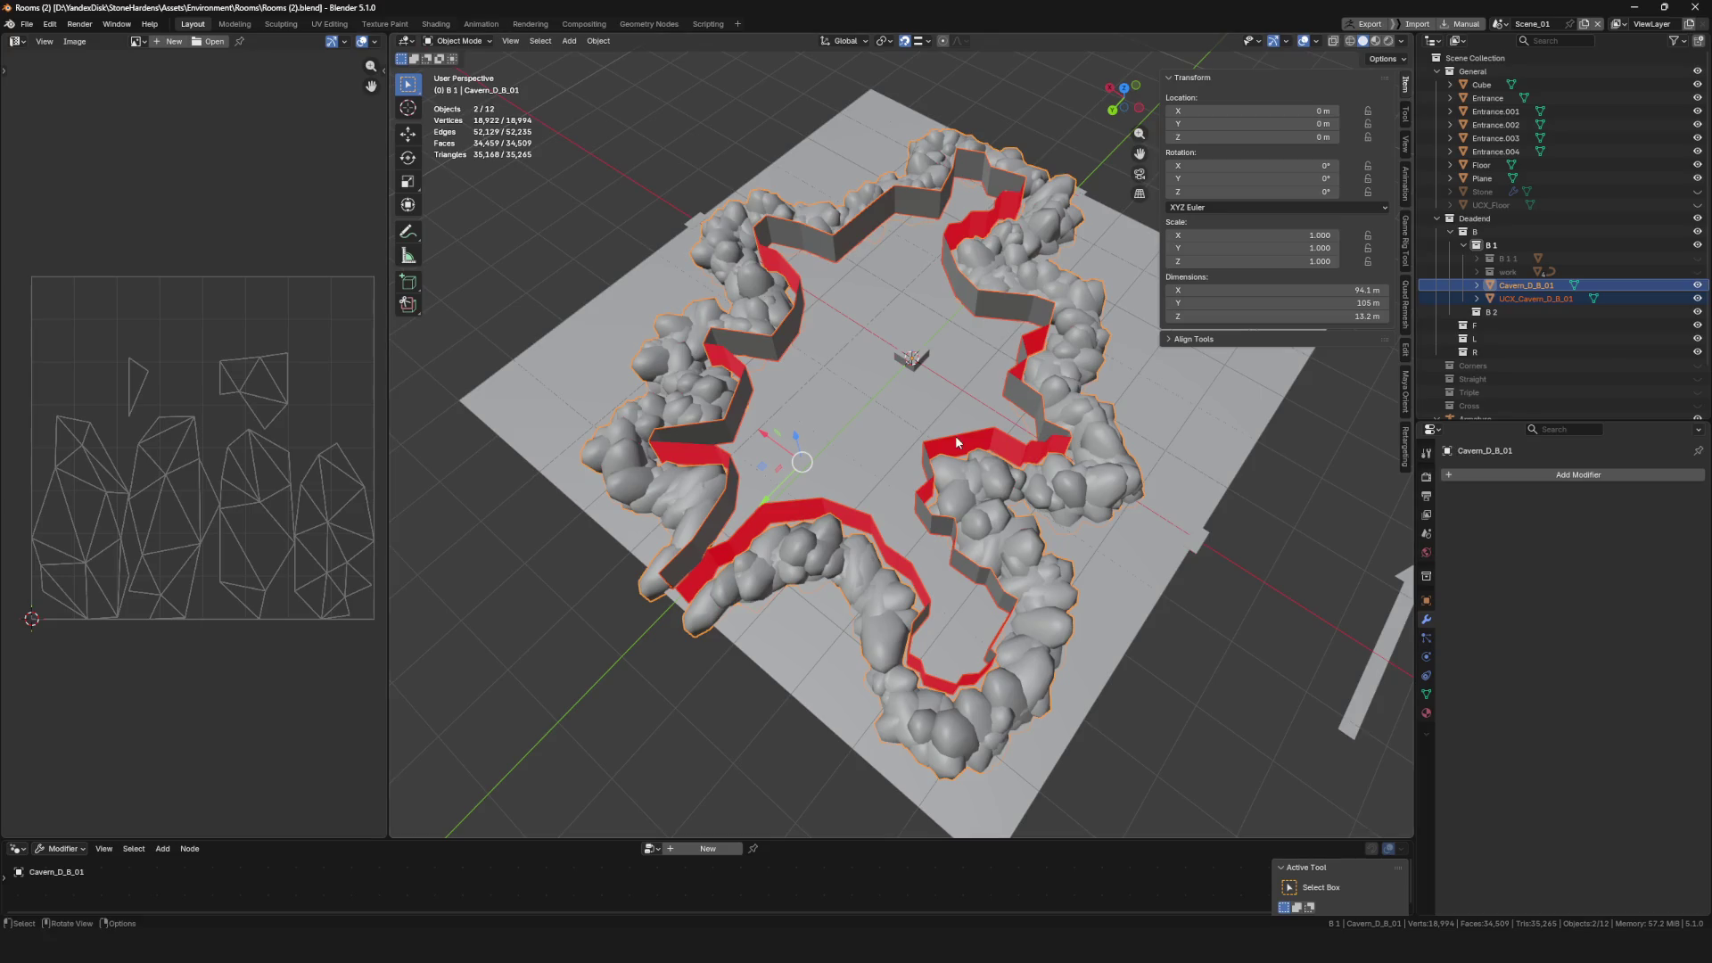
Orbit around the Cavern_D_B_01 rock ring from several sides and widen the 3D viewport to view its red collision walls
left_click_drag(835, 347, 656, 320)
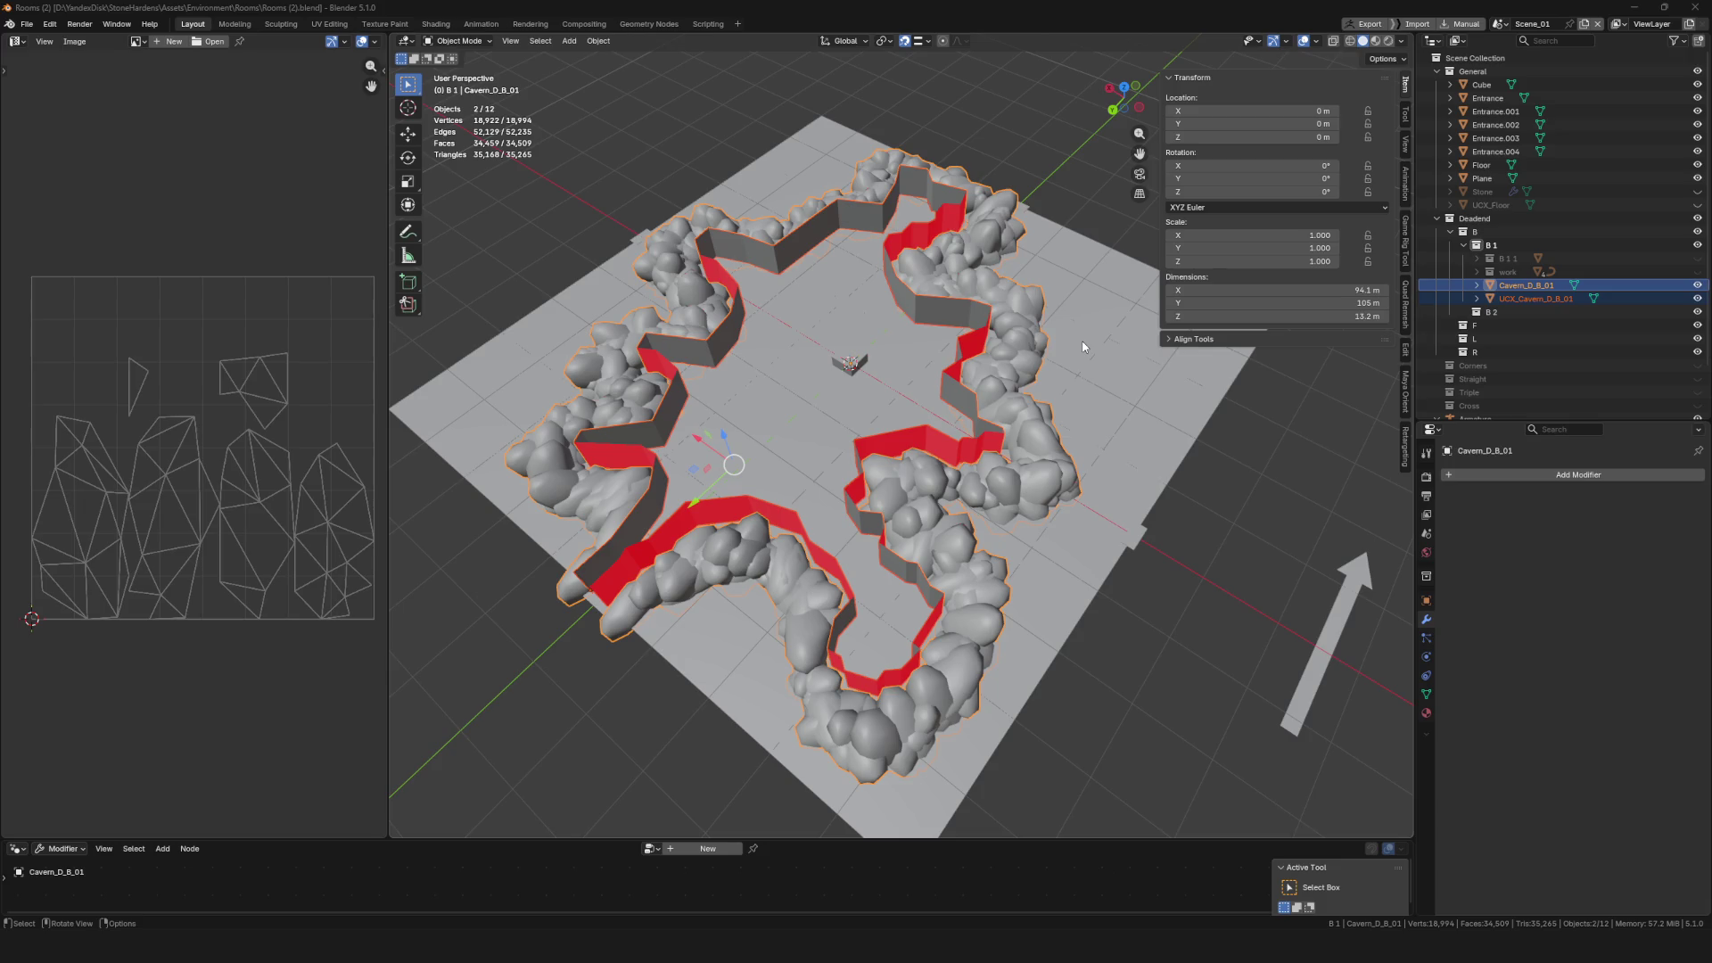
mouse_move(746, 506)
left_mouse_down()
mouse_move(640, 591)
mouse_move(684, 584)
mouse_move(673, 575)
left_mouse_up()
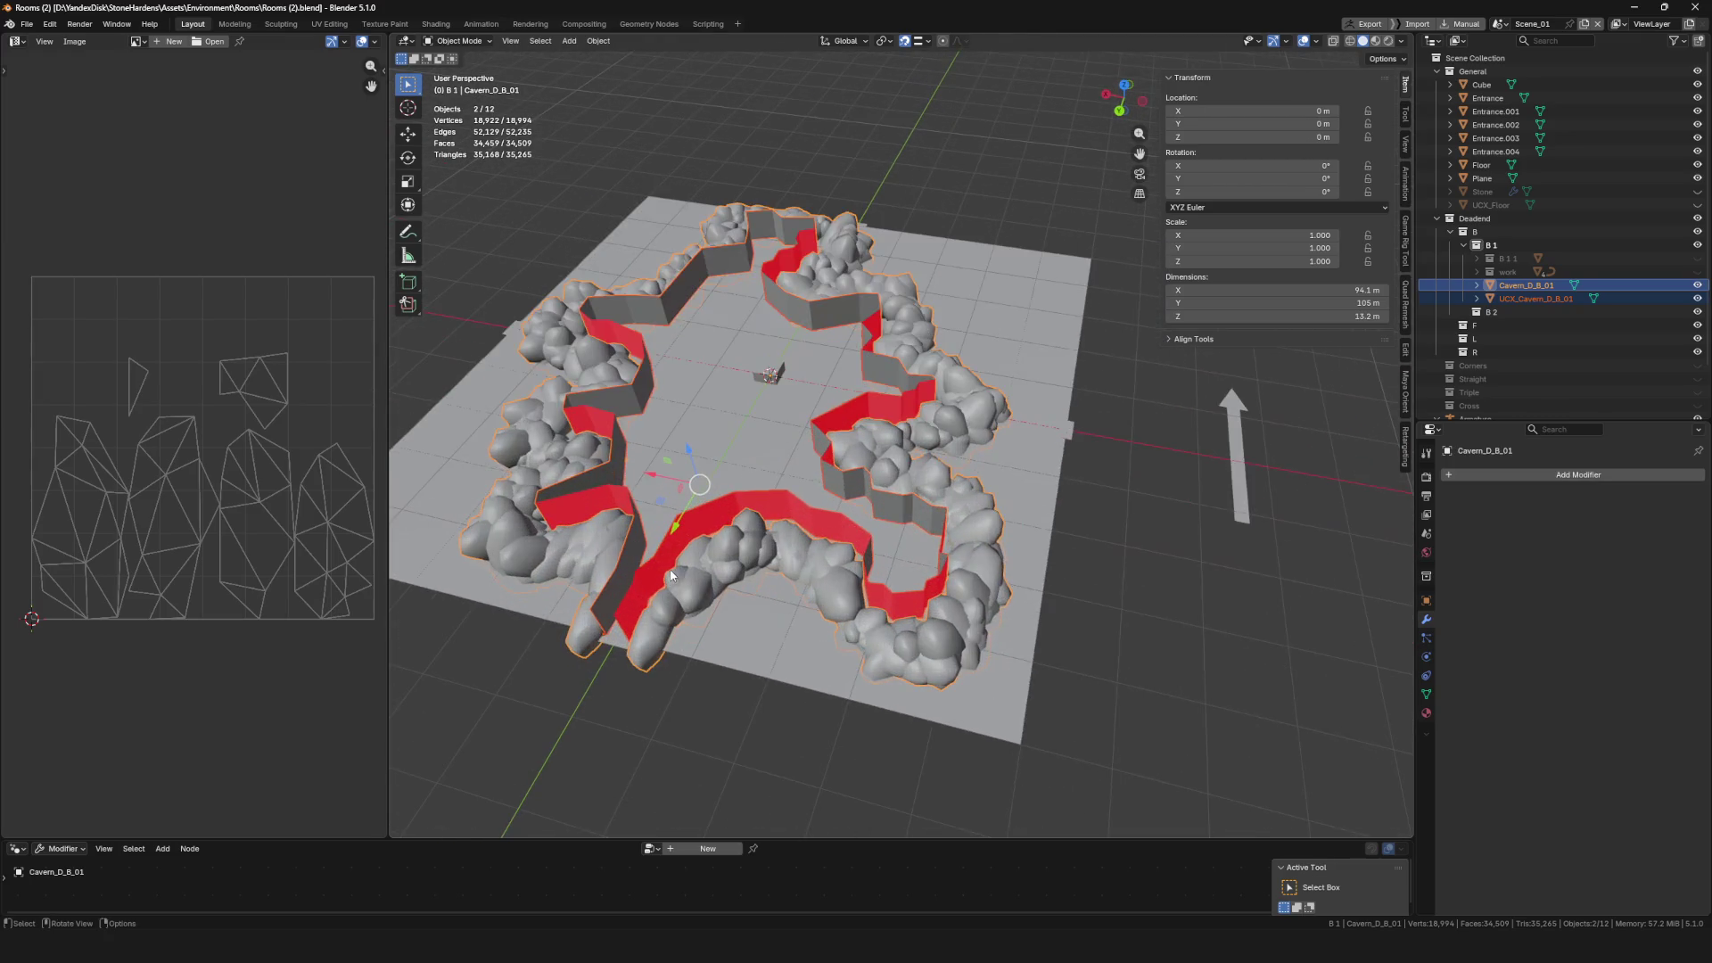
scroll(787, 300, "down", 3)
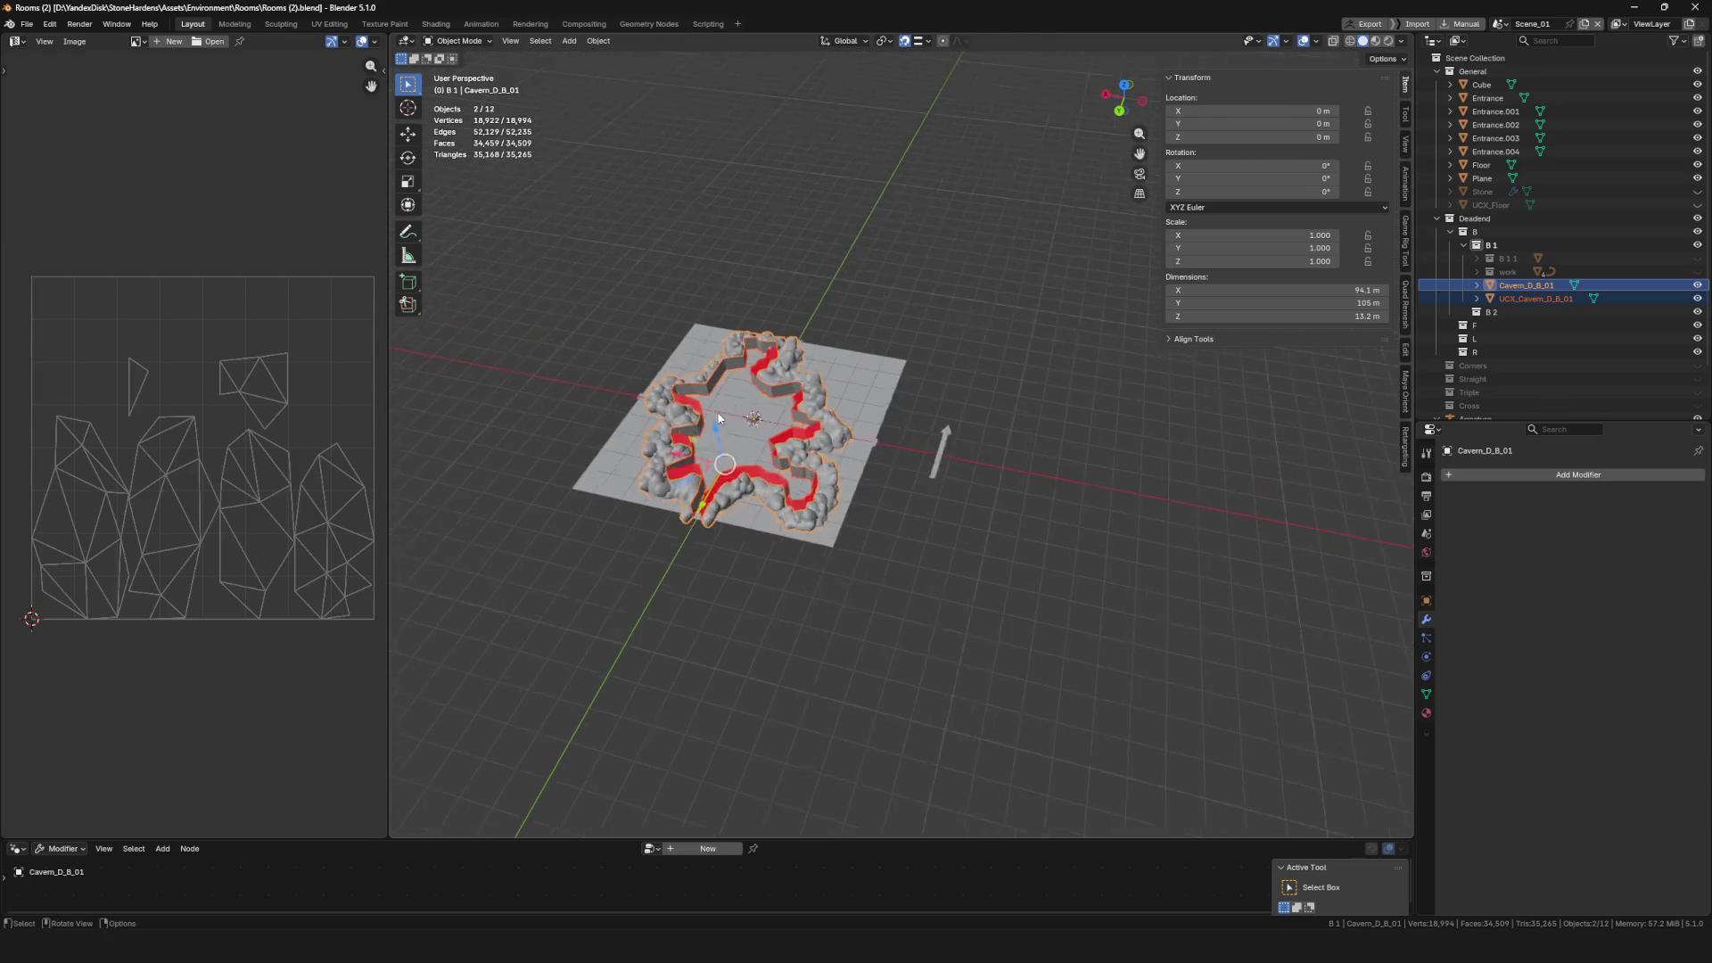
scroll(787, 299, "up", 3)
left_click_drag(388, 370, 207, 424)
mouse_move(400, 425)
left_mouse_down()
mouse_move(535, 294)
mouse_move(889, 526)
mouse_move(768, 483)
left_mouse_up()
Select only UCX_Cavern_D_B_01 and enter Edit Mode with its 84 wall faces exposed
key("Tab")
key("Tab")
key("a")
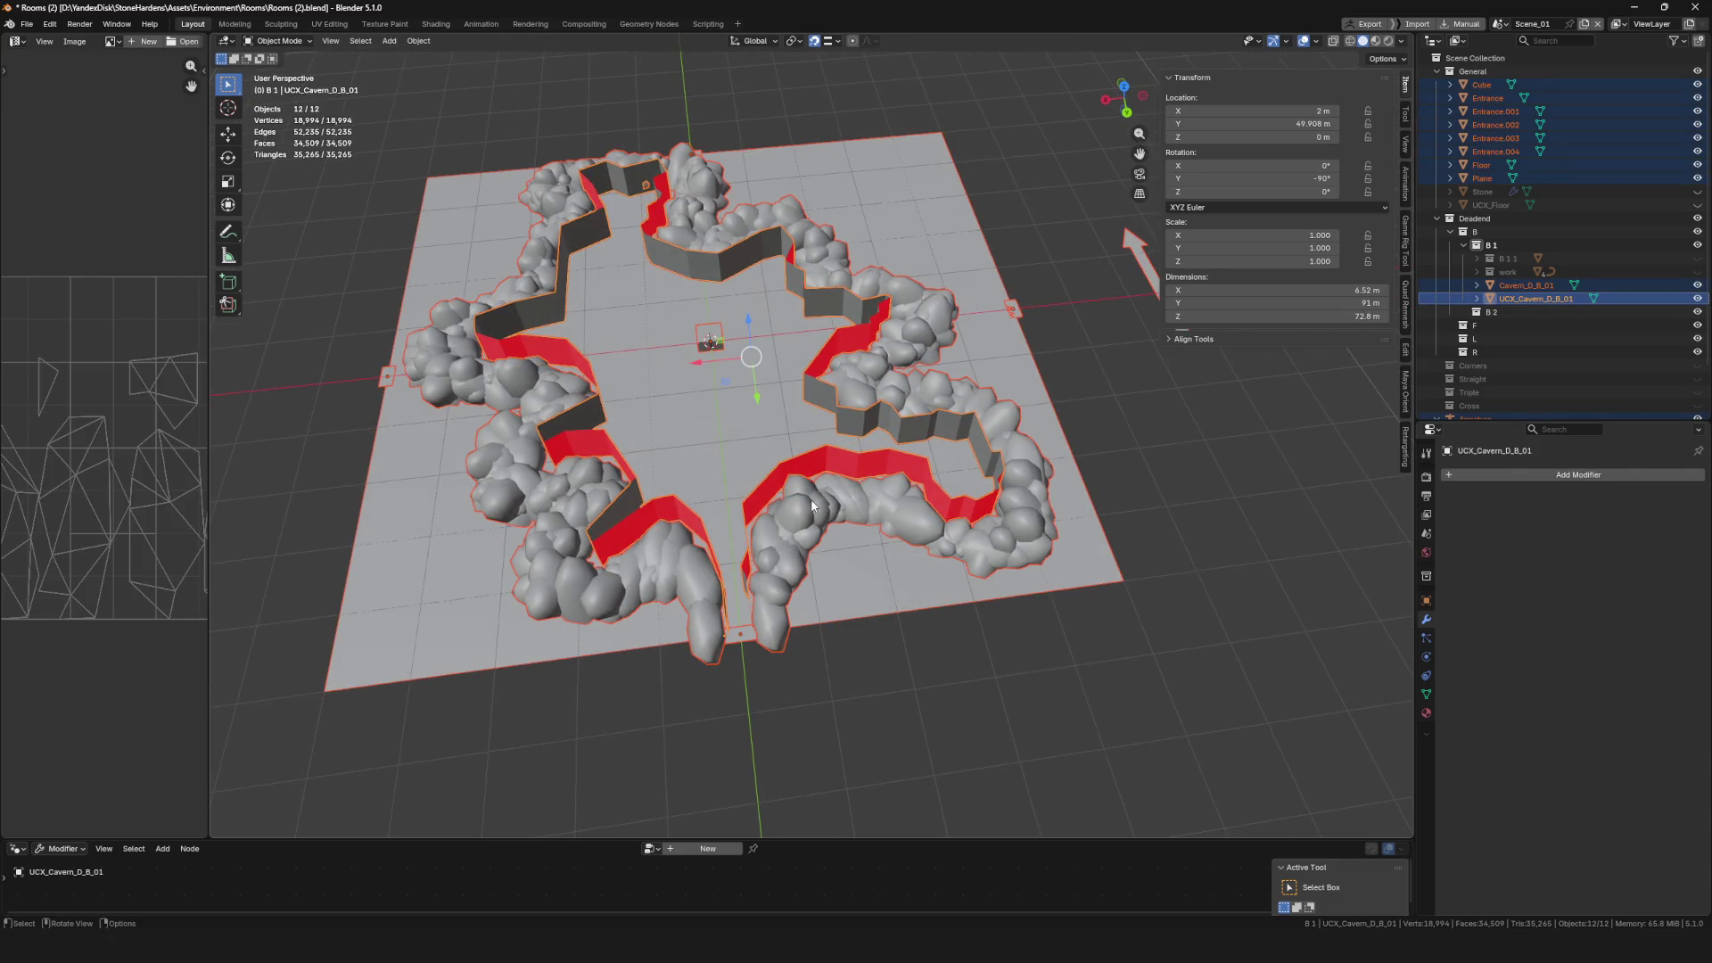
left_click(746, 484)
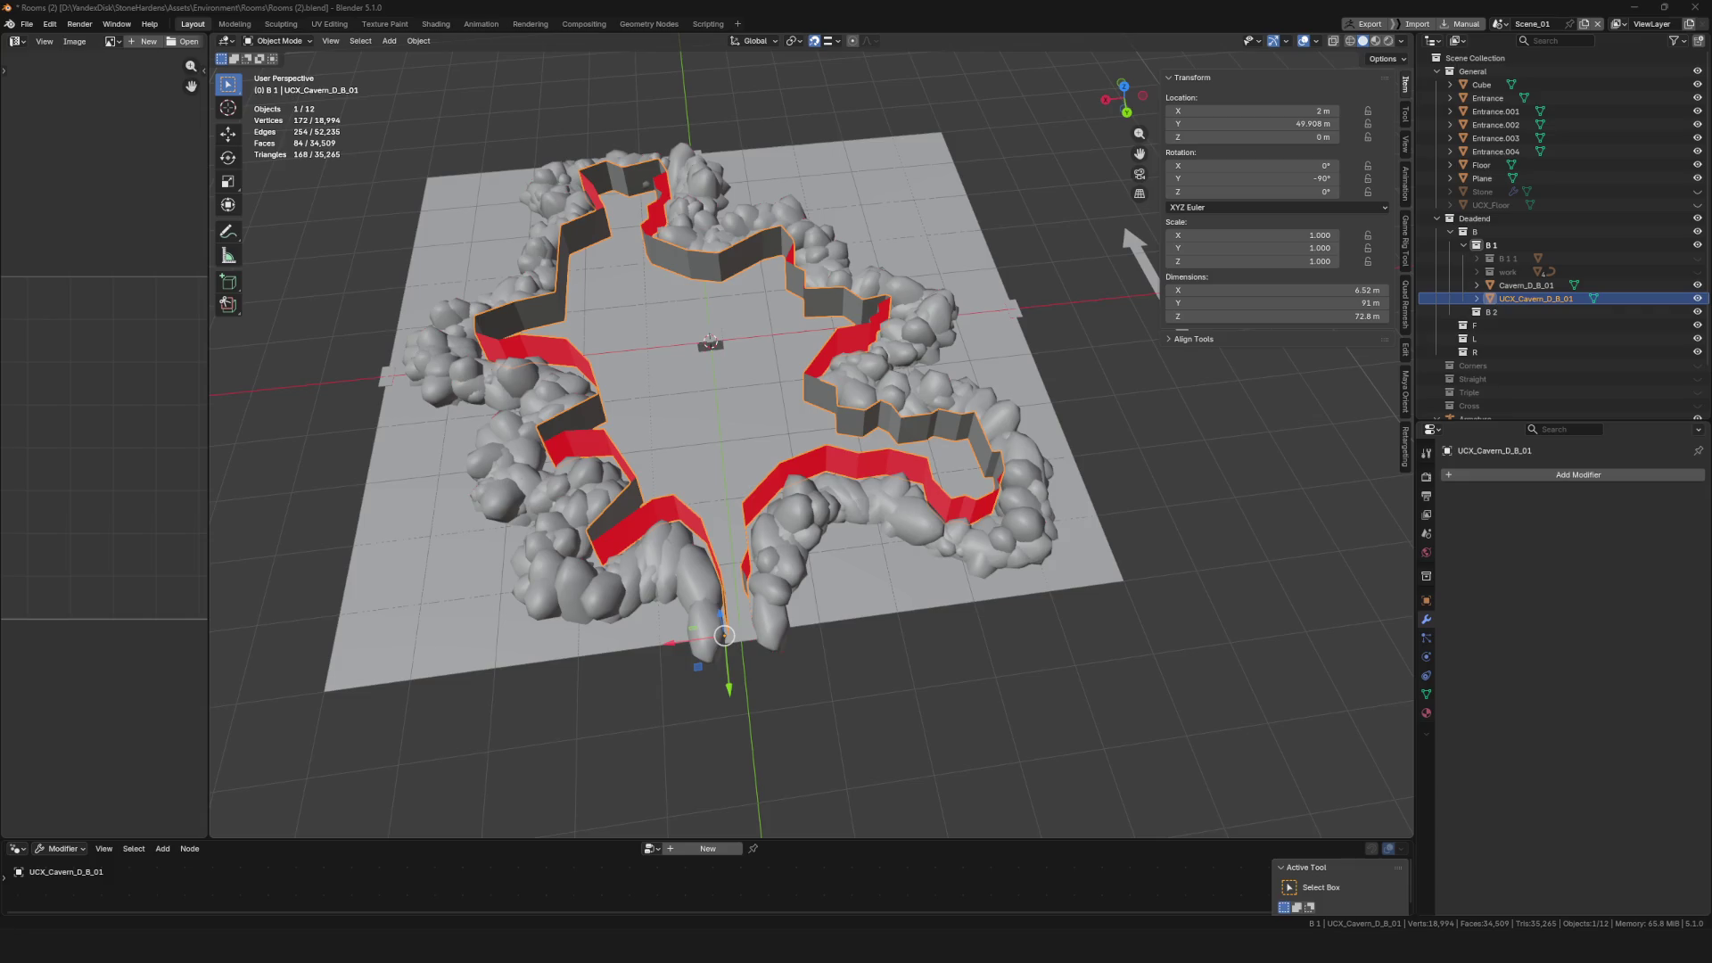
scroll(1207, 511, "left", 3)
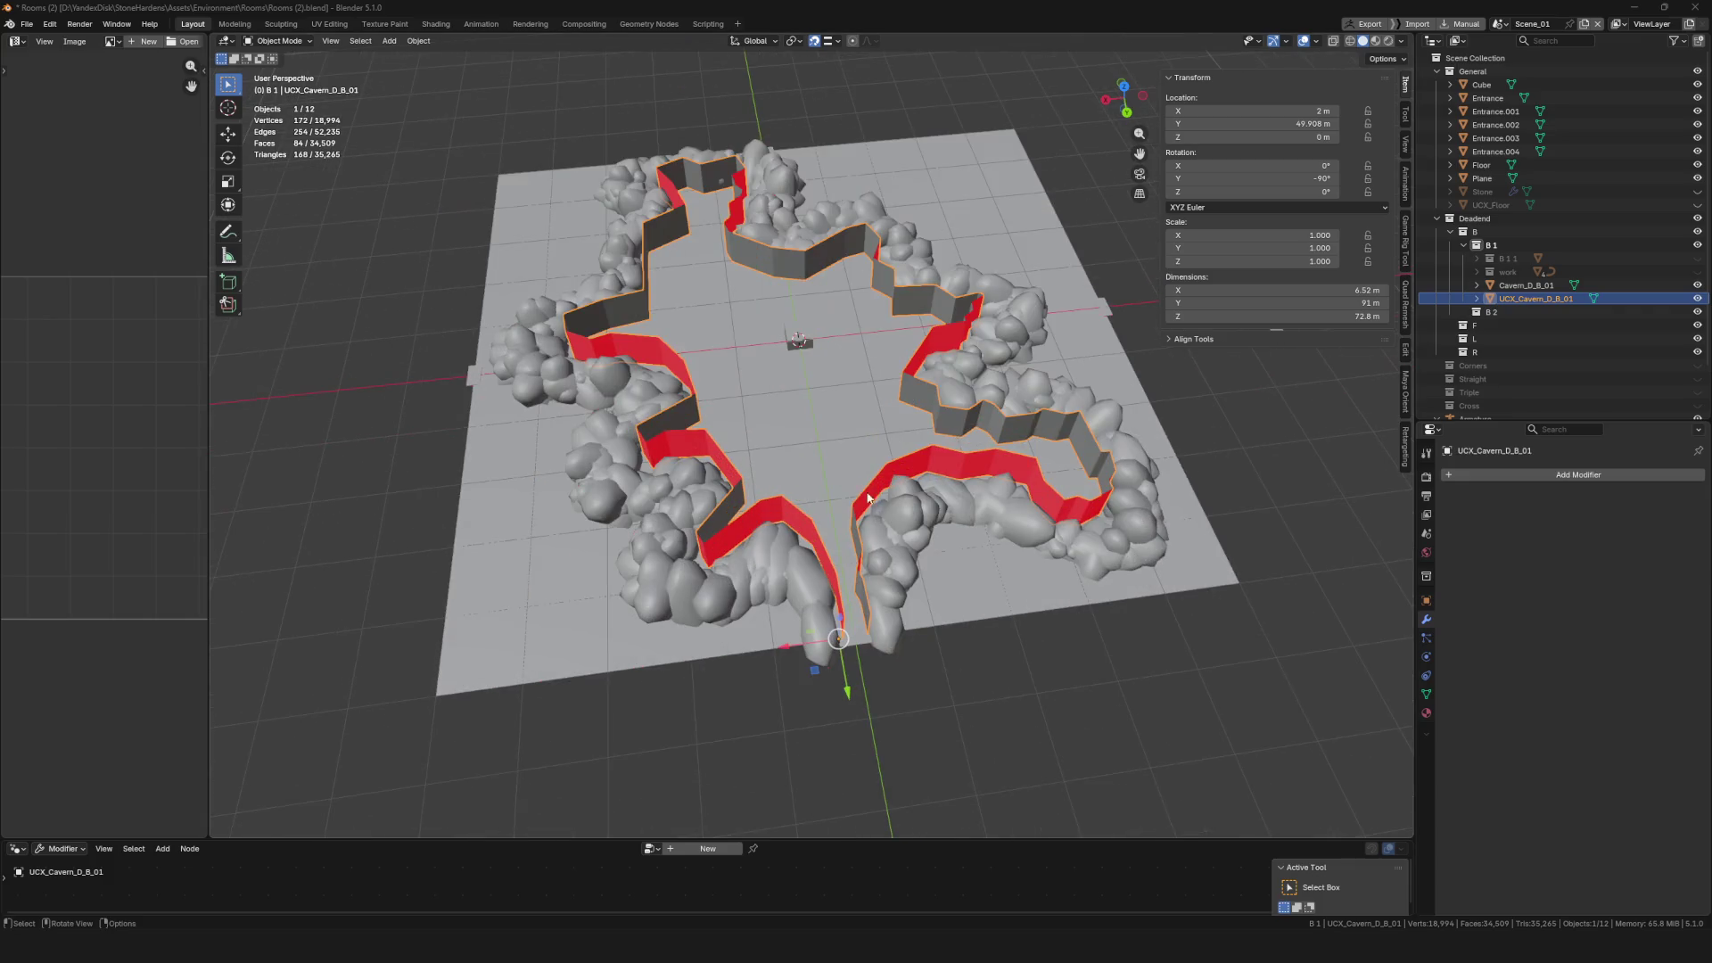
scroll(1010, 535, "right", 2)
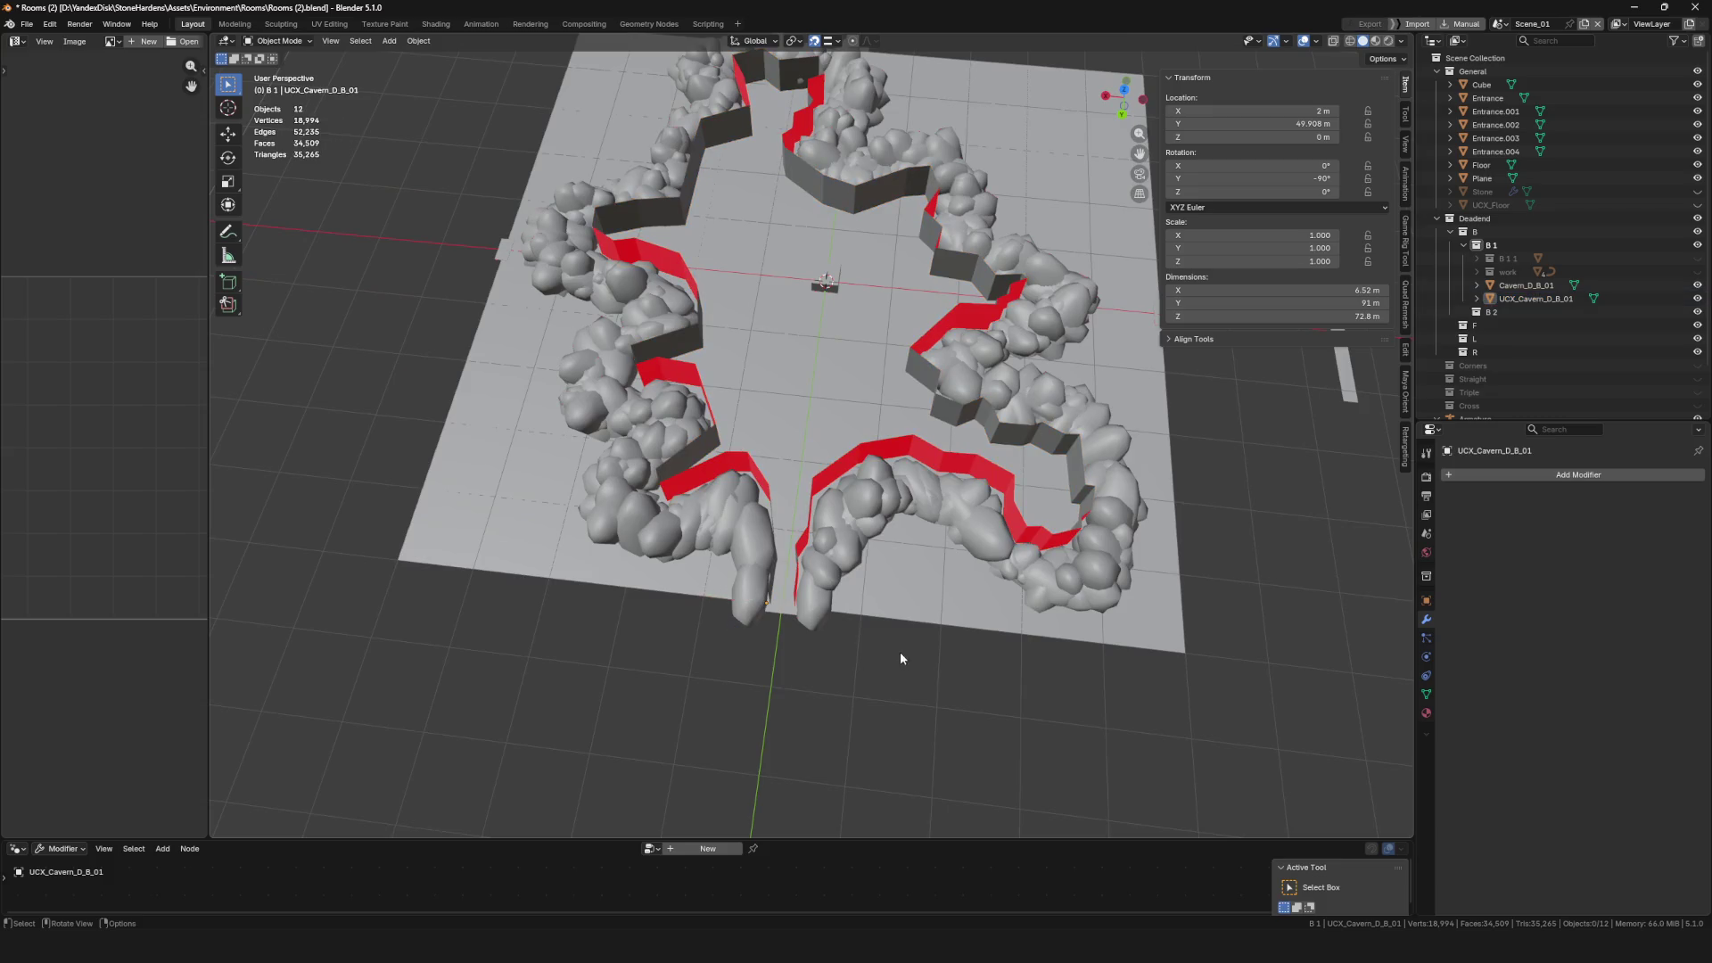
key("Tab")
Thicken the collision walls by extruding the faces along their normals by -2.96 m
scroll(970, 456, "up", 5)
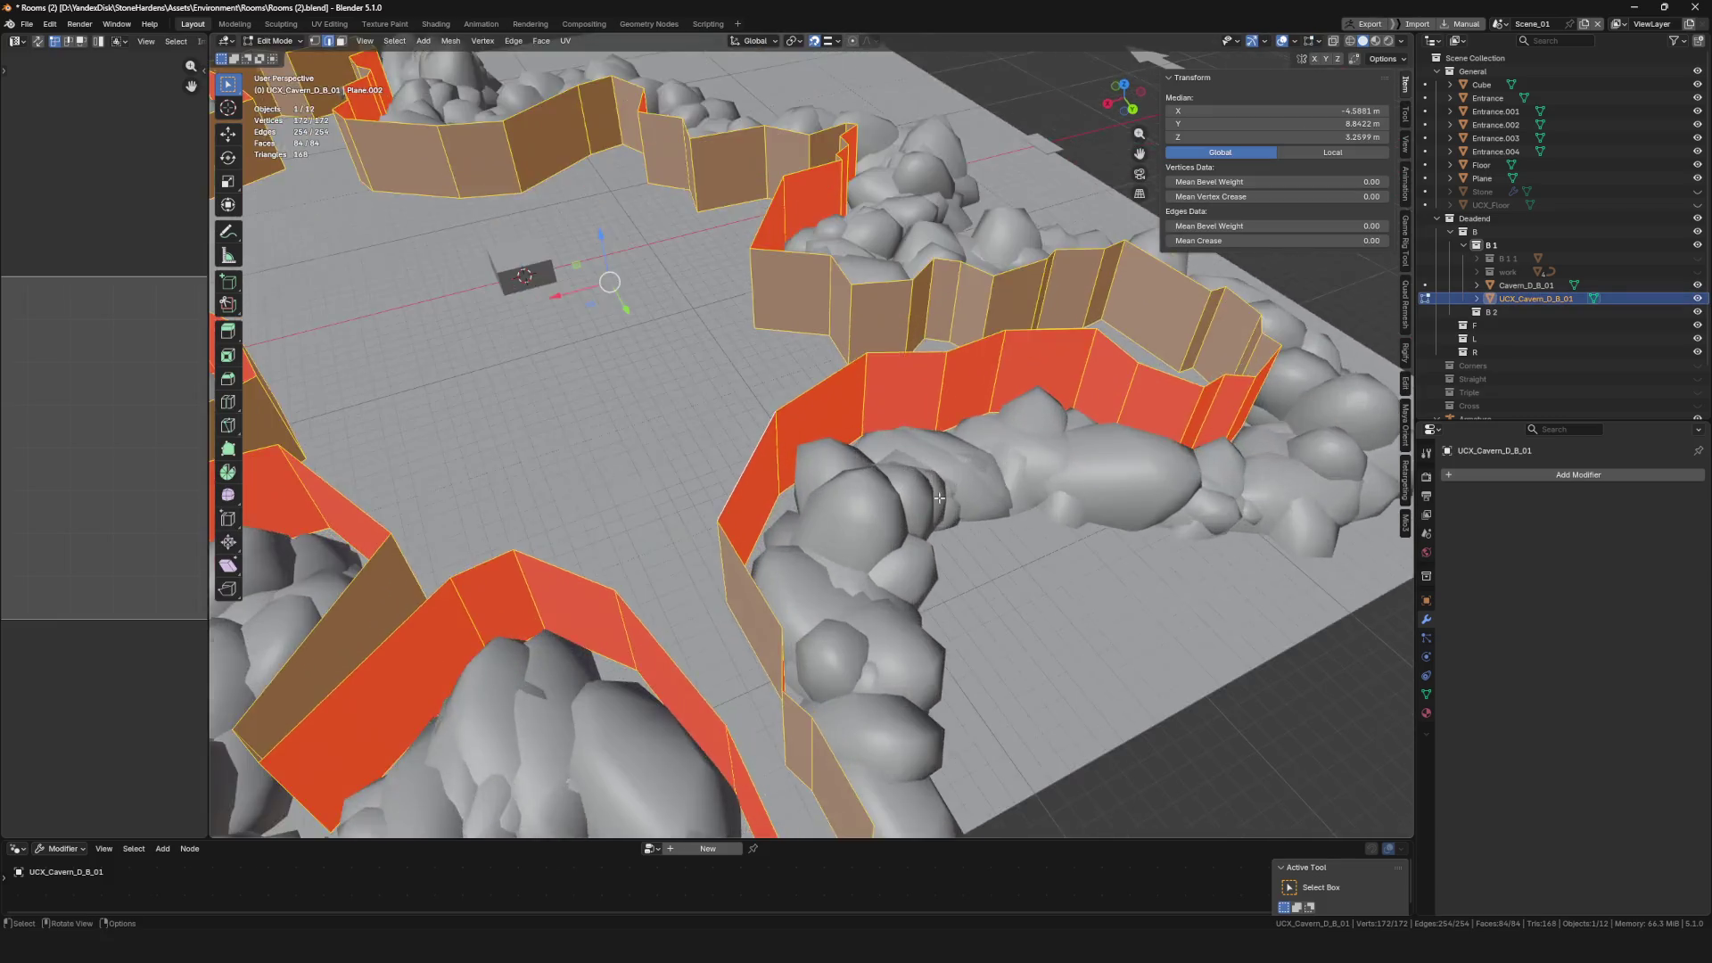
key("alt+e")
left_click(963, 565)
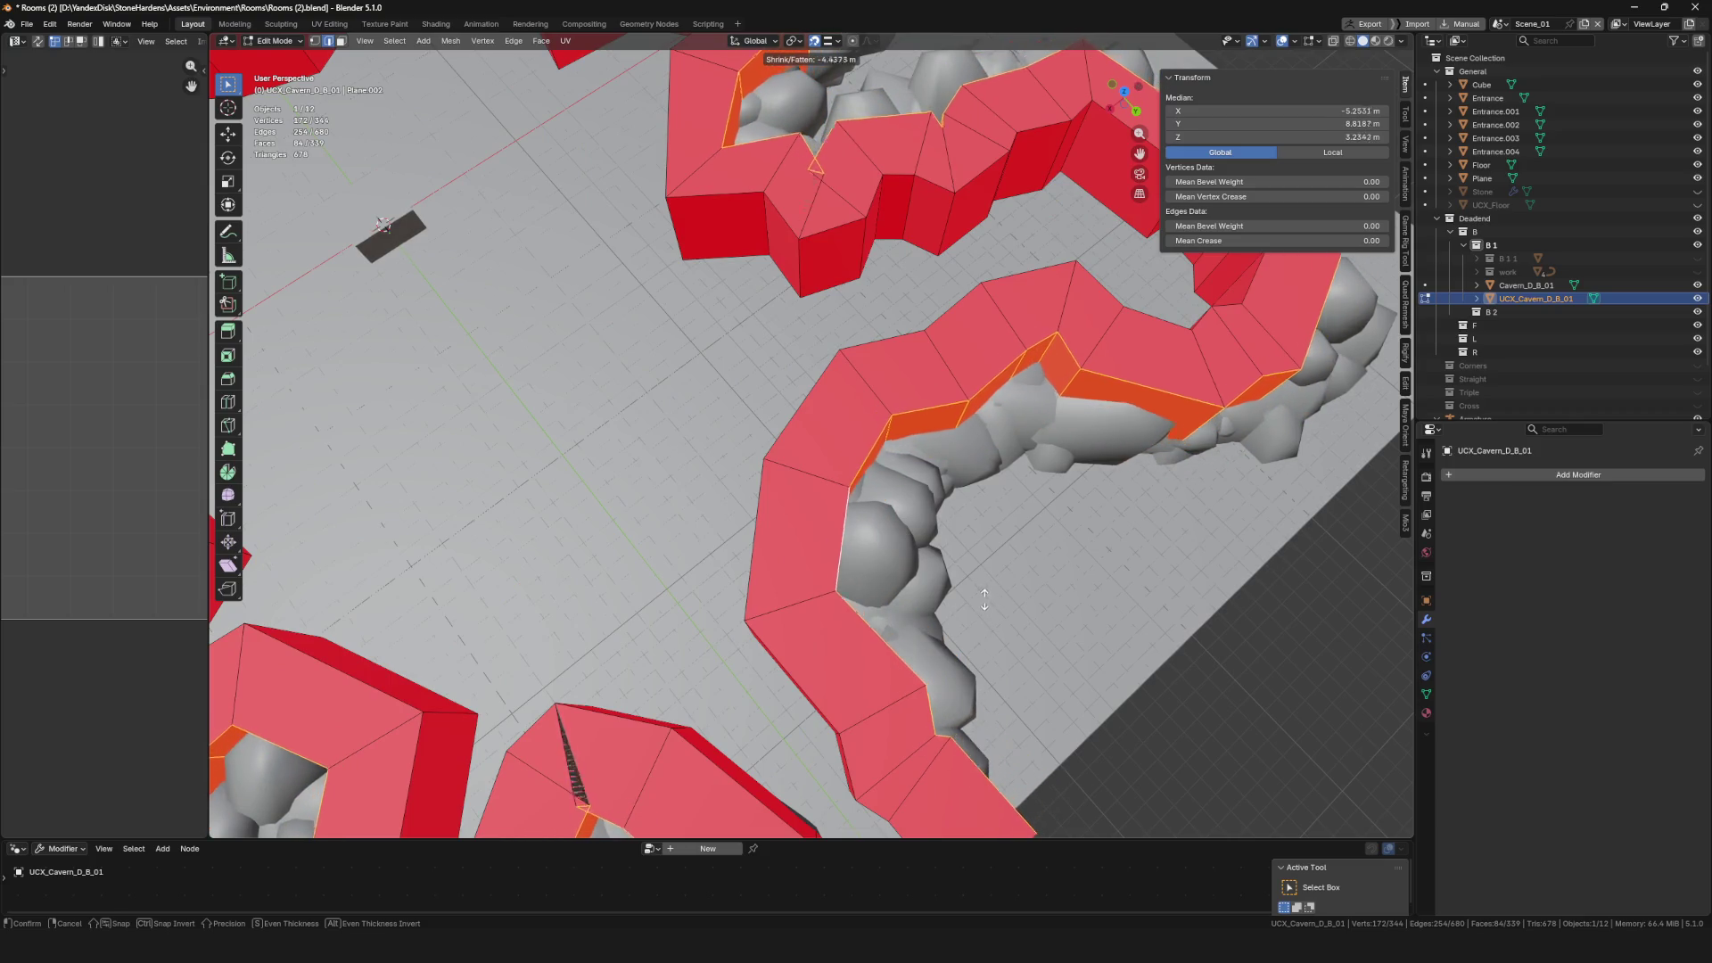
left_click(965, 586)
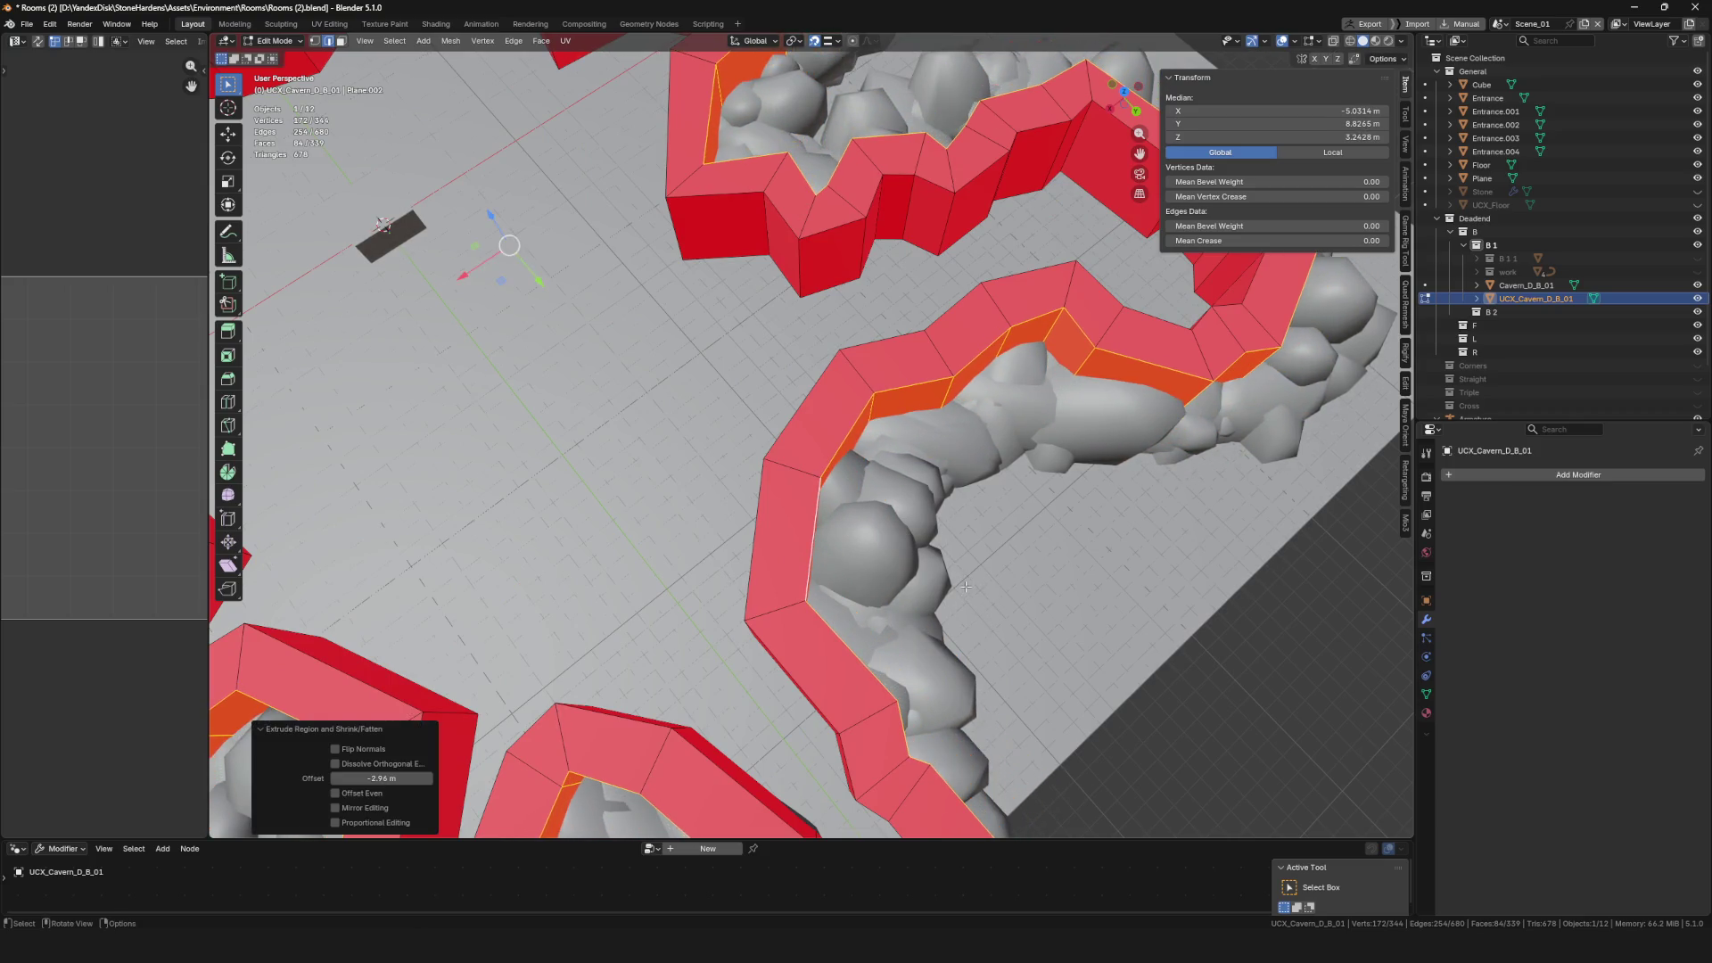
scroll(966, 586, "down", 8)
left_click_drag(1123, 99, 1137, 53)
scroll(403, 135, "up", 5)
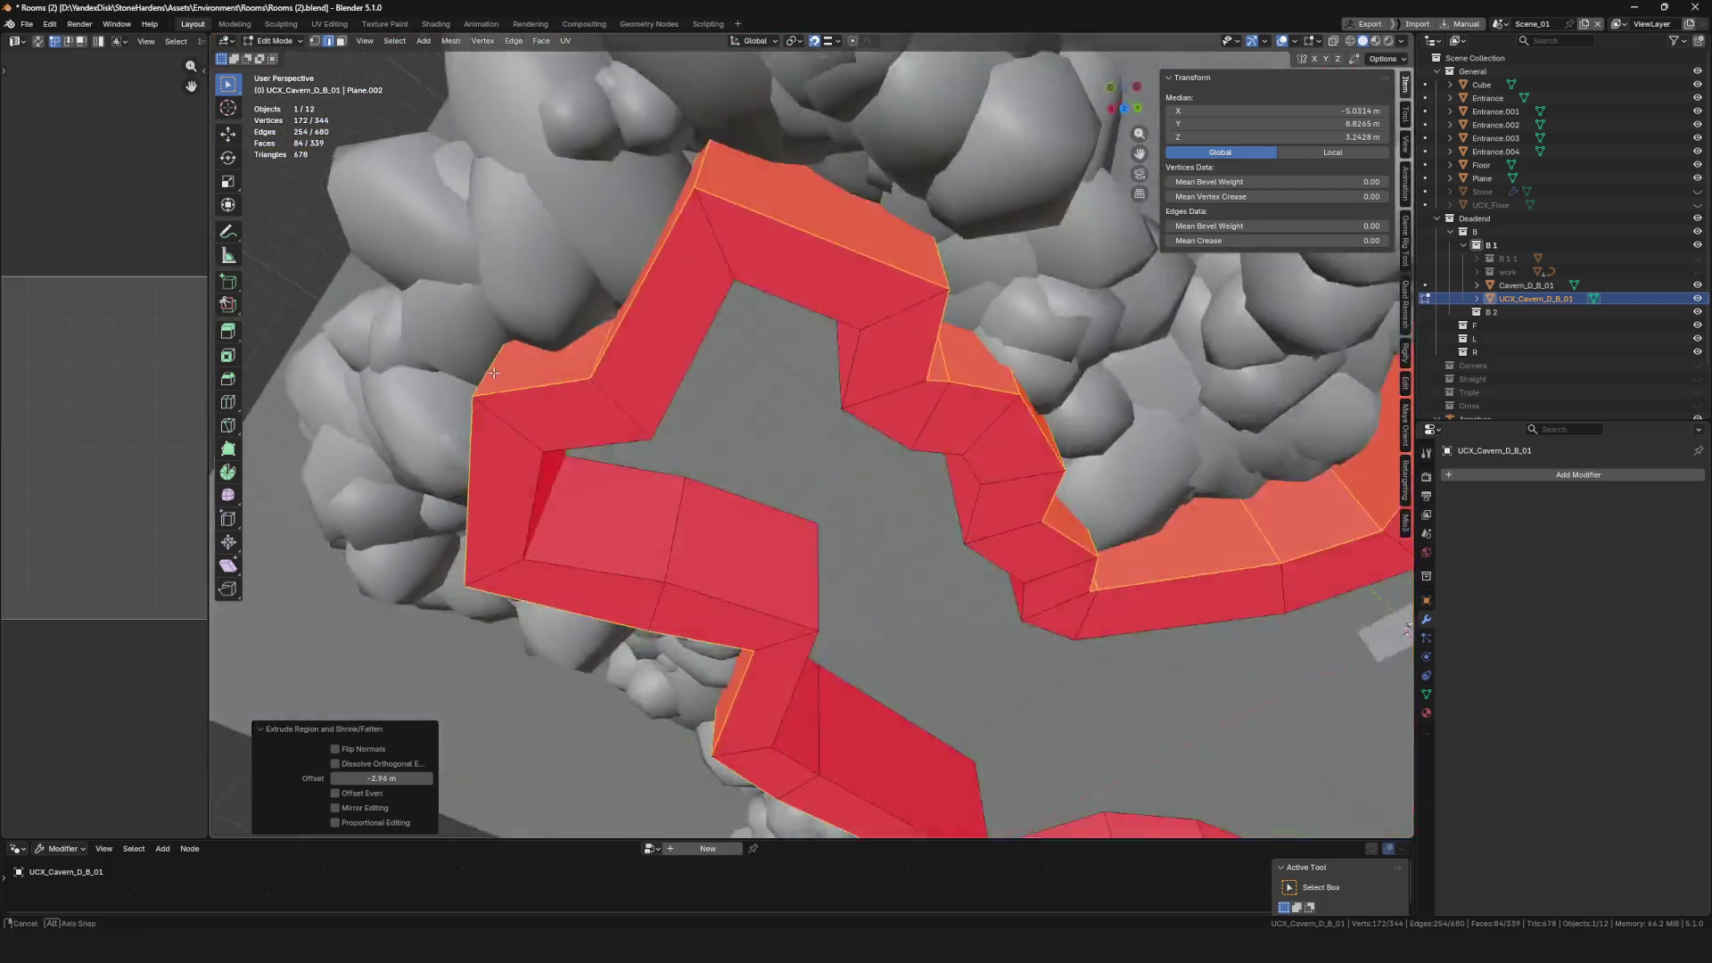
scroll(645, 458, "down", 6)
Flip the normals of the UCX_Cavern_D_B_01 wall faces
key("Tab")
key("Tab")
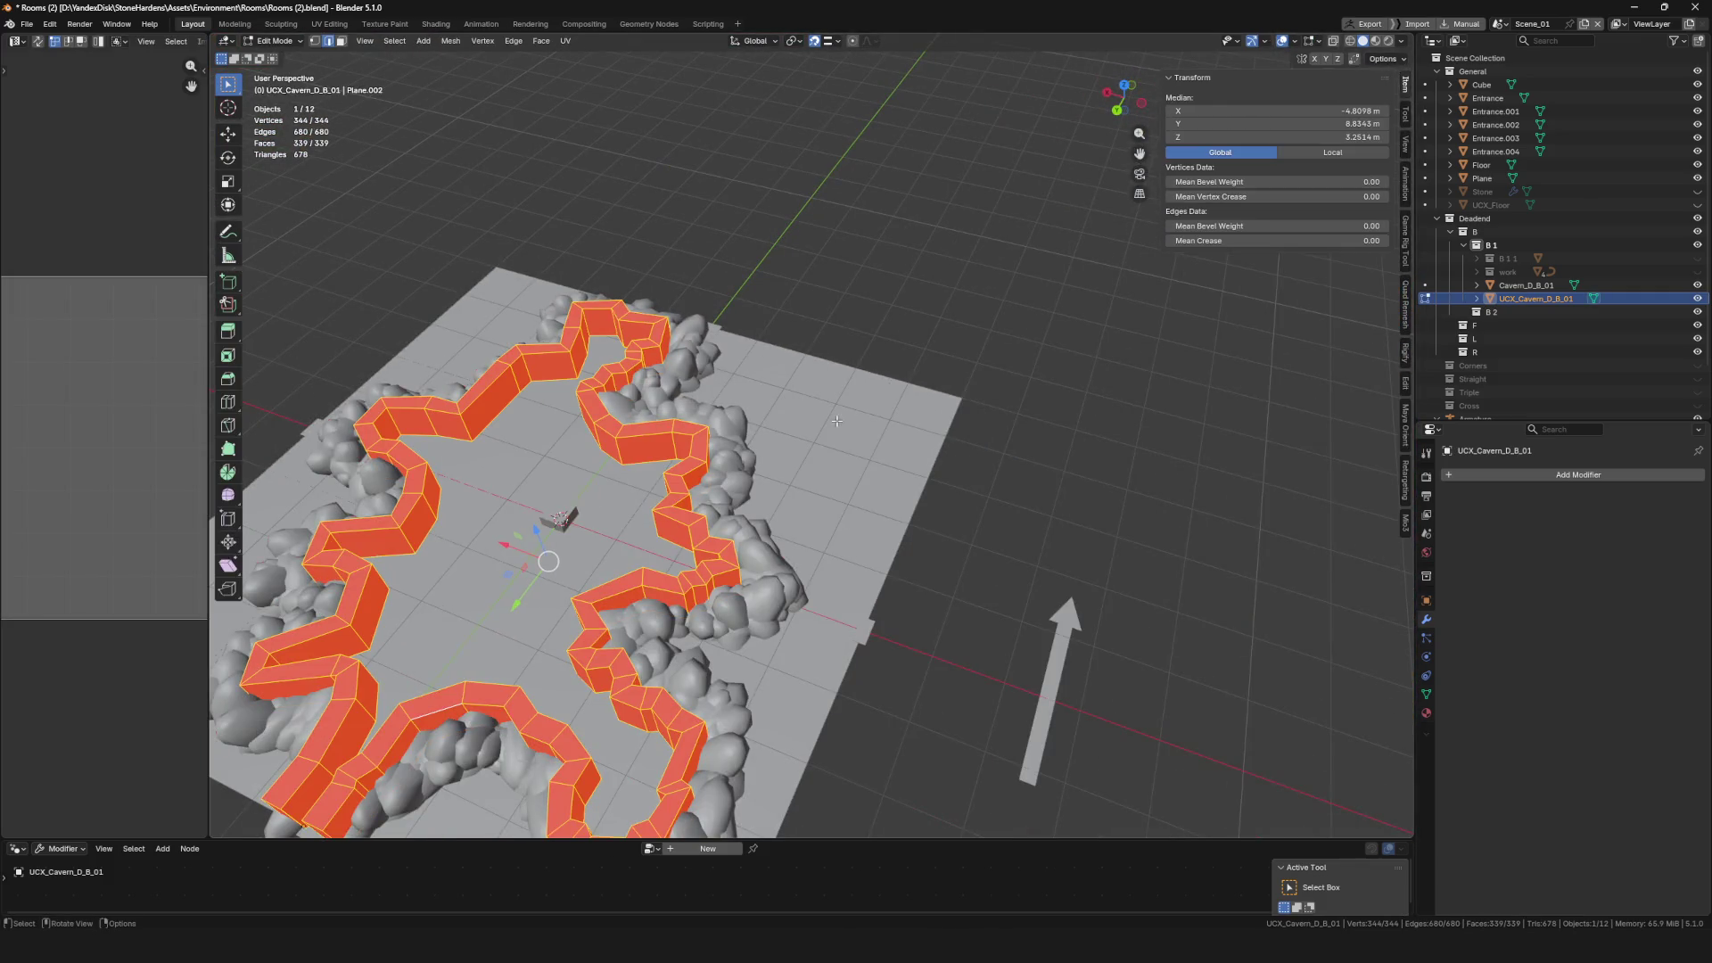
key("alt+n")
left_click(794, 389)
key("Tab")
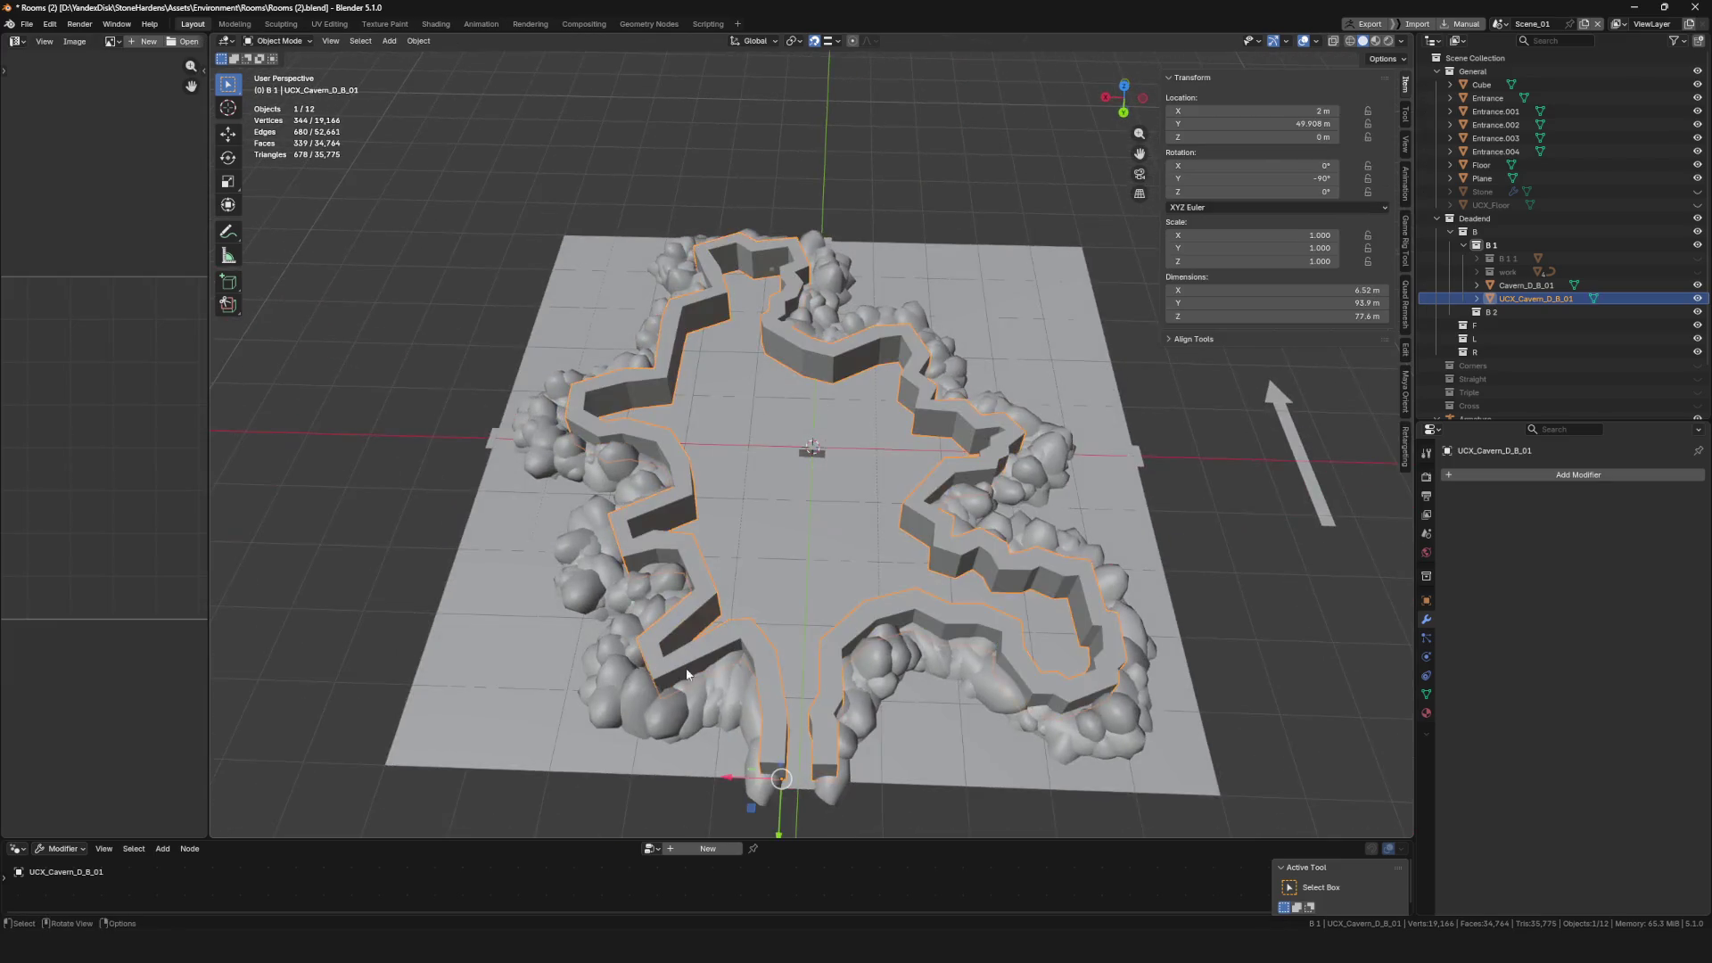
scroll(794, 389, "up", 8)
scroll(730, 484, "down", 10)
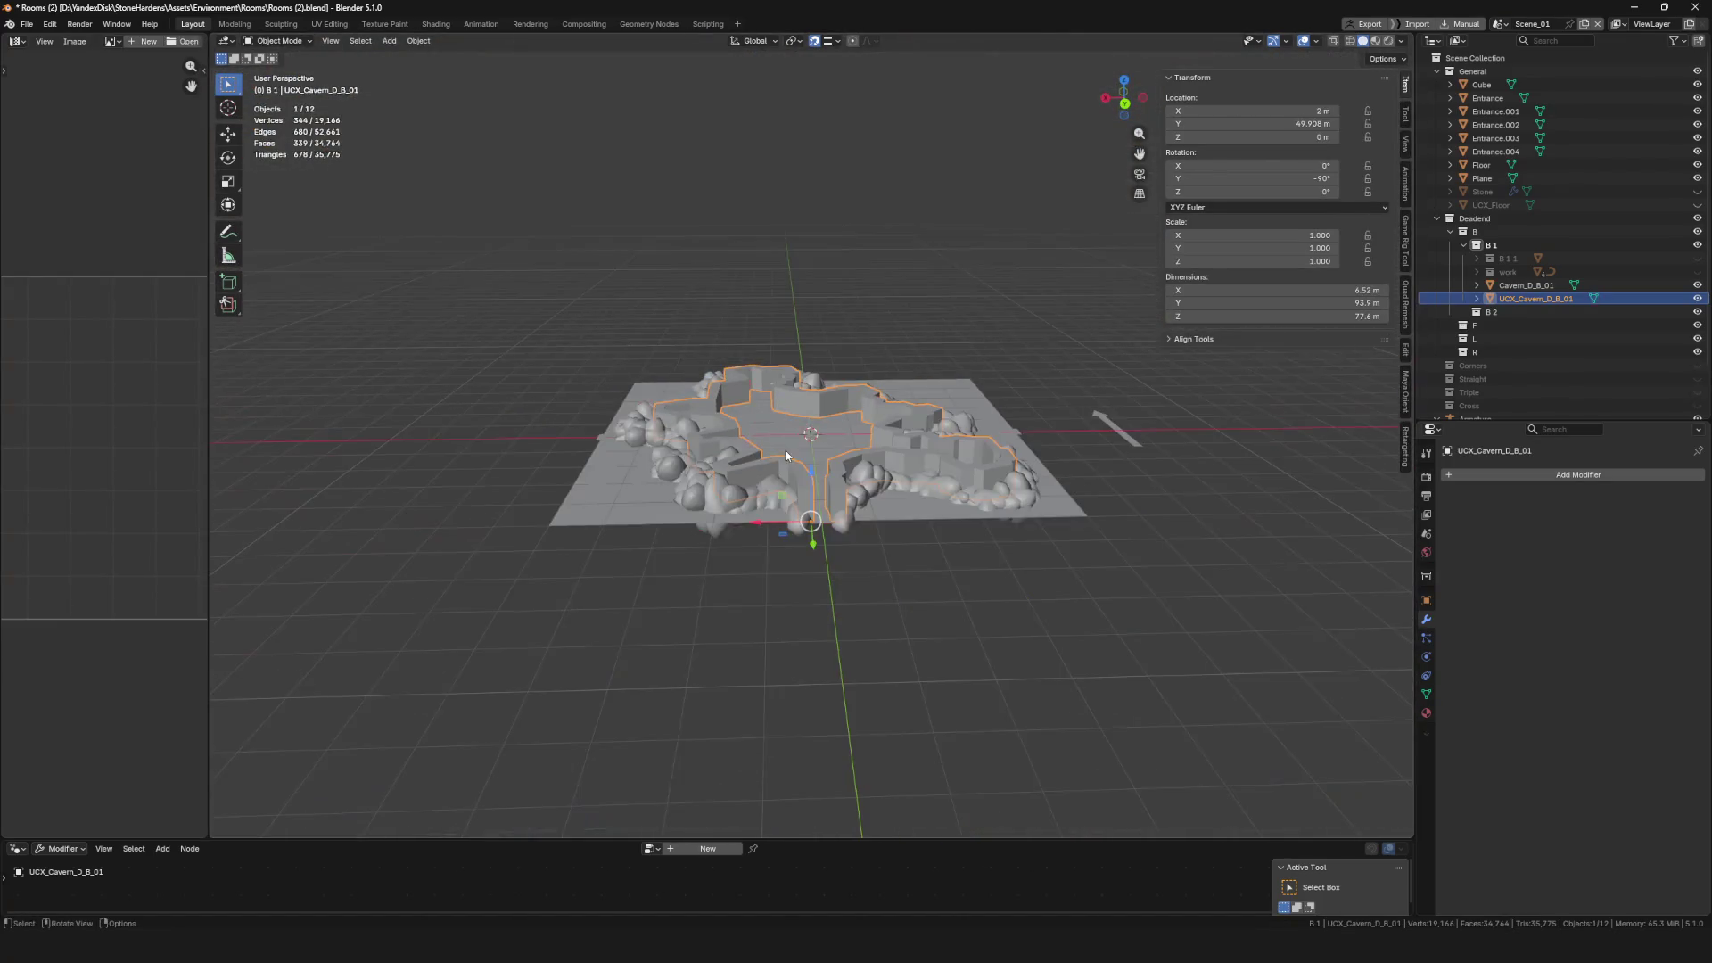
Save Rooms (2).blend, deselect everything, and select the Cavern_D_B_01 mesh
key("ctrl+s")
key("alt+a")
mouse_move(801, 579)
left_mouse_down()
mouse_move(554, 490)
mouse_move(729, 563)
left_mouse_up()
scroll(730, 562, "up", 5)
left_click(731, 560)
Add UCX_Cavern_D_B_01 to the selection and export both as FBX, overwriting Cavern_D_B_01.fbx
left_click(749, 548, "shift")
scroll(761, 539, "down", 3)
key("F4")
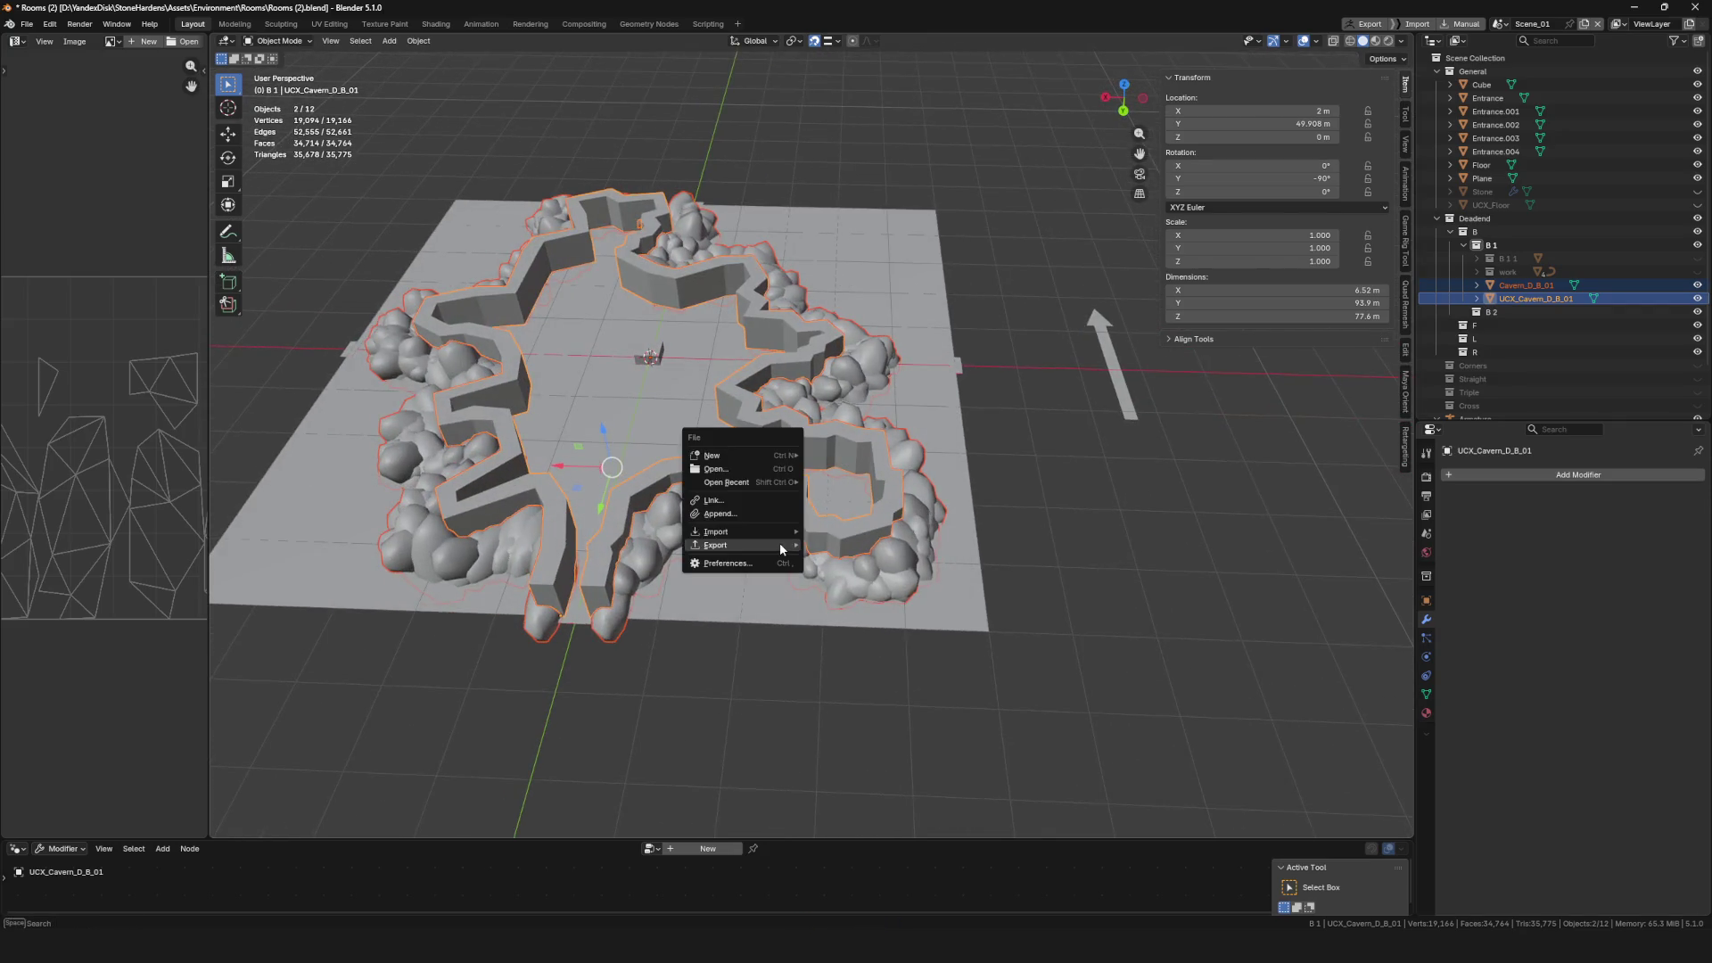
mouse_move(776, 546)
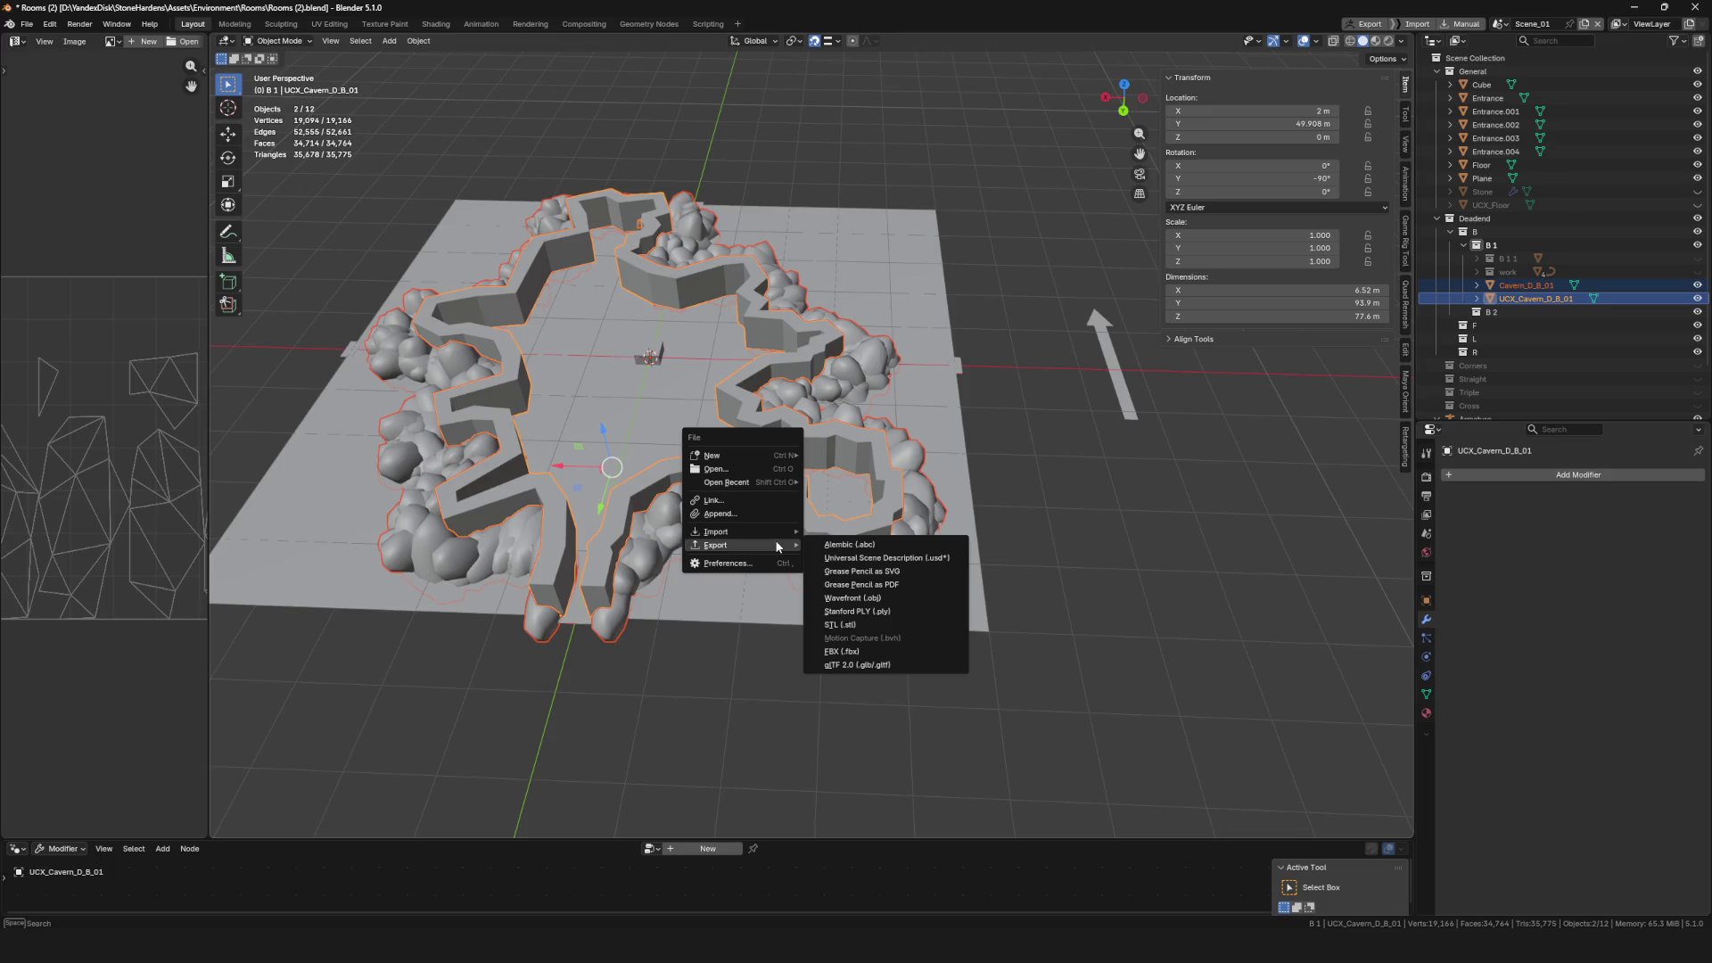
left_click(891, 651)
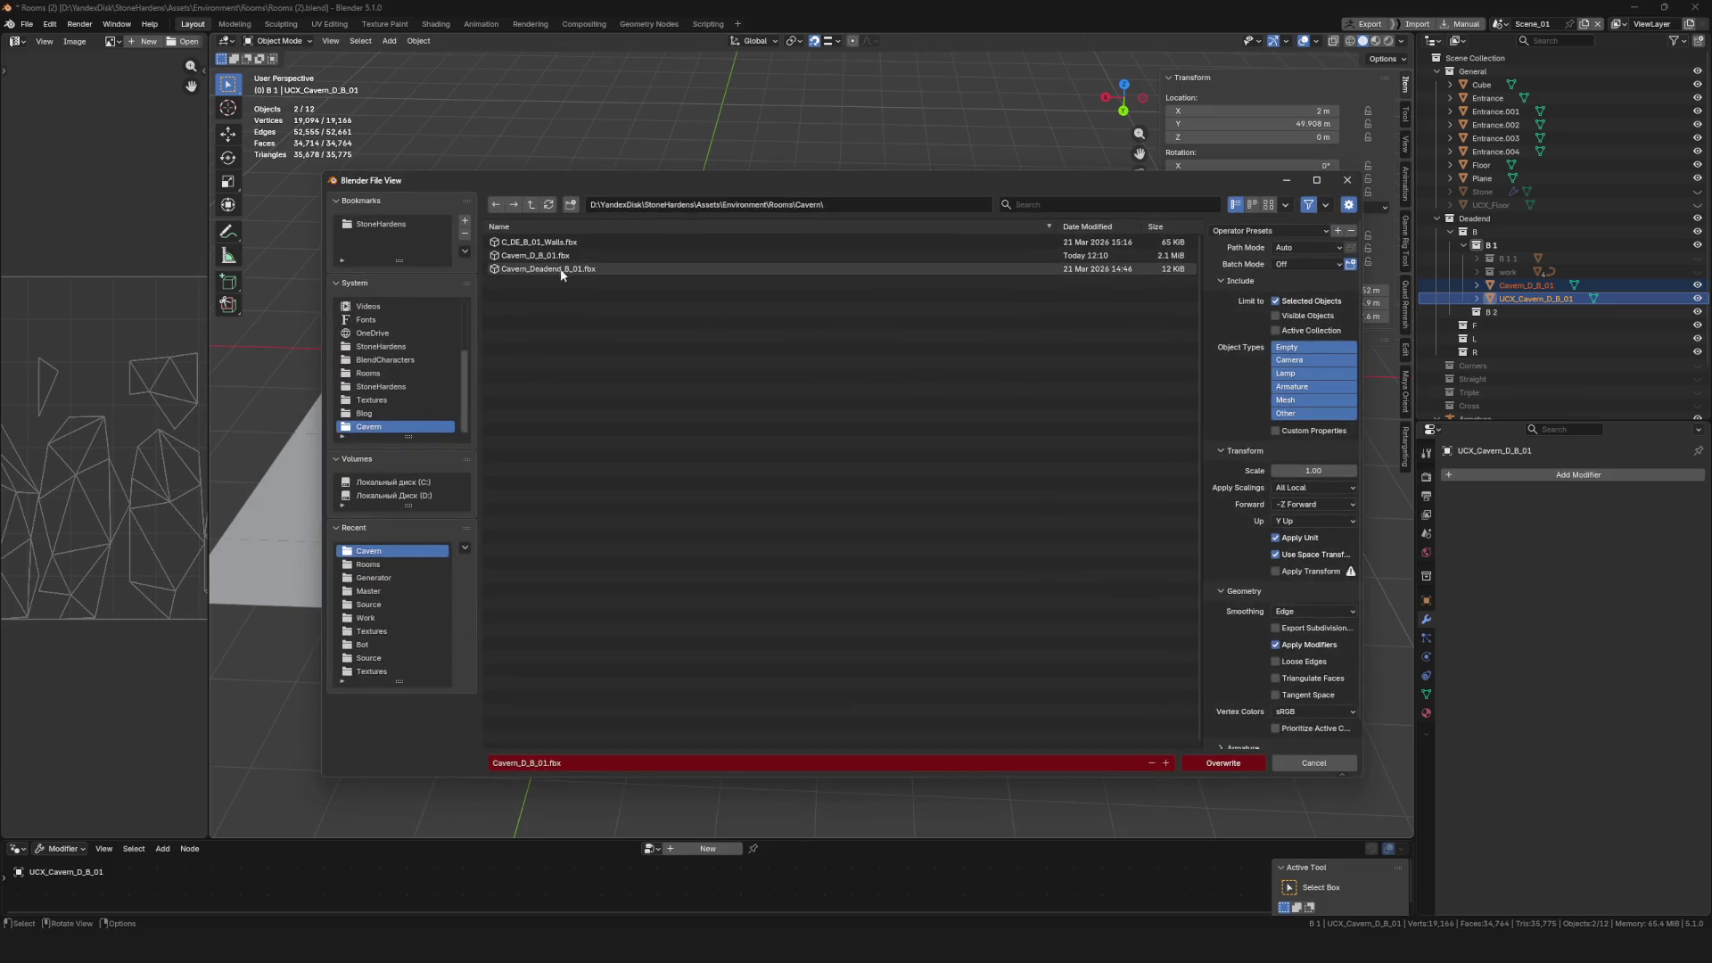
left_click(535, 255)
left_click(1215, 763)
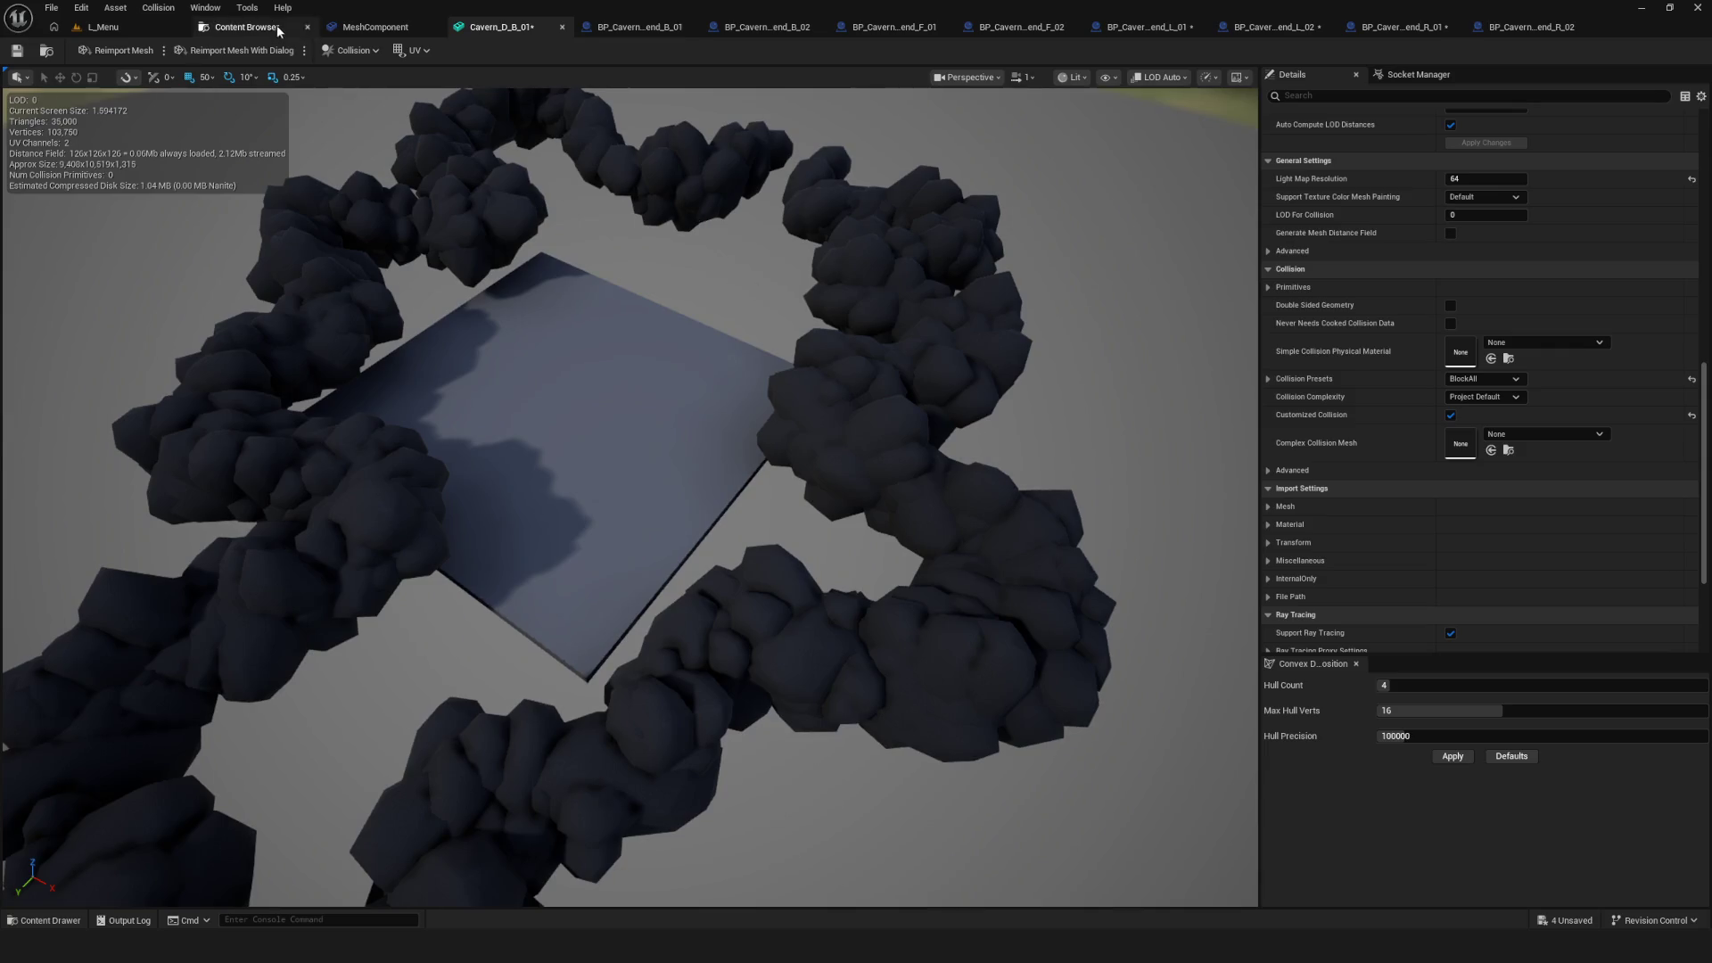
Reimport Cavern_D_B_01 from its FBX in the Deadend/B/Content folder
left_click(280, 26)
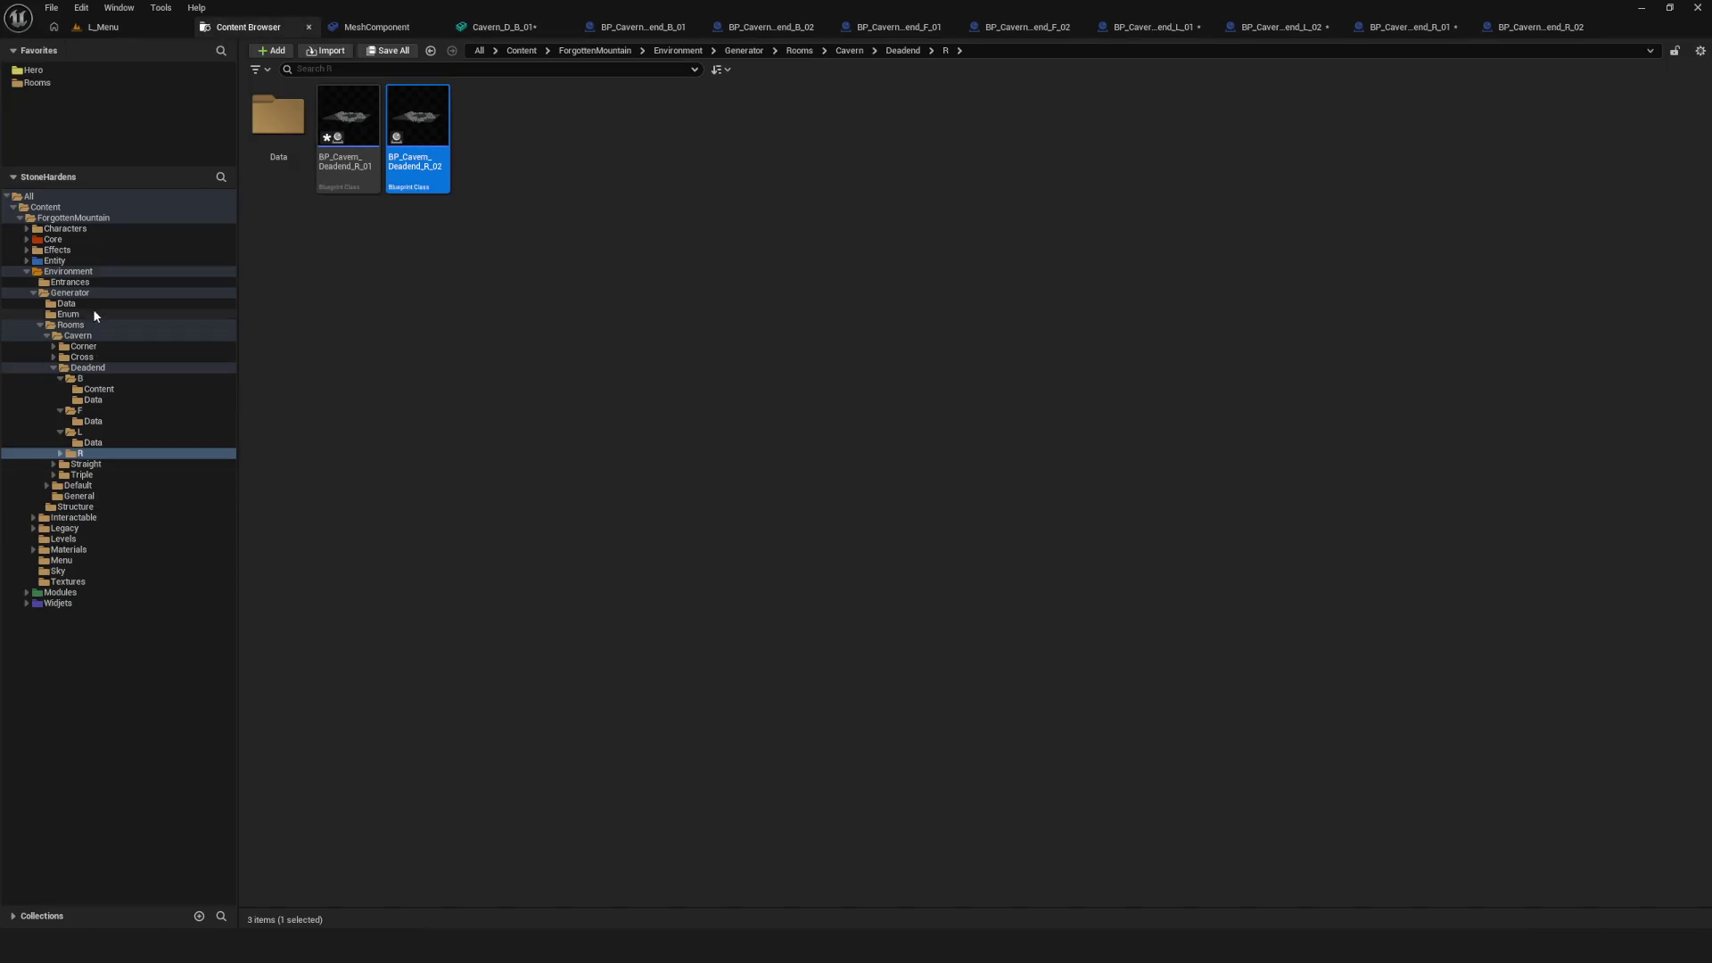
left_click(89, 368)
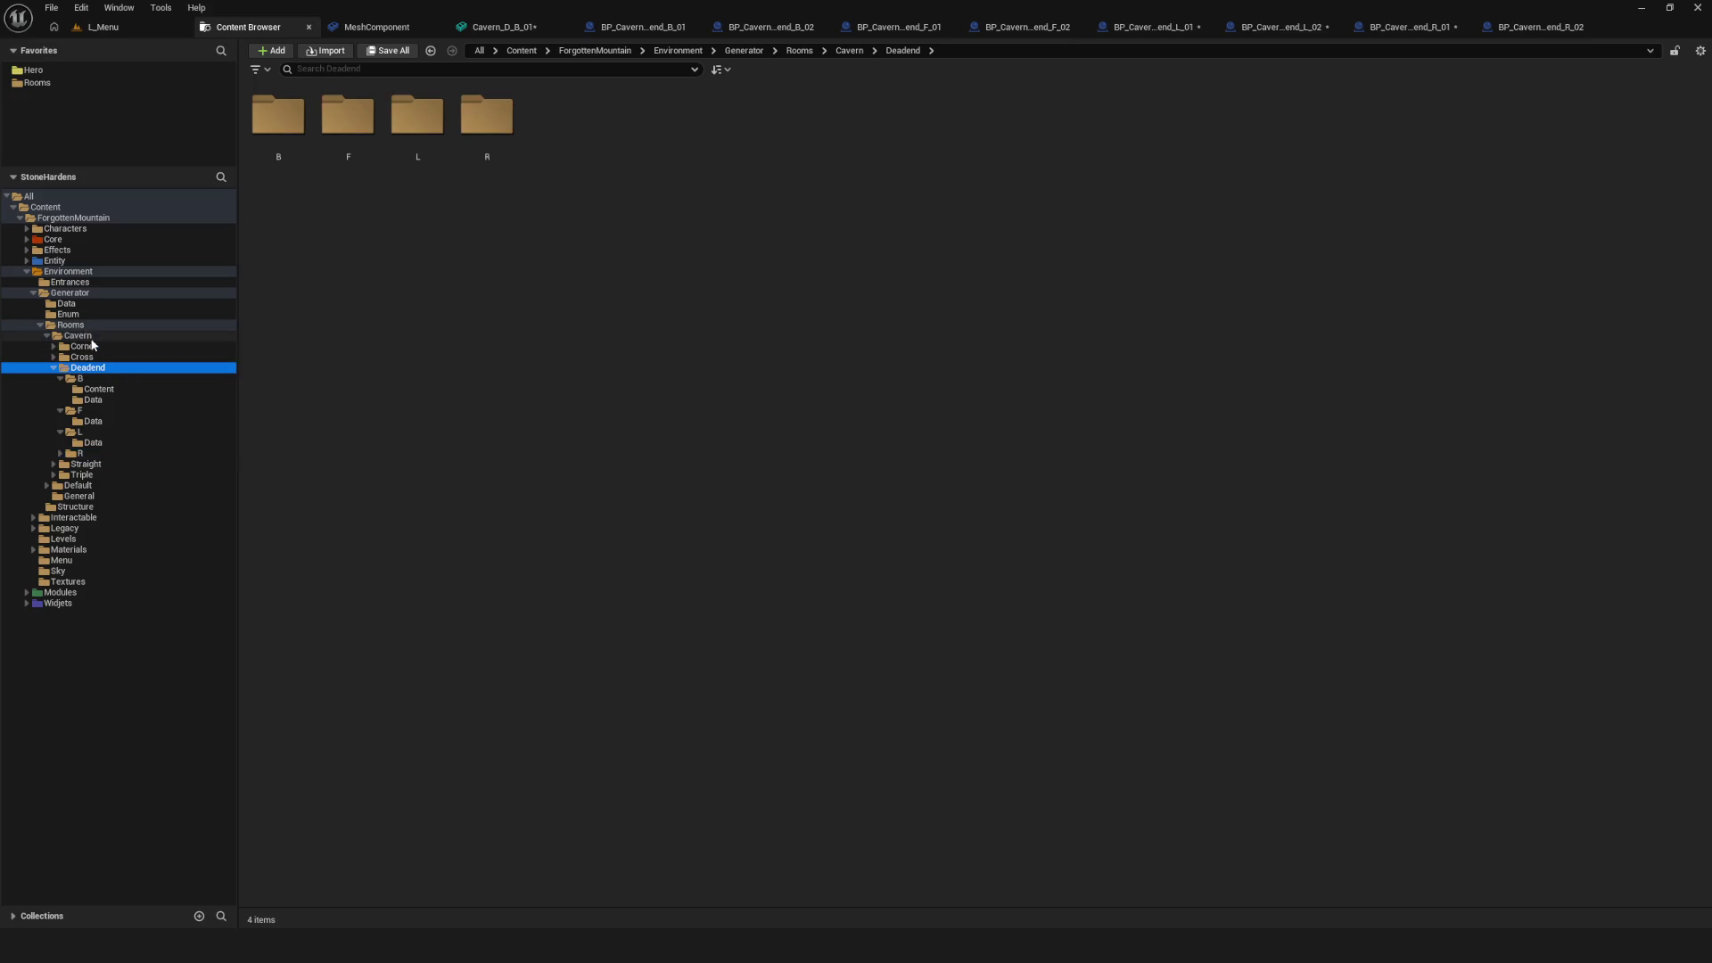
double_click(278, 116)
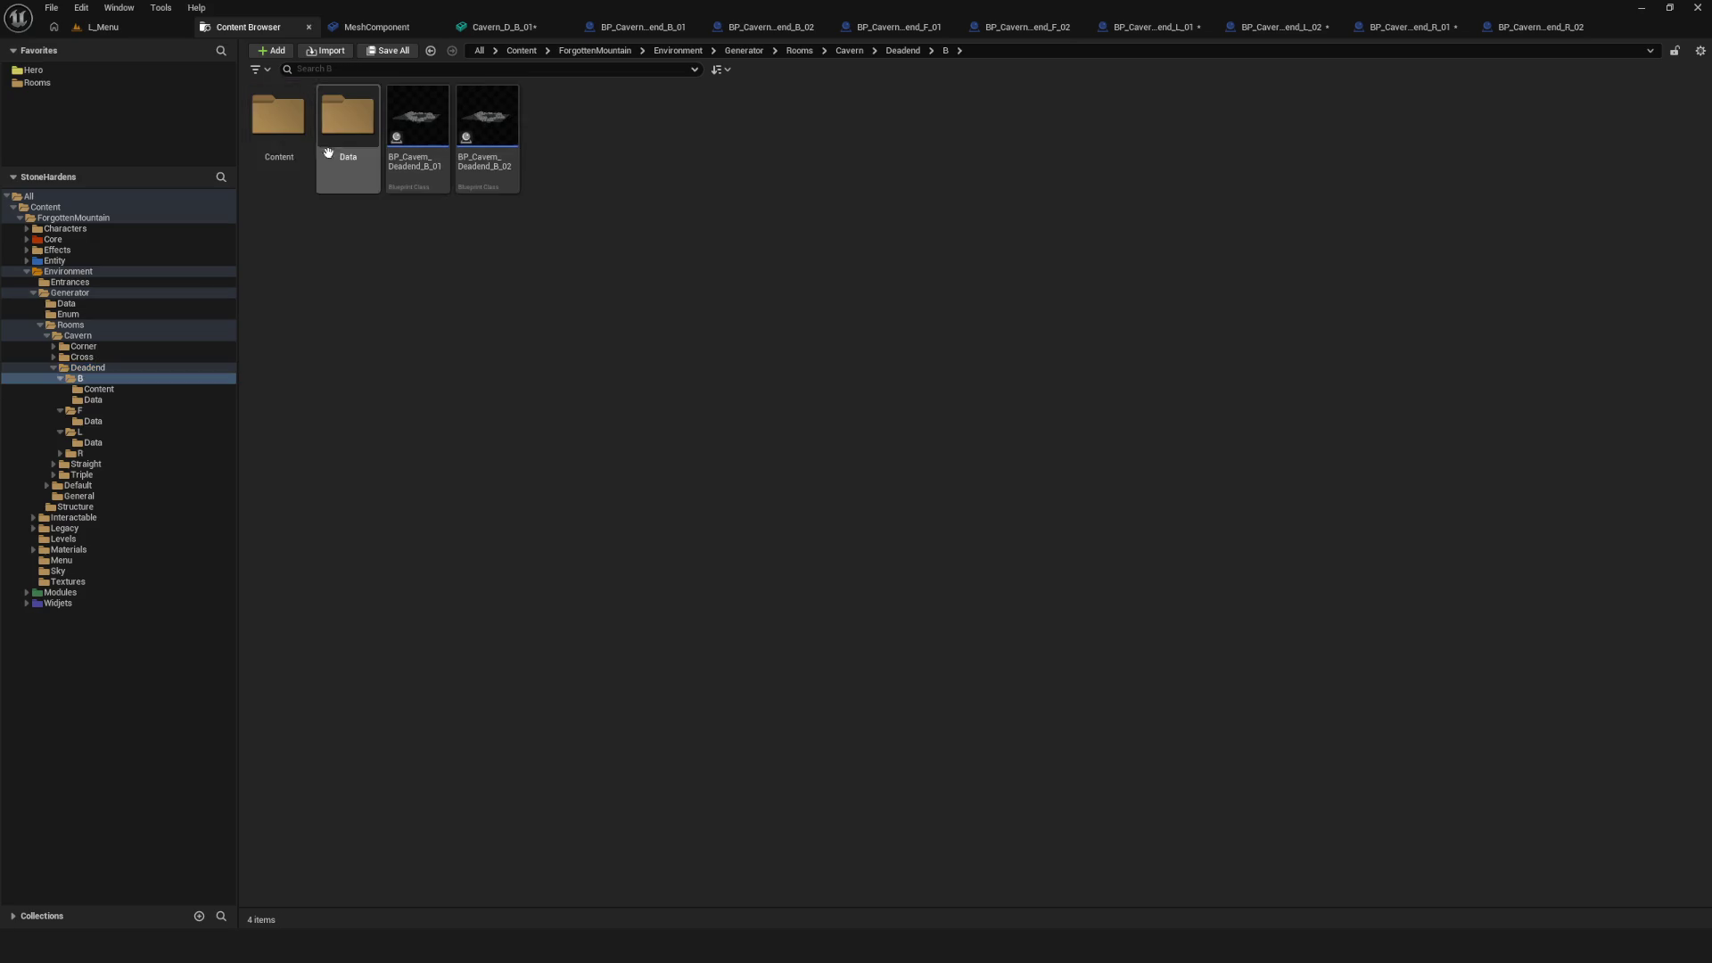
double_click(278, 116)
right_click(291, 116)
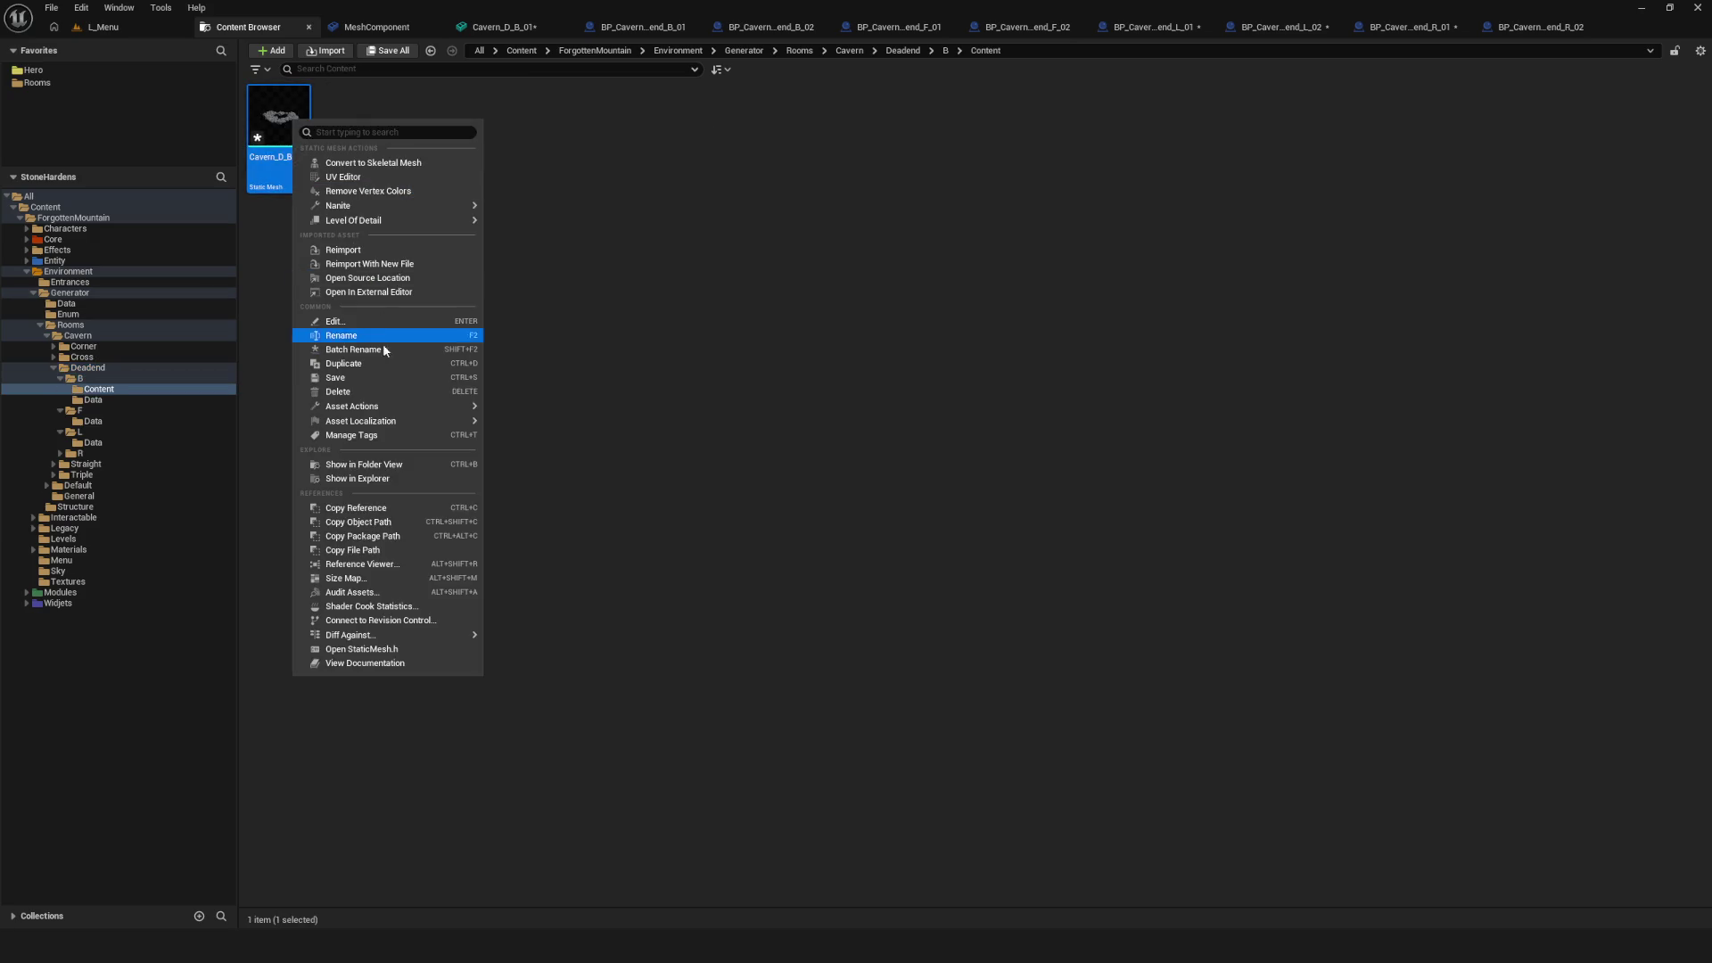
left_click(406, 252)
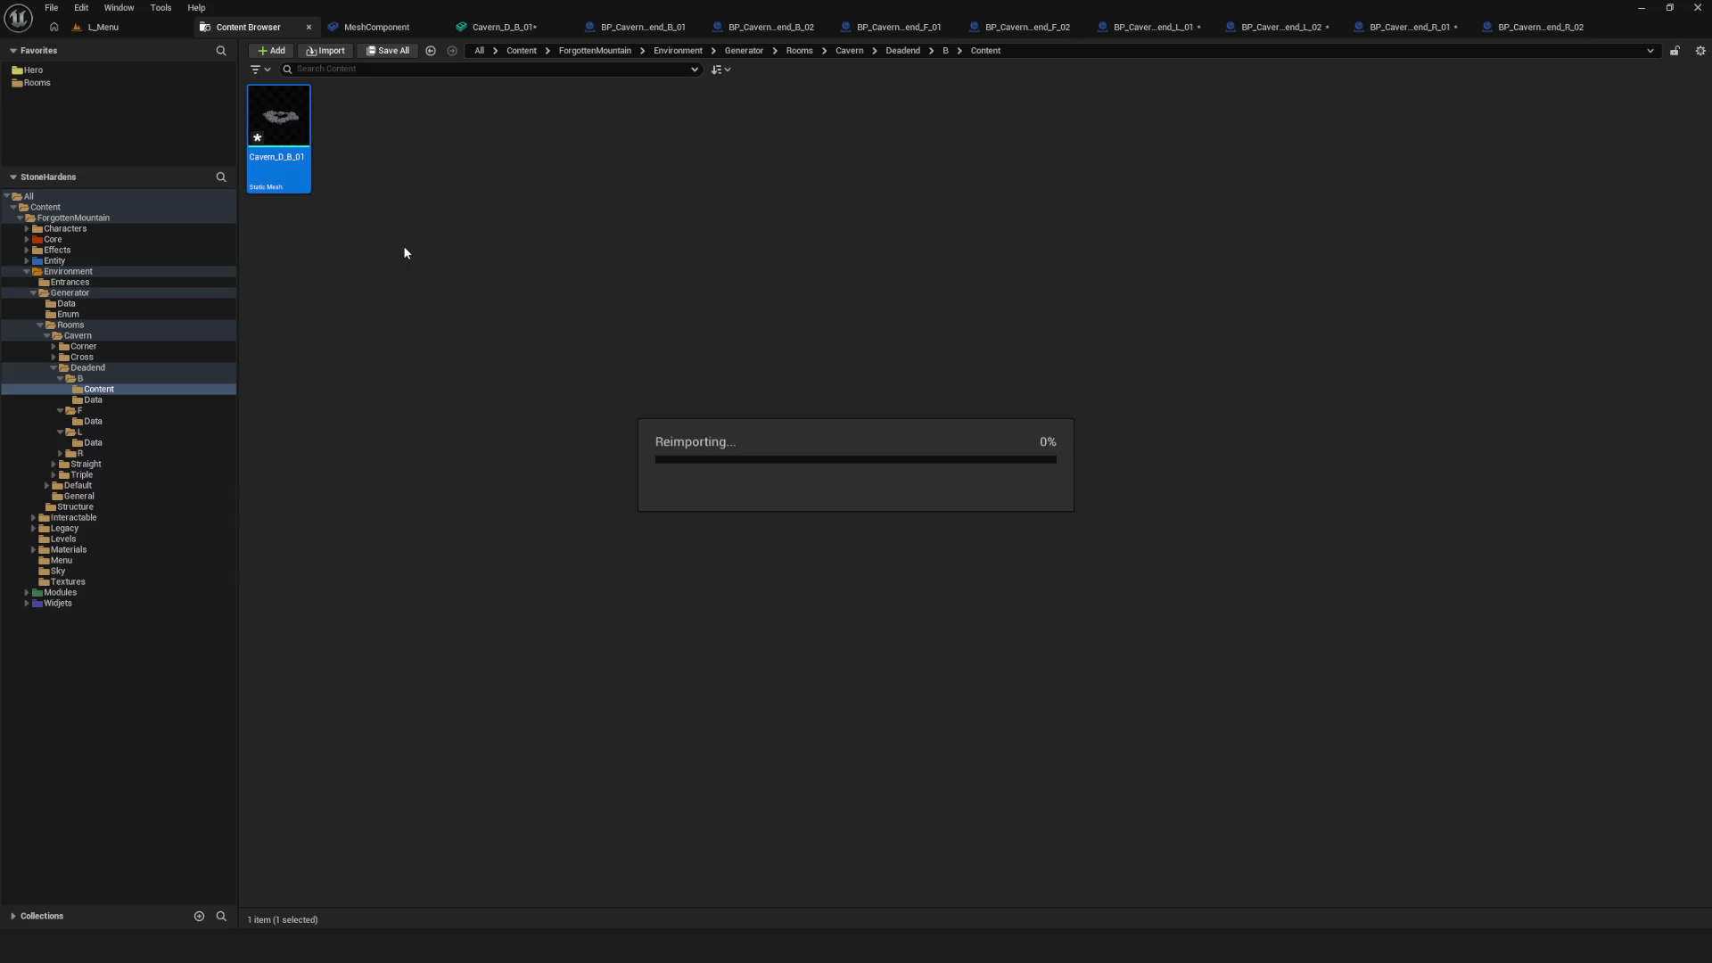
Inspect the reimported Cavern_D_B_01 mesh in its editor, then return to the Content Browser
double_click(287, 123)
mouse_move(555, 344)
left_mouse_down()
mouse_move(588, 419)
mouse_move(565, 366)
left_mouse_up()
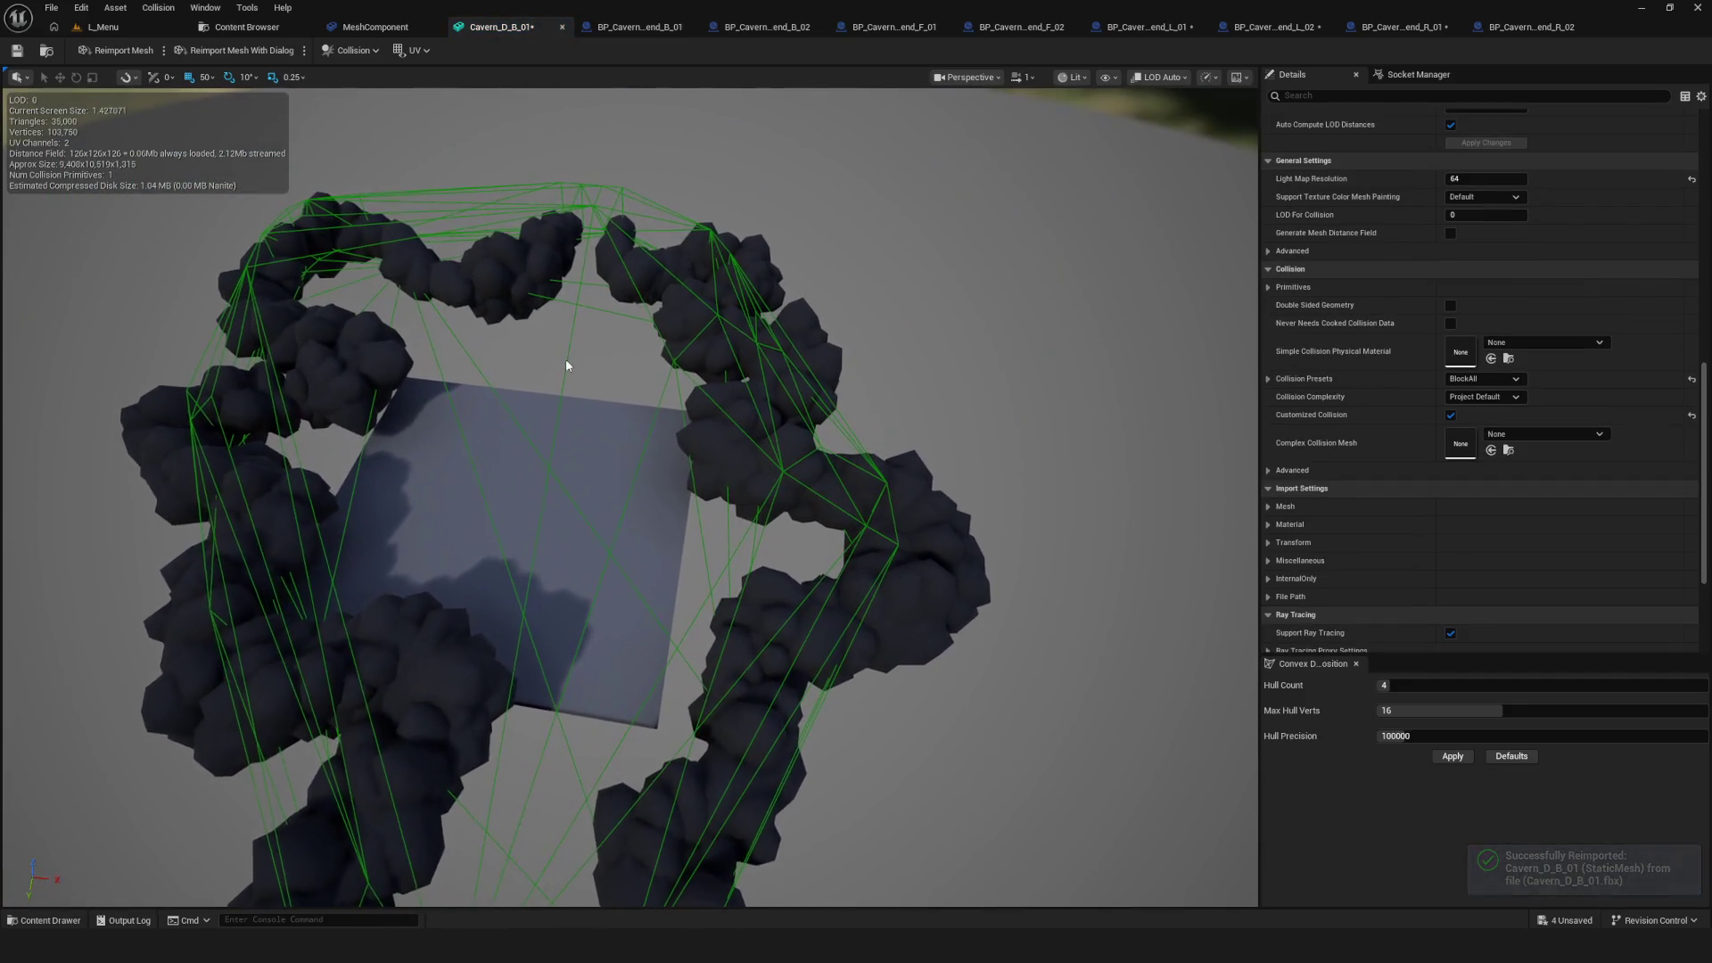
scroll(1327, 560, "down", 2)
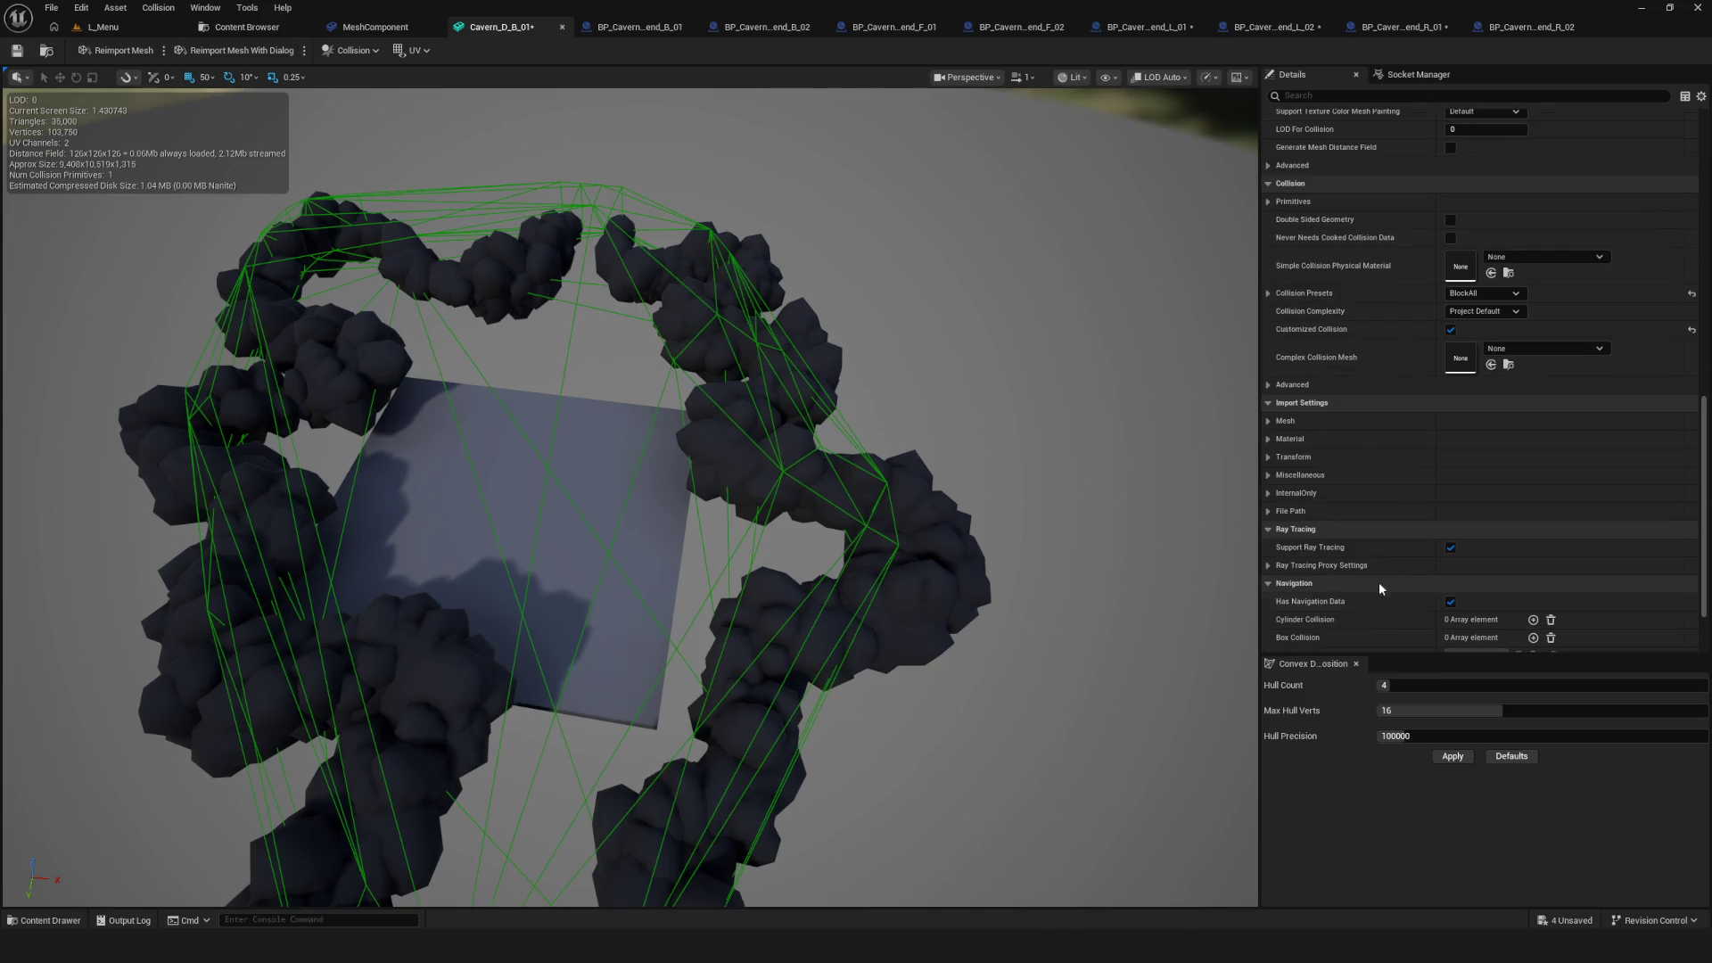
scroll(640, 567, "down", 3)
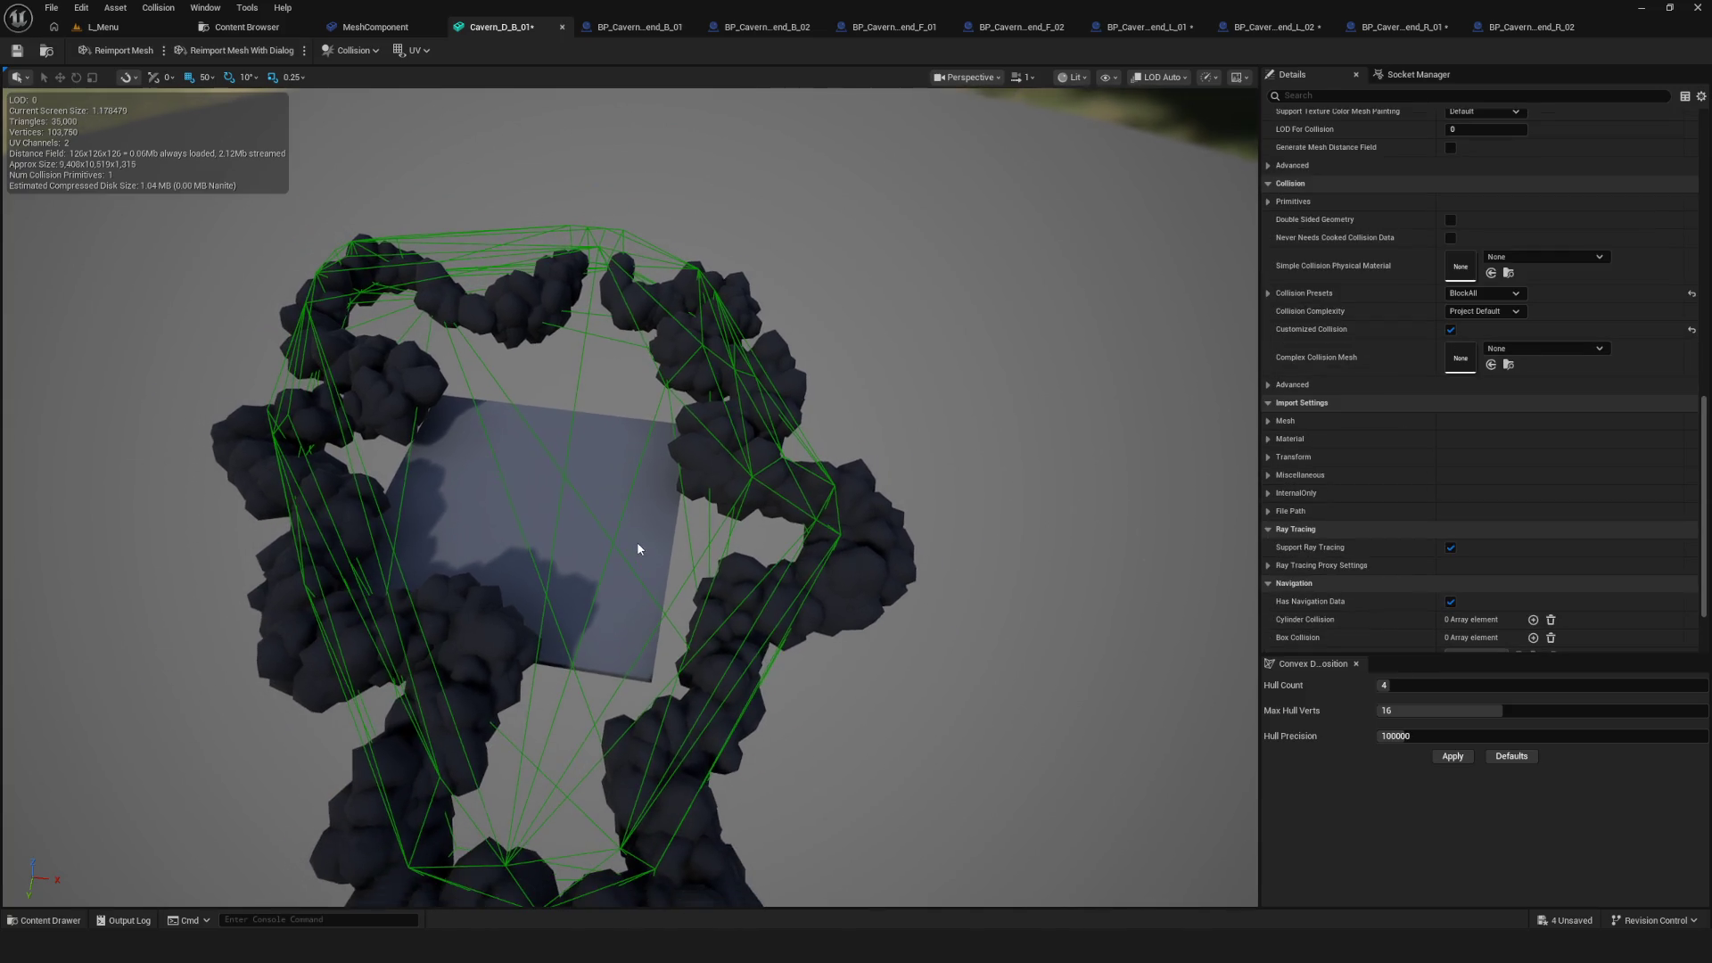
left_click(268, 27)
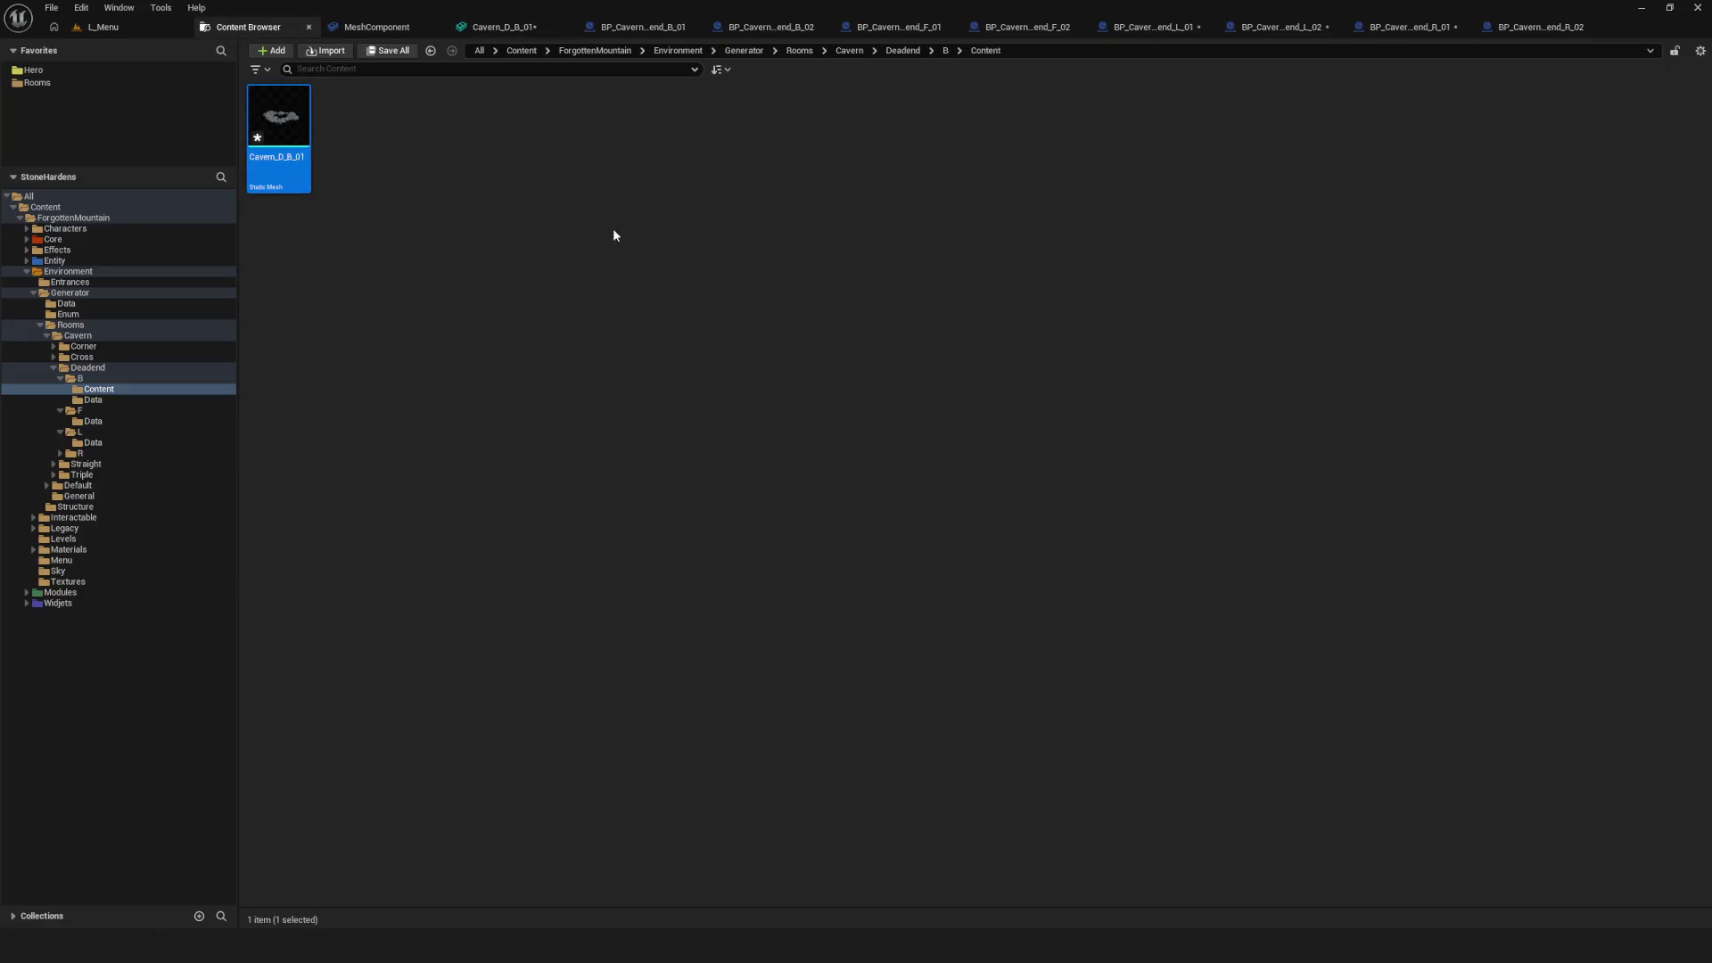
Force-delete Cavern_D_B_01 and import Cavern_D_B_01.fbx fresh with One Convex Hull Per UCX enabled
key("Delete")
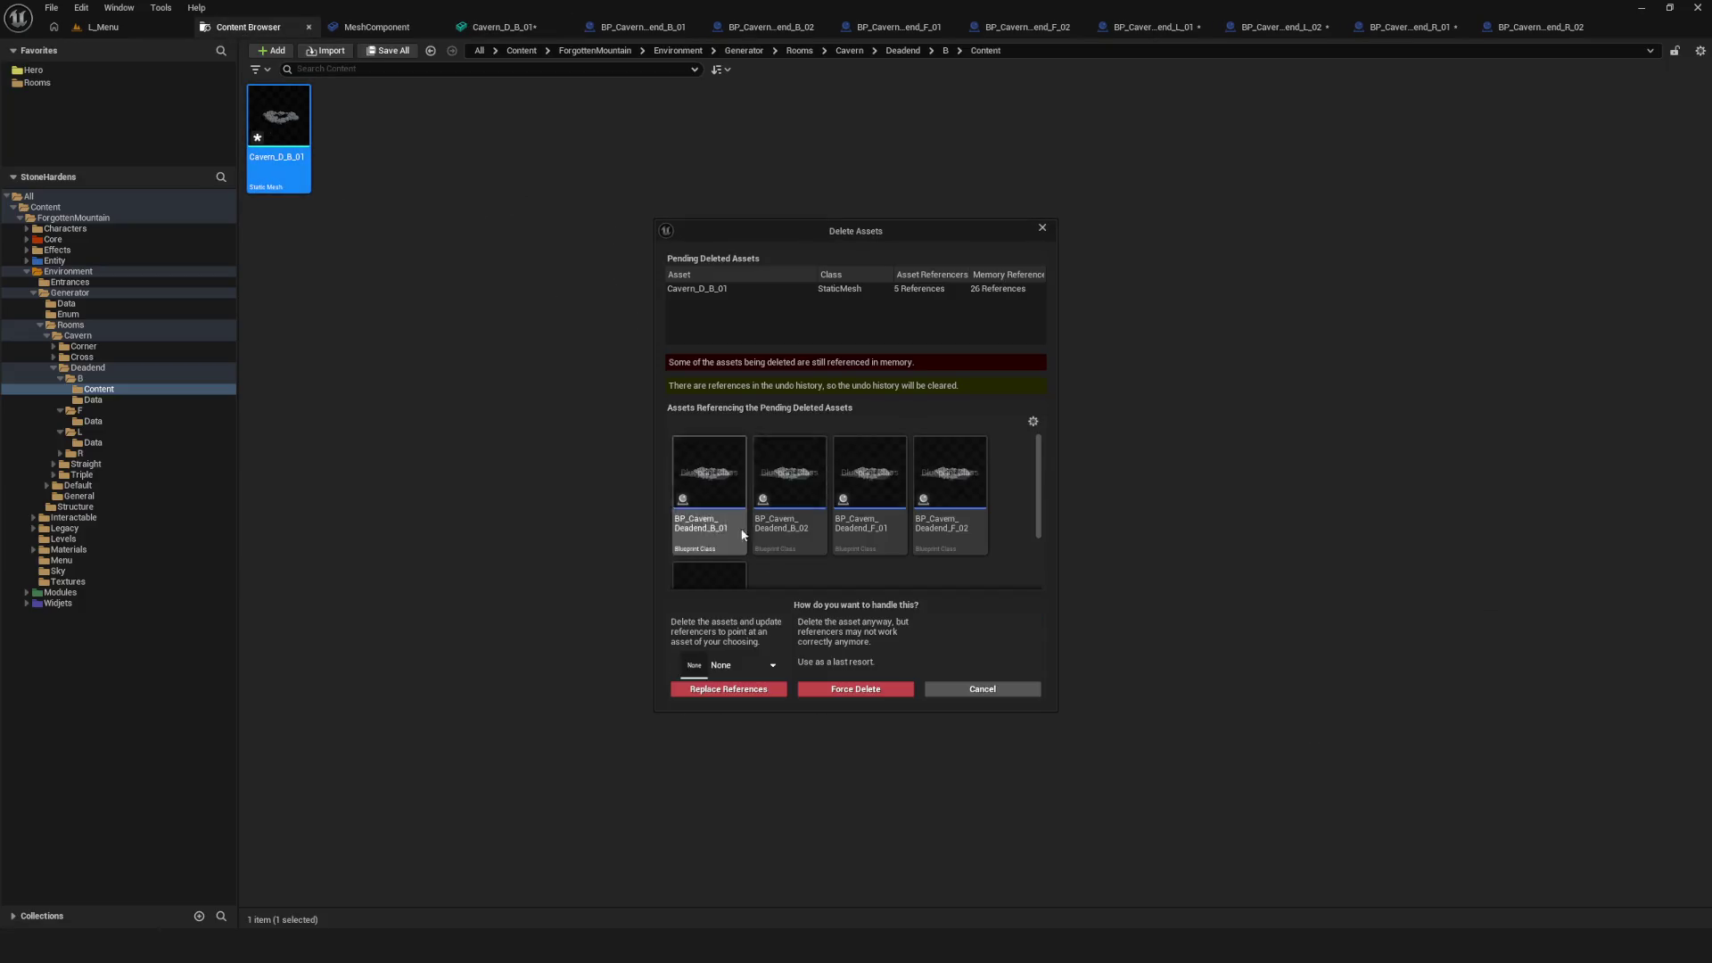
left_click(856, 692)
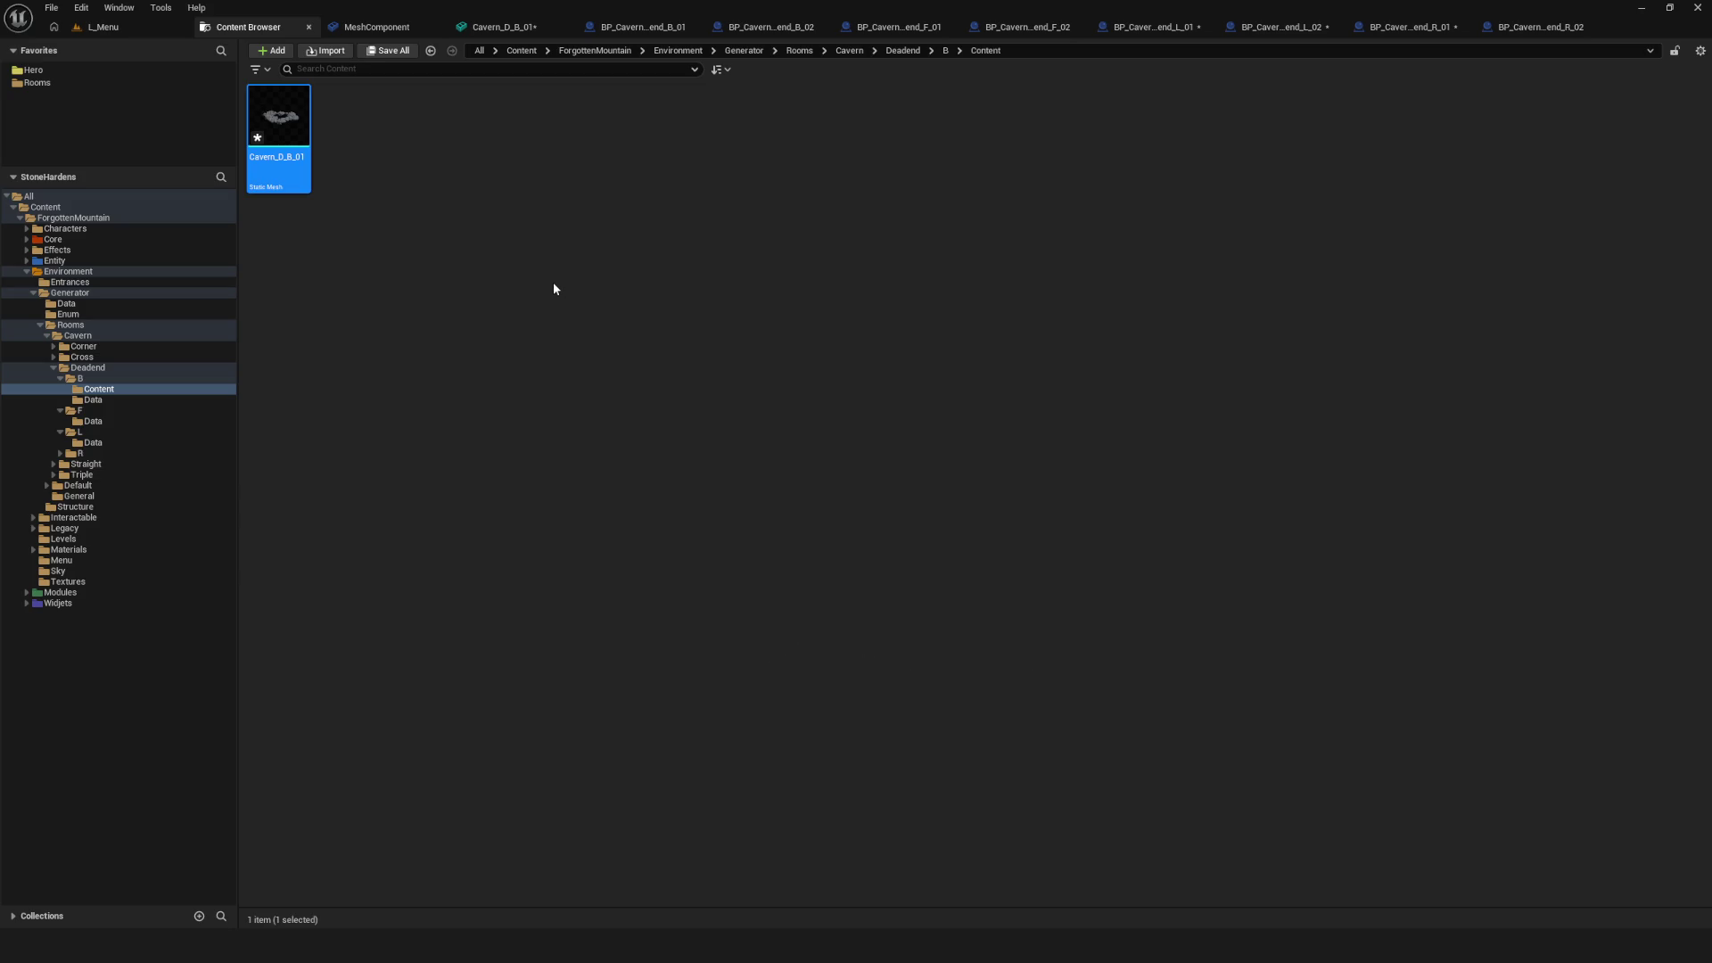
right_click(780, 247)
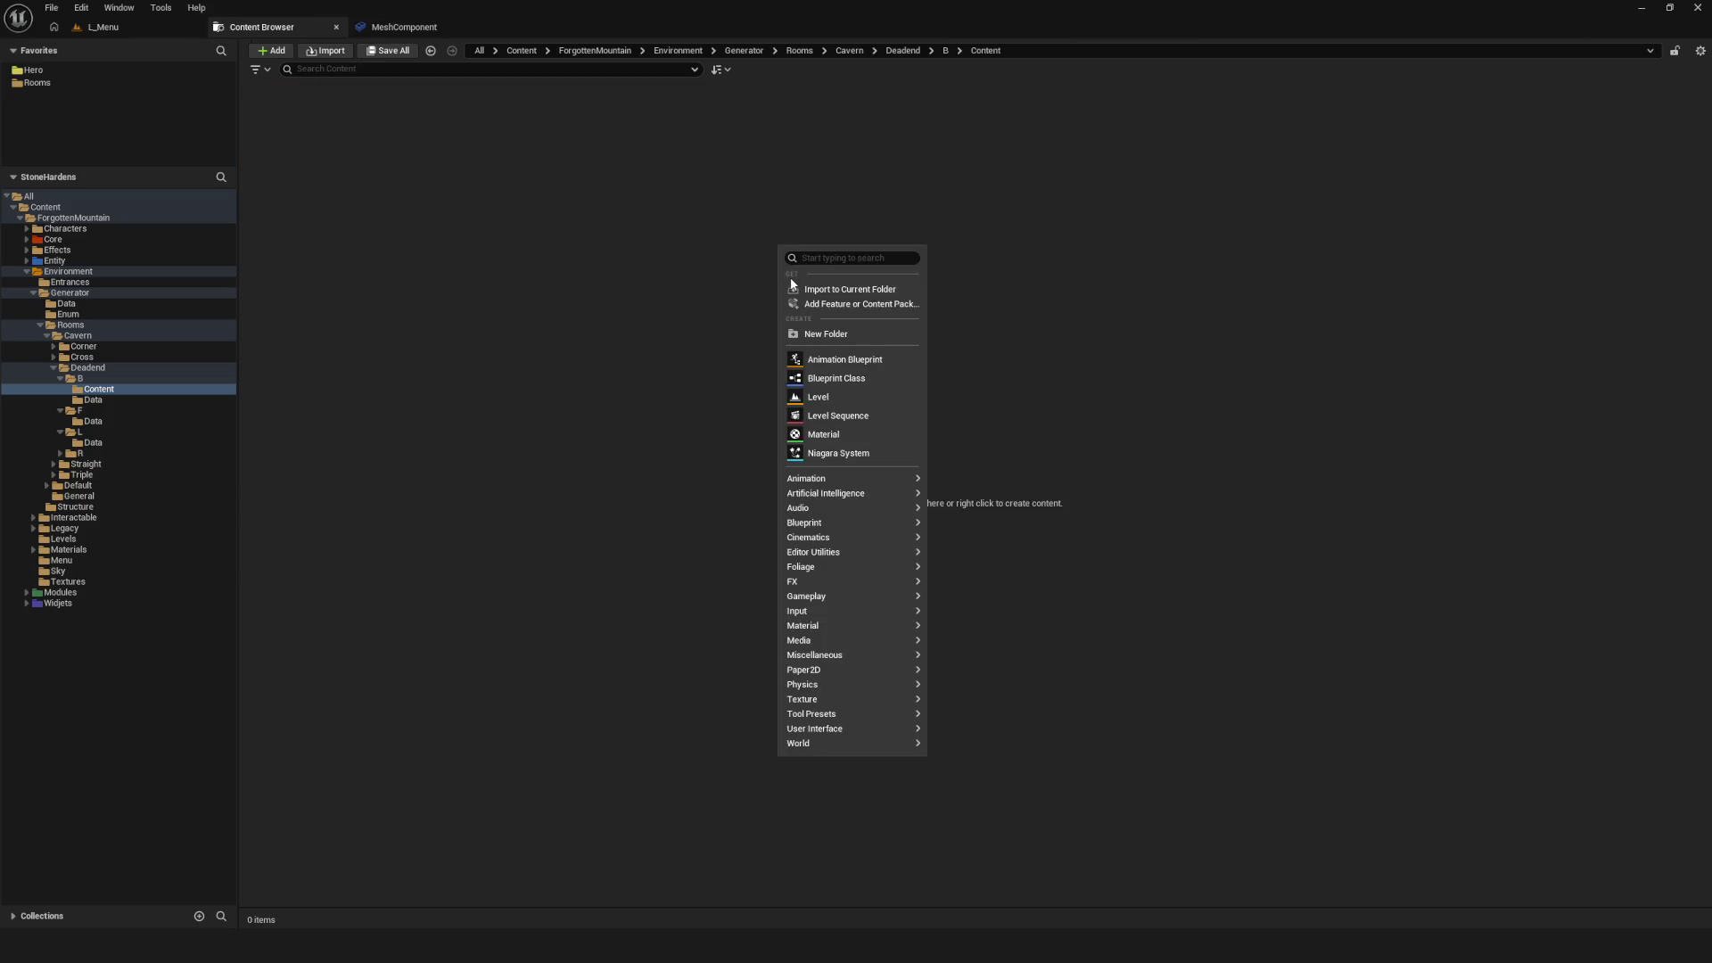
left_click(808, 292)
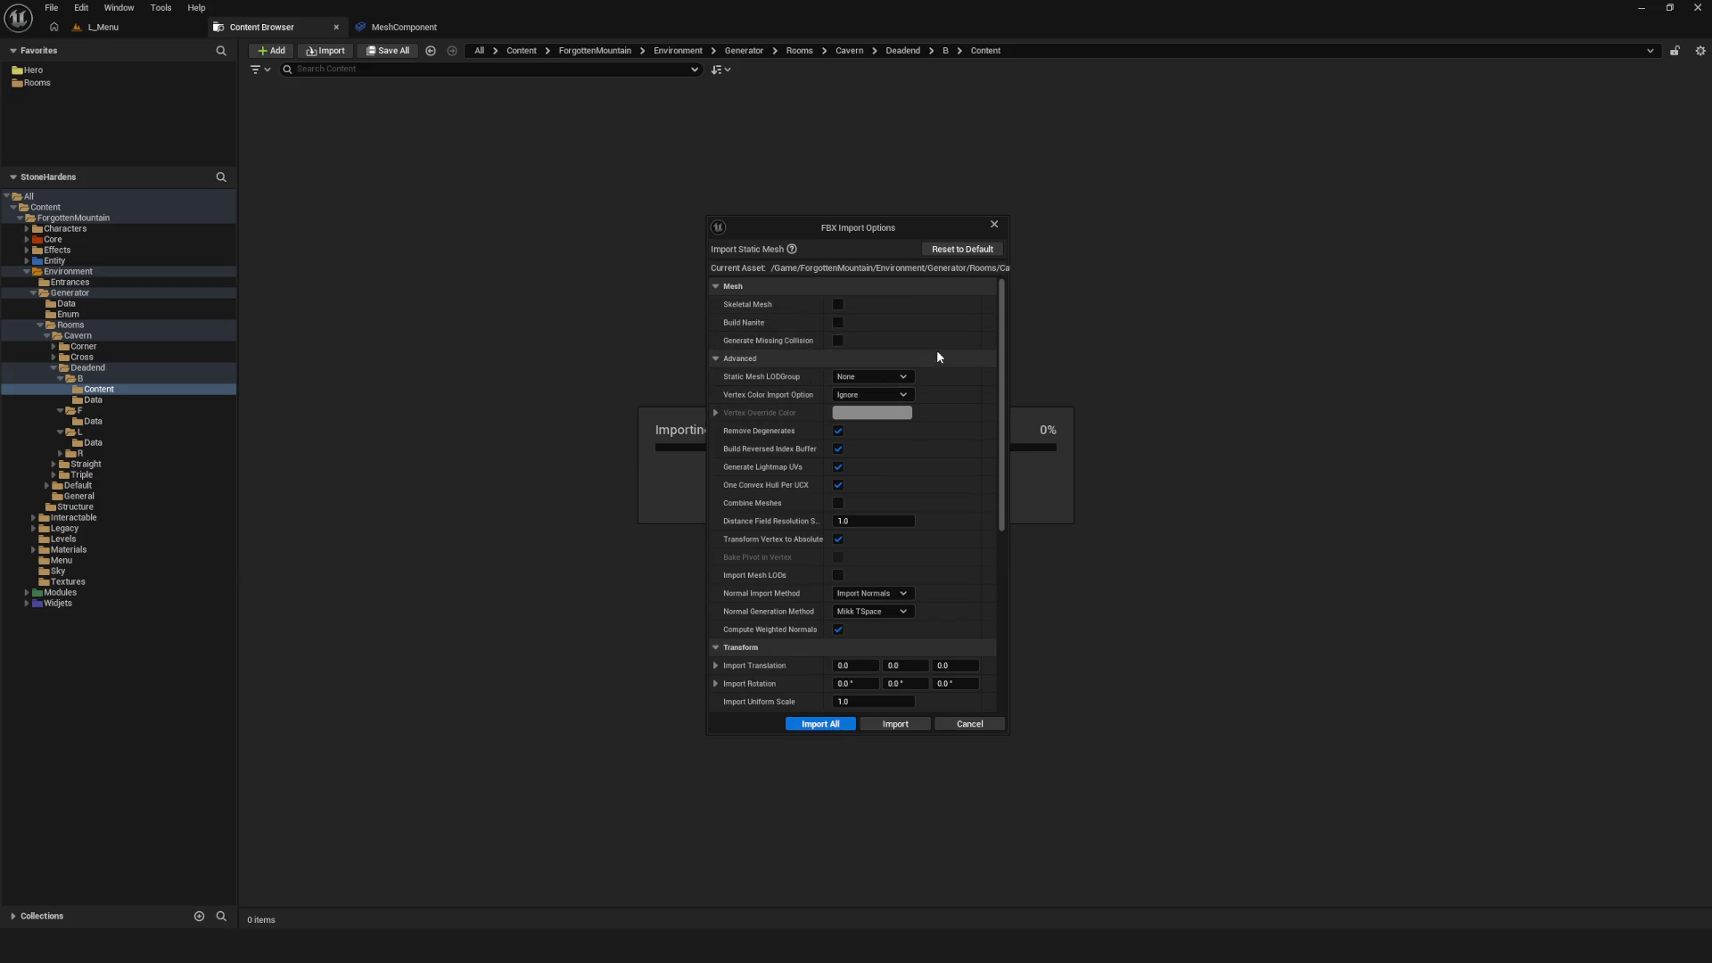
mouse_move(809, 349)
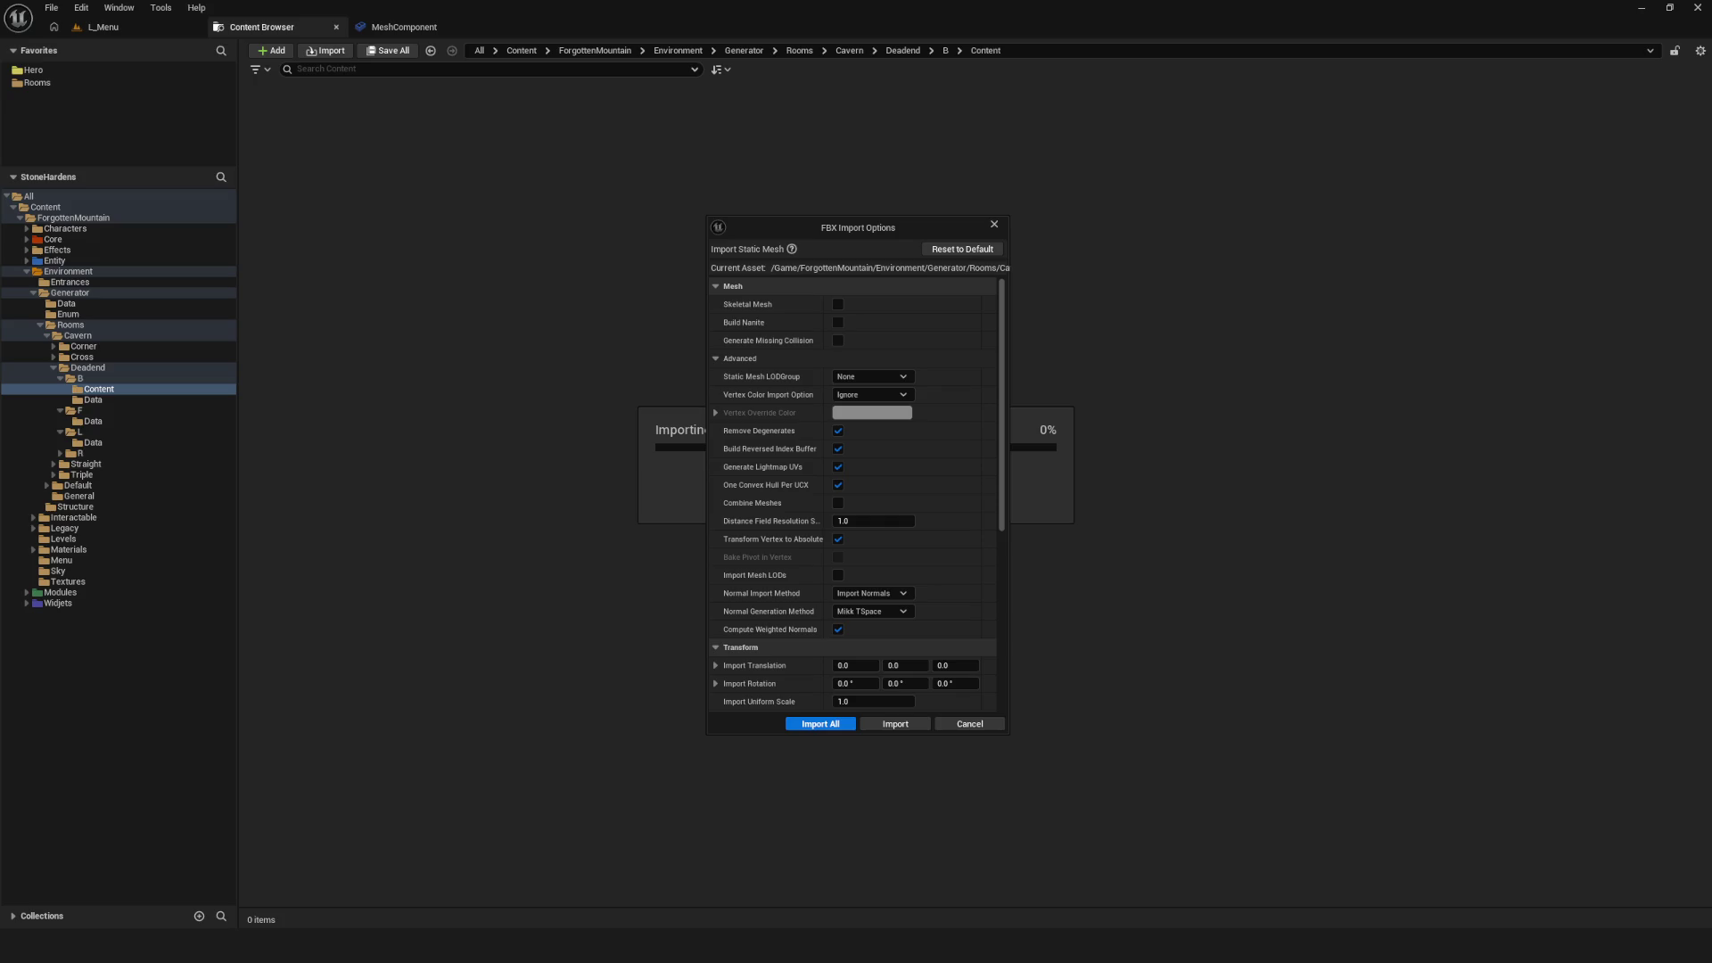
mouse_move(744, 348)
left_click(818, 720)
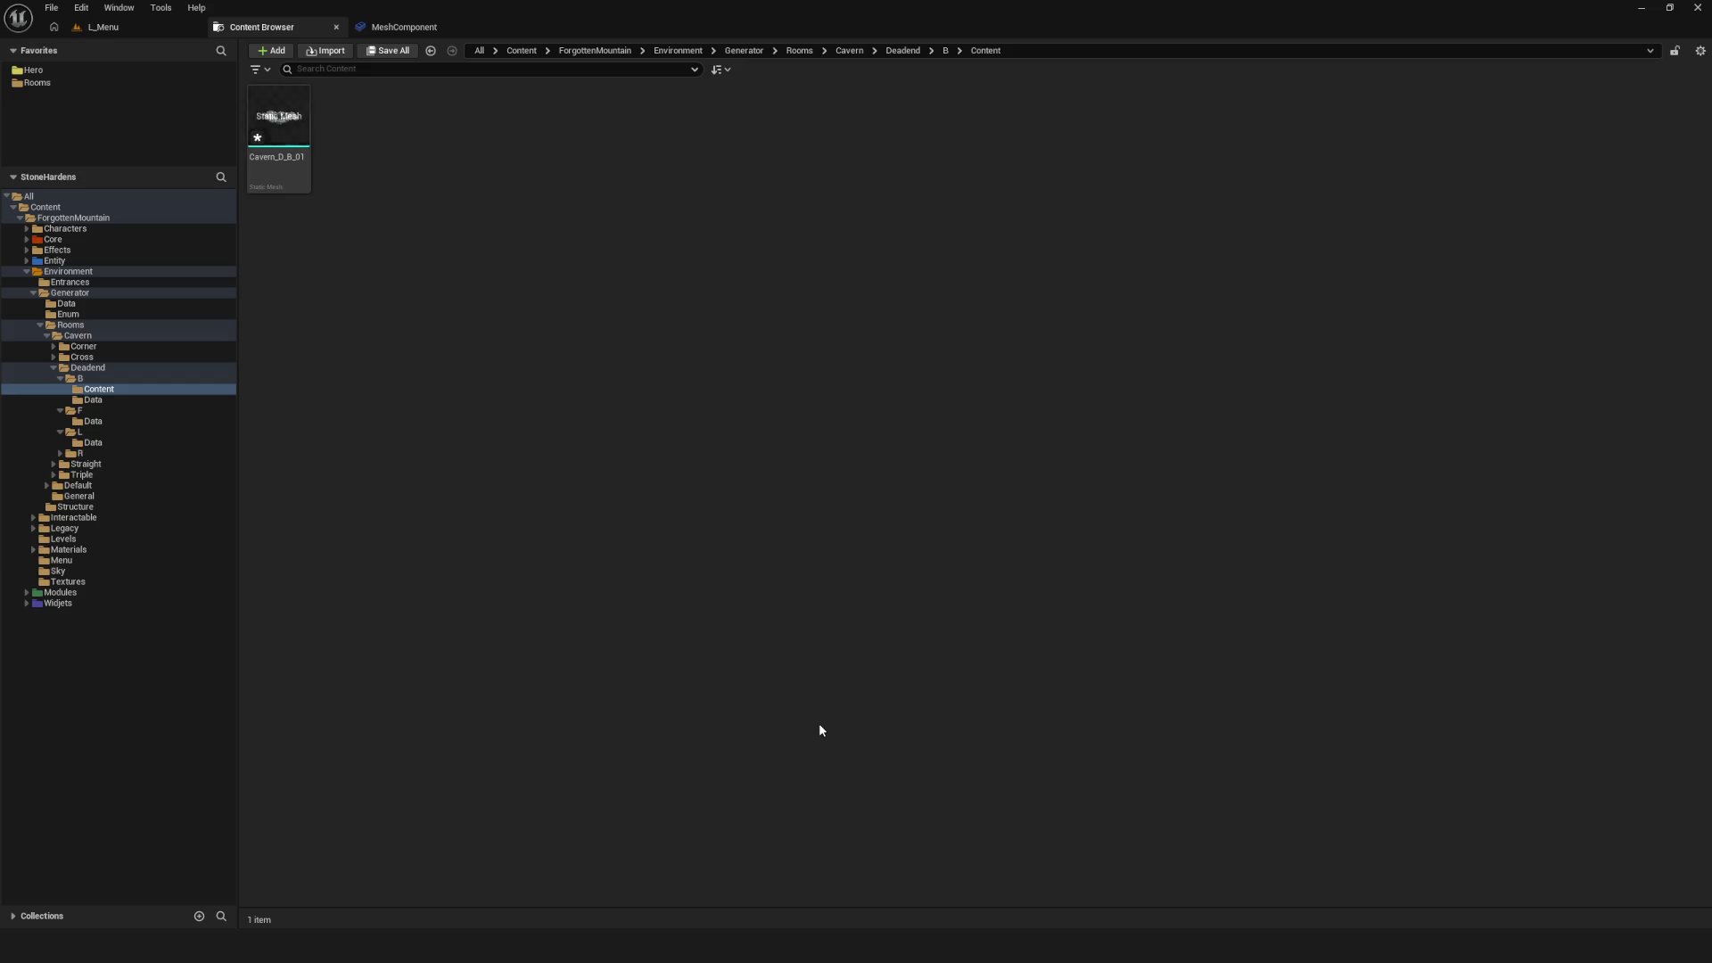
double_click(282, 113)
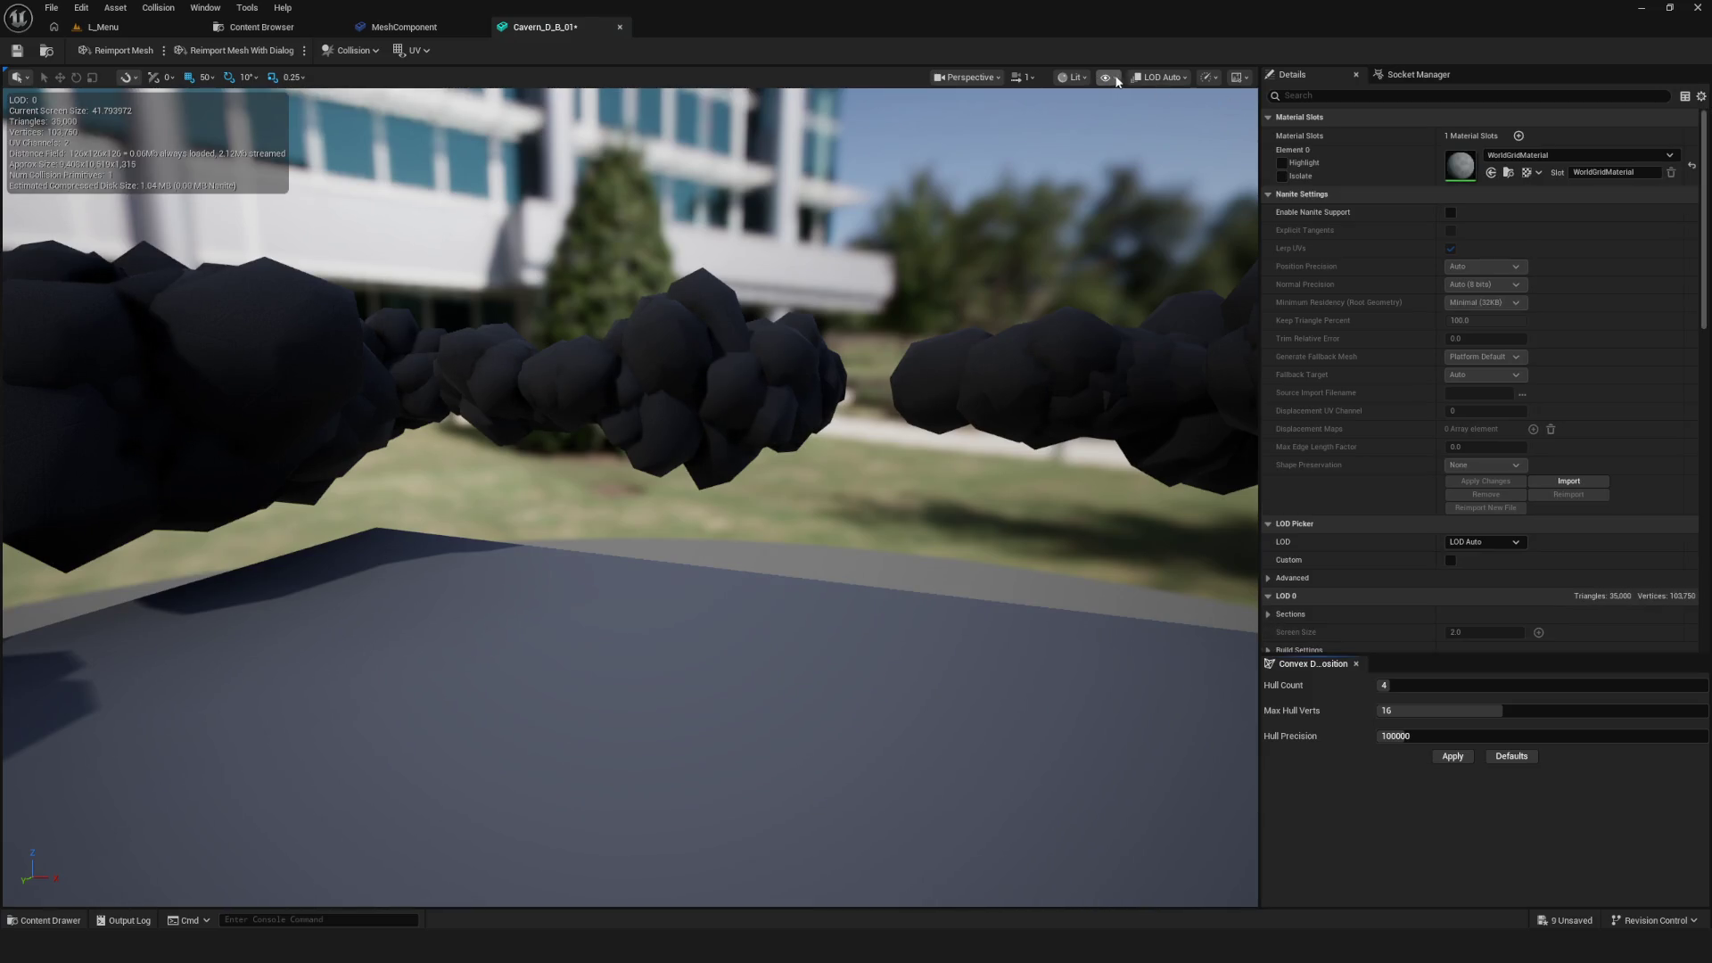
Show the mesh's simple collision hulls in the Unreal mesh editor and view them from above
left_click(1107, 77)
left_click(1156, 317)
mouse_move(793, 409)
left_mouse_down()
mouse_move(731, 695)
mouse_move(817, 393)
left_mouse_up()
scroll(817, 393, "up", 2)
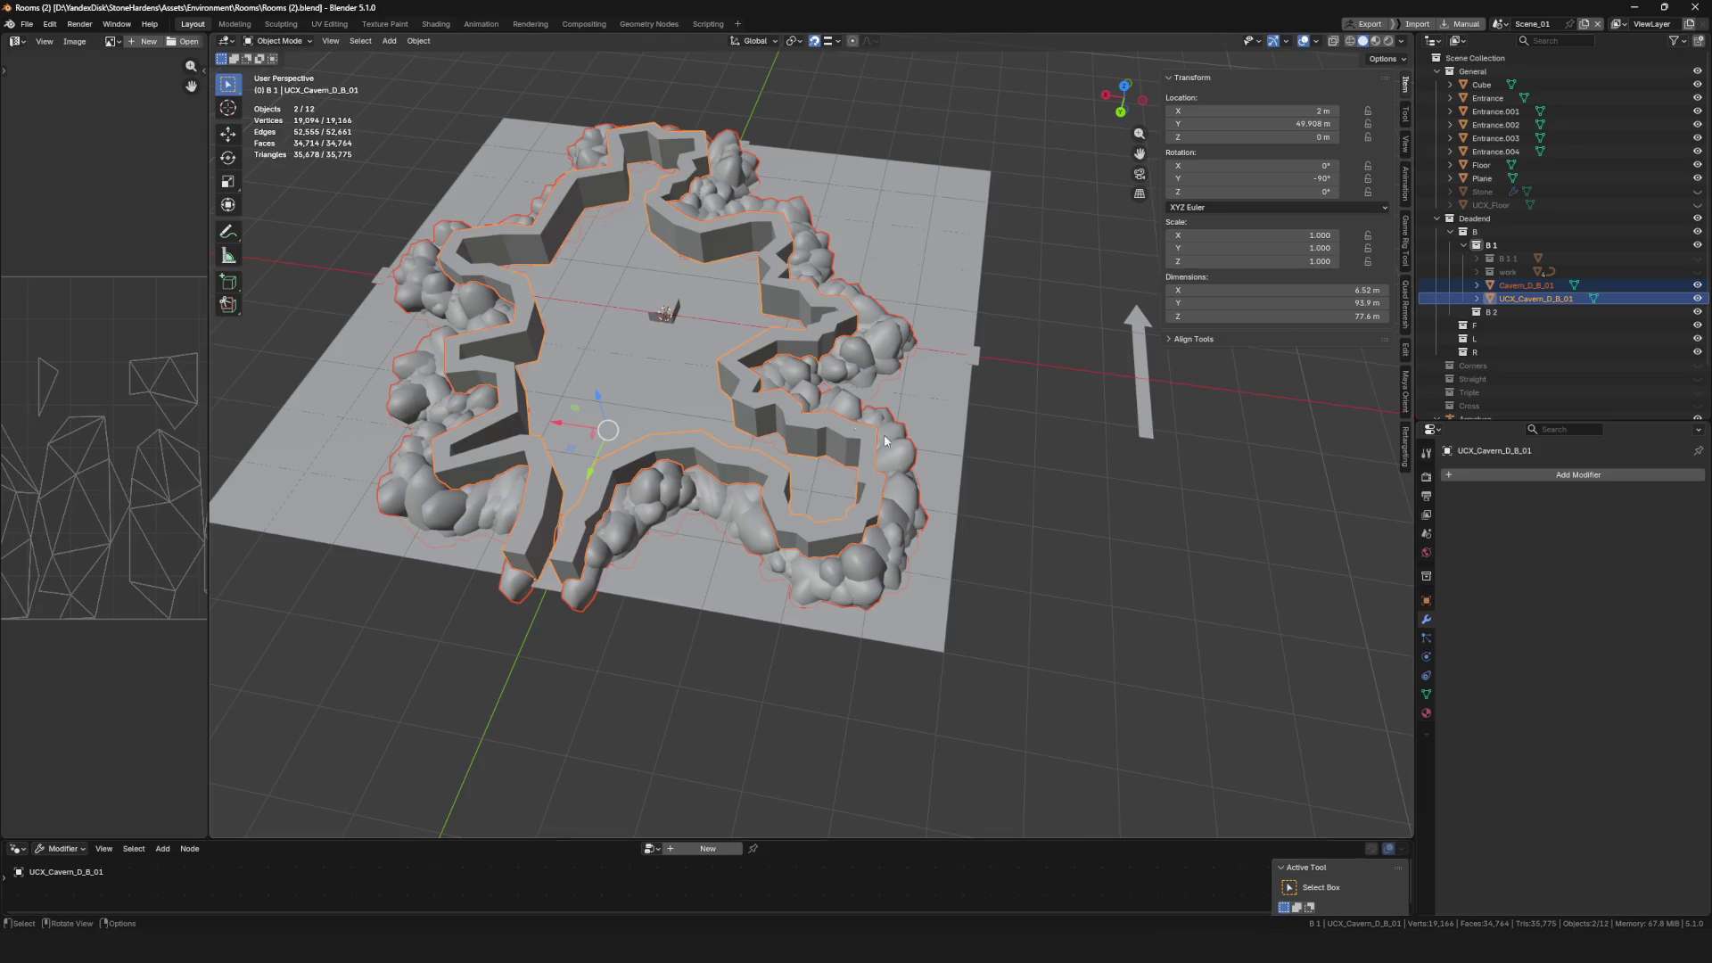
In Blender, apply rotation and scale to UCX_Cavern_D_B_01, then select it with Cavern_D_B_01
mouse_move(885, 435)
left_mouse_down()
mouse_move(788, 428)
mouse_move(749, 389)
mouse_move(749, 419)
mouse_move(881, 397)
mouse_move(783, 436)
mouse_move(717, 389)
left_mouse_up()
key("ctrl+a")
left_click(762, 407)
key("ctrl+a")
left_click(762, 431)
left_click(882, 396)
left_click(783, 436, "shift")
Export both meshes as FBX, overwriting Cavern_D_B_01.fbx, and go back to Unreal Engine
key("F4")
mouse_move(718, 390)
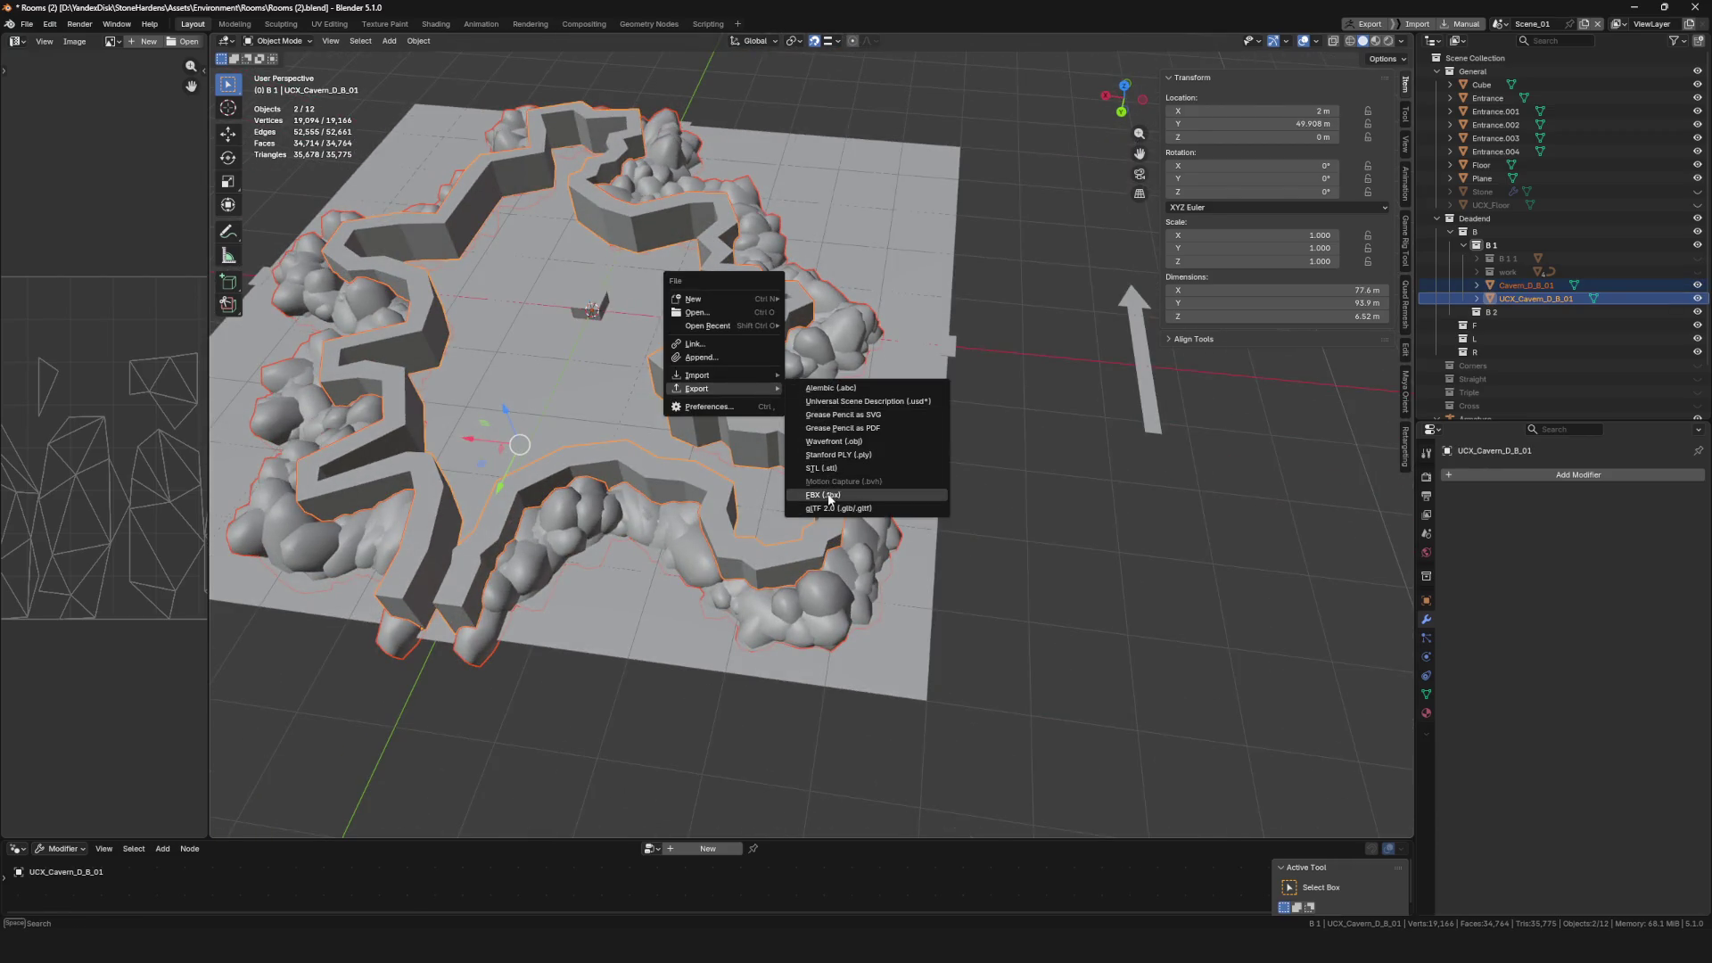
left_click(825, 495)
left_click(560, 256)
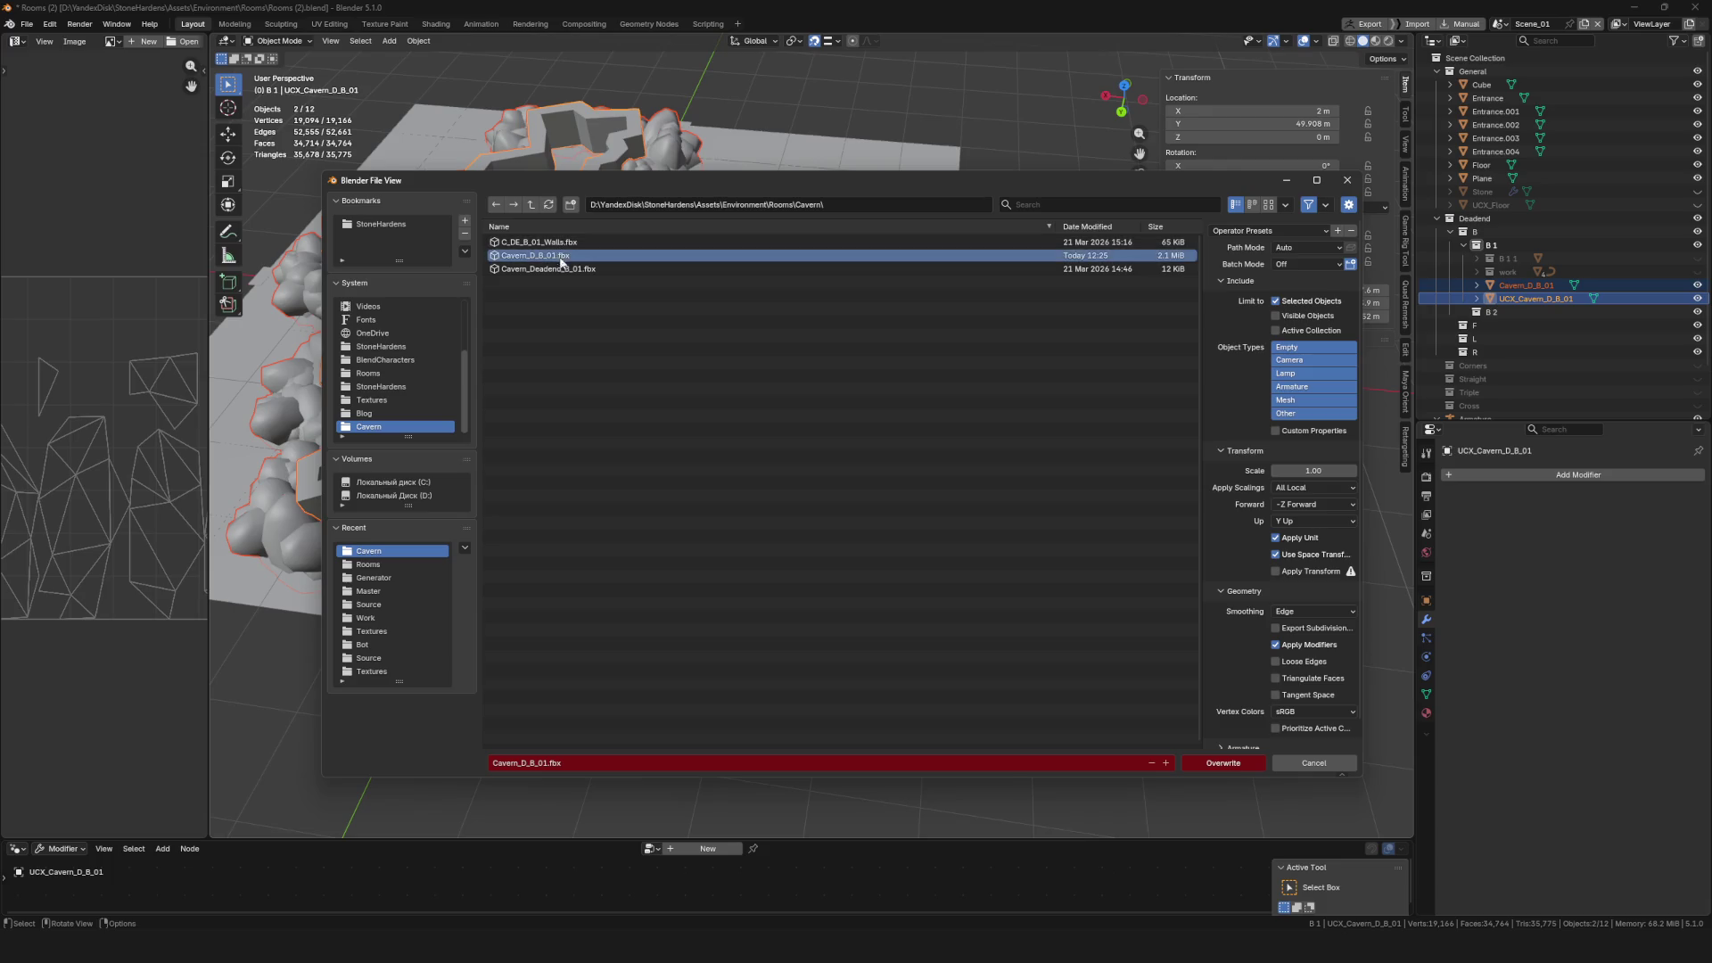
left_click(1209, 769)
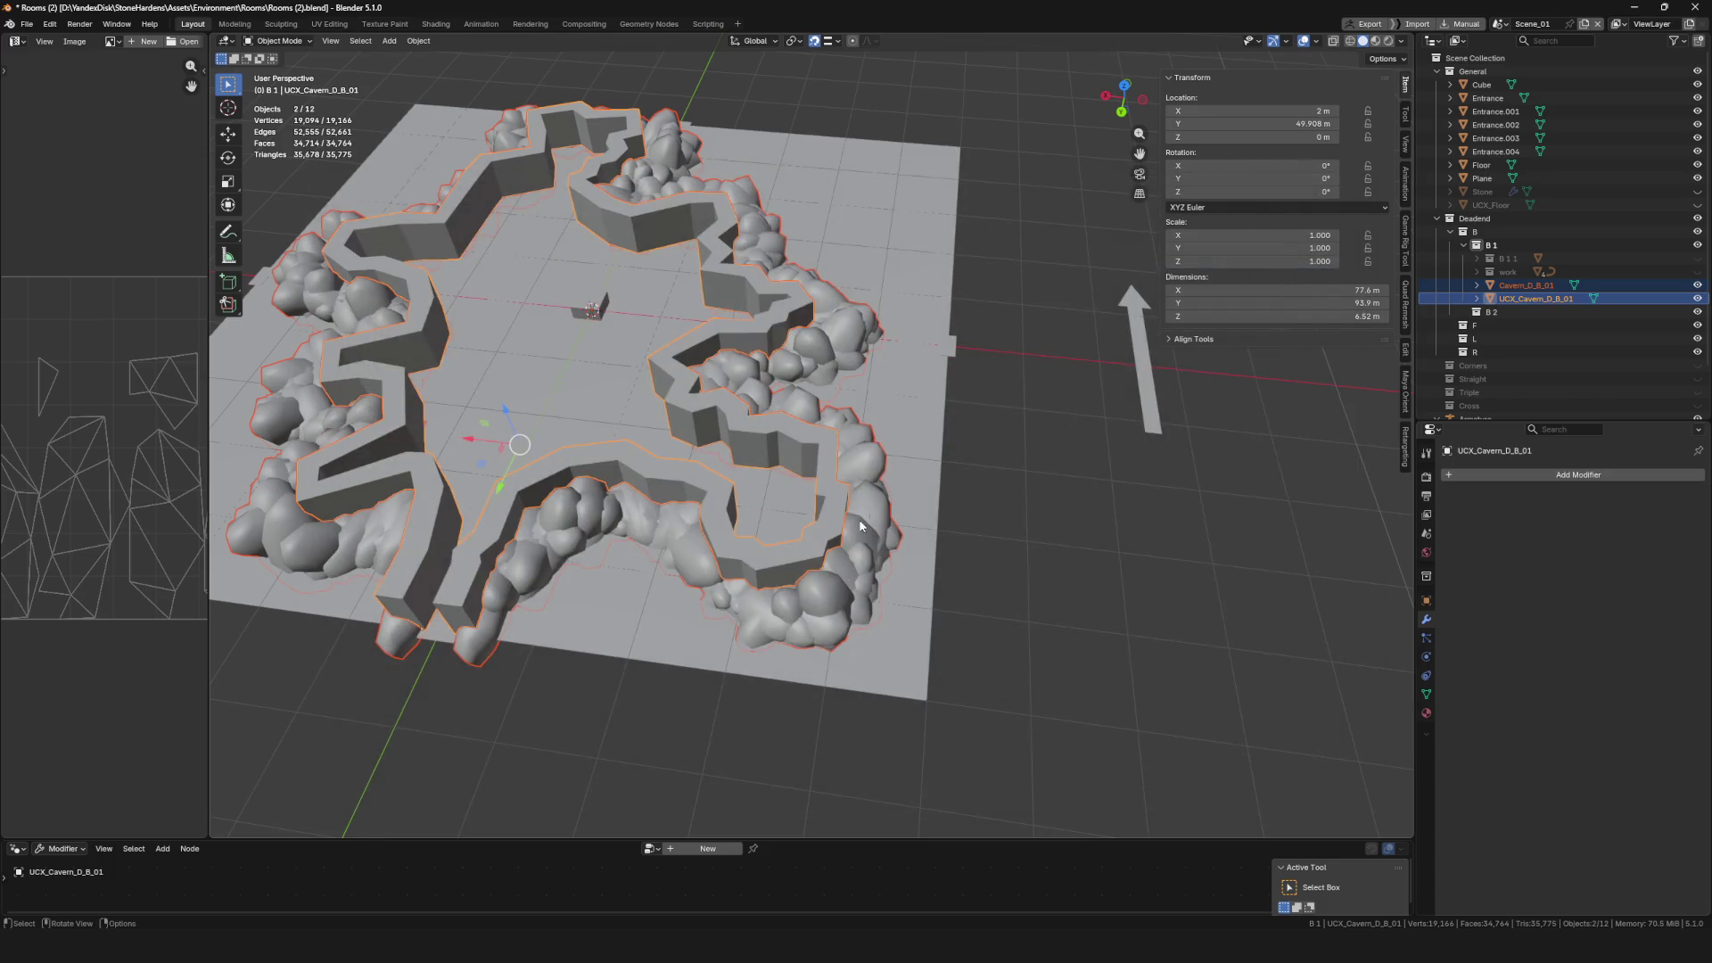
scroll(860, 521, "up", 3)
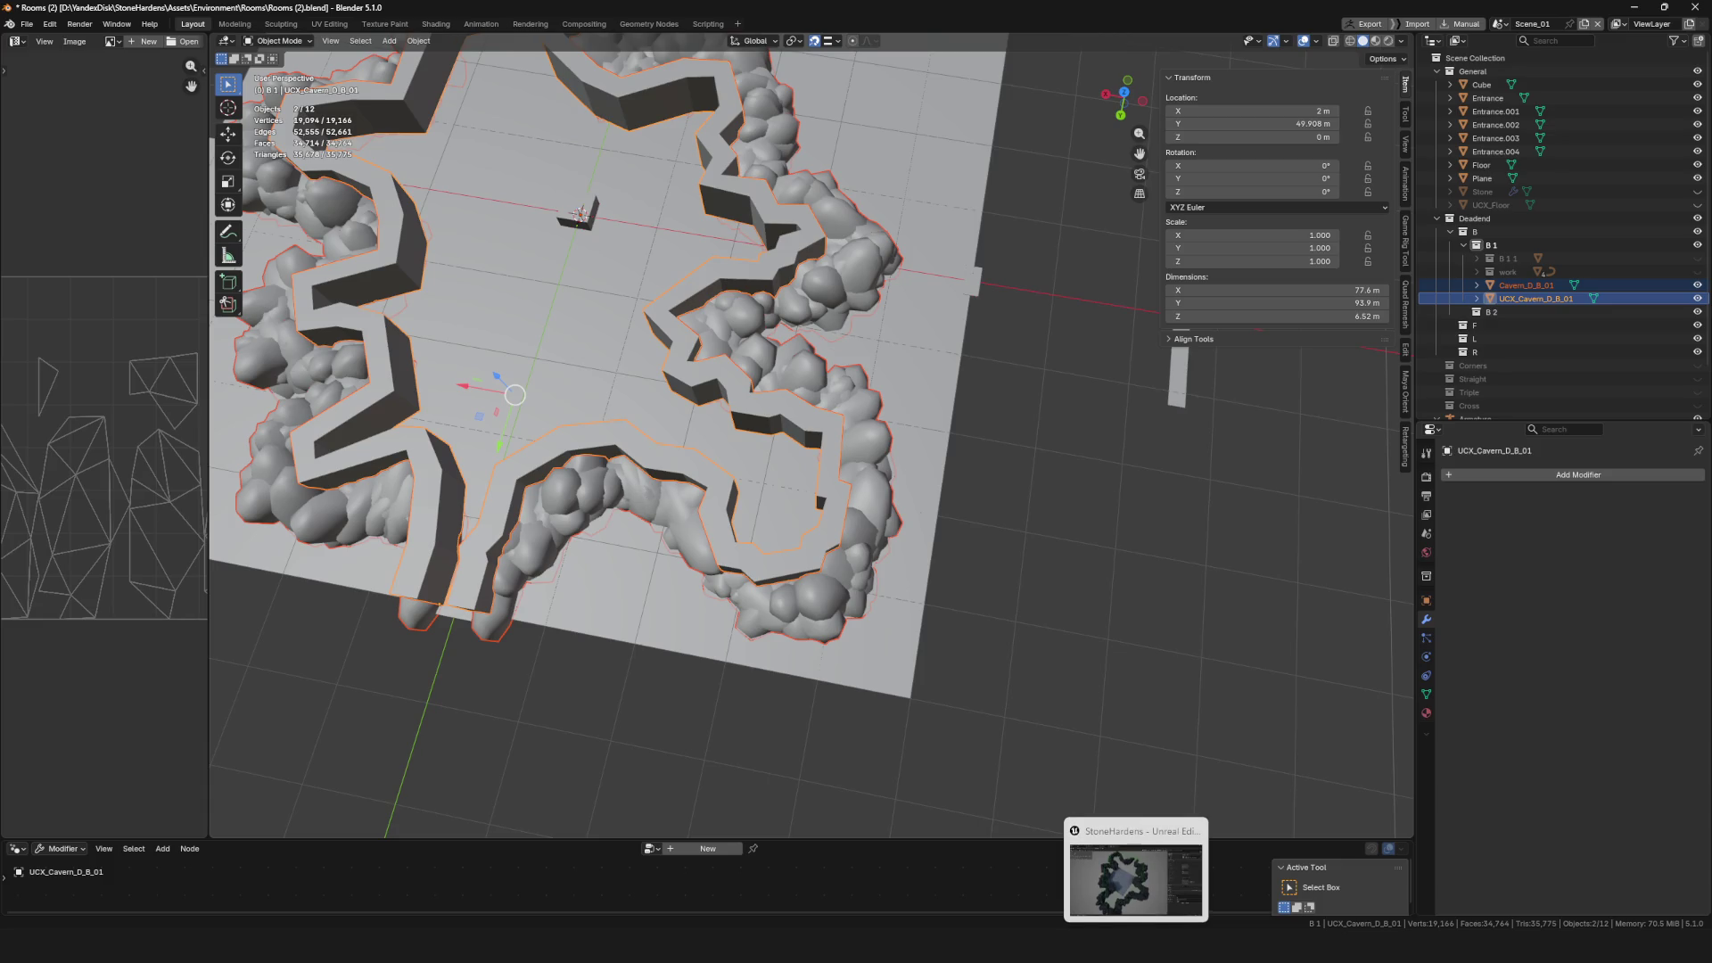
left_click(1136, 945)
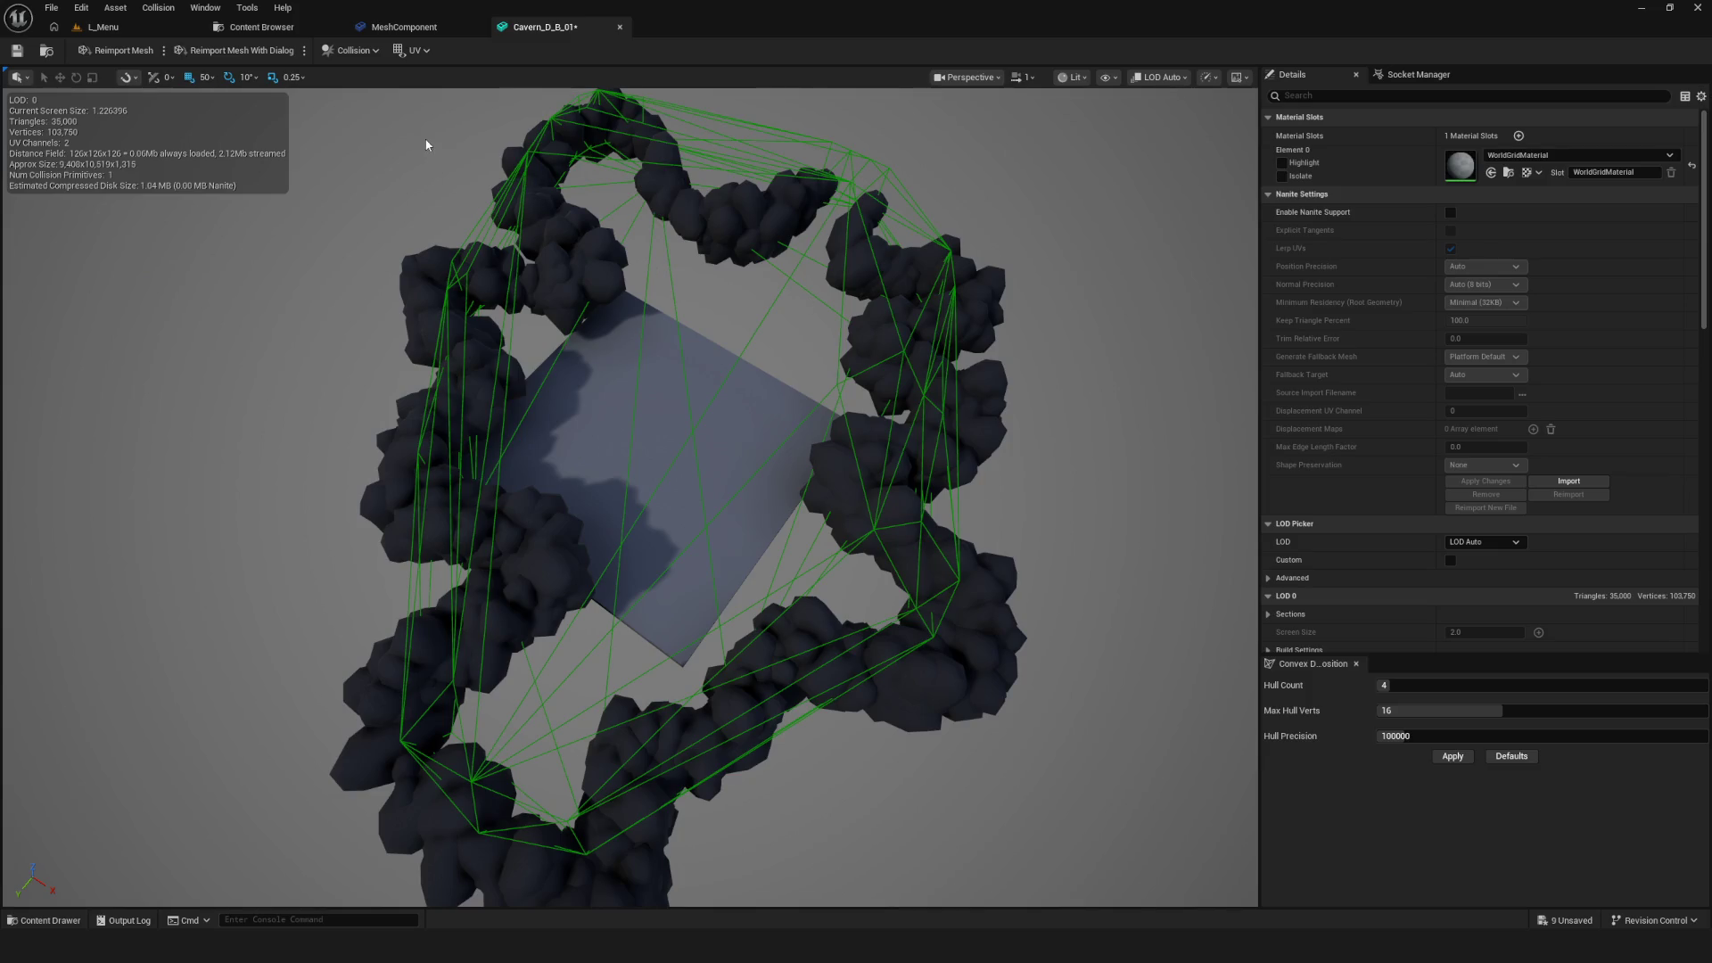
Close the mesh editor and force-delete Cavern_D_B_01 from Deadend/B/Content
left_click(620, 27)
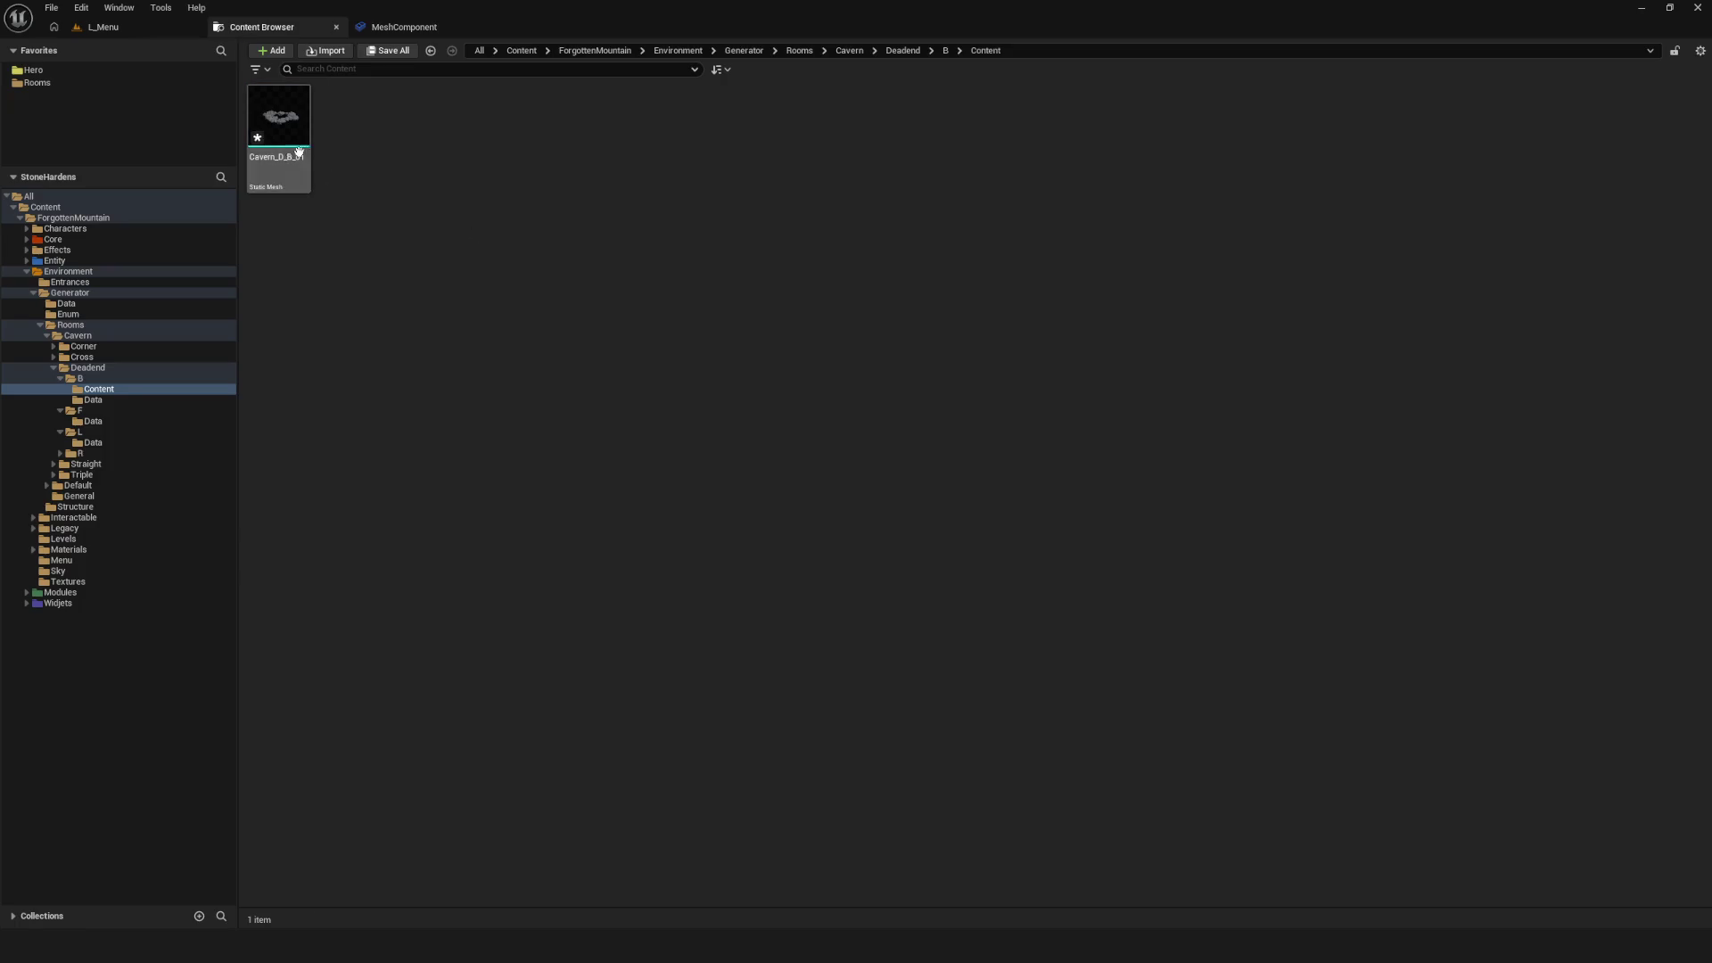
key("Delete")
left_click(856, 689)
Start an import into the empty folder, then switch over to Blender
right_click(517, 259)
left_click(589, 301)
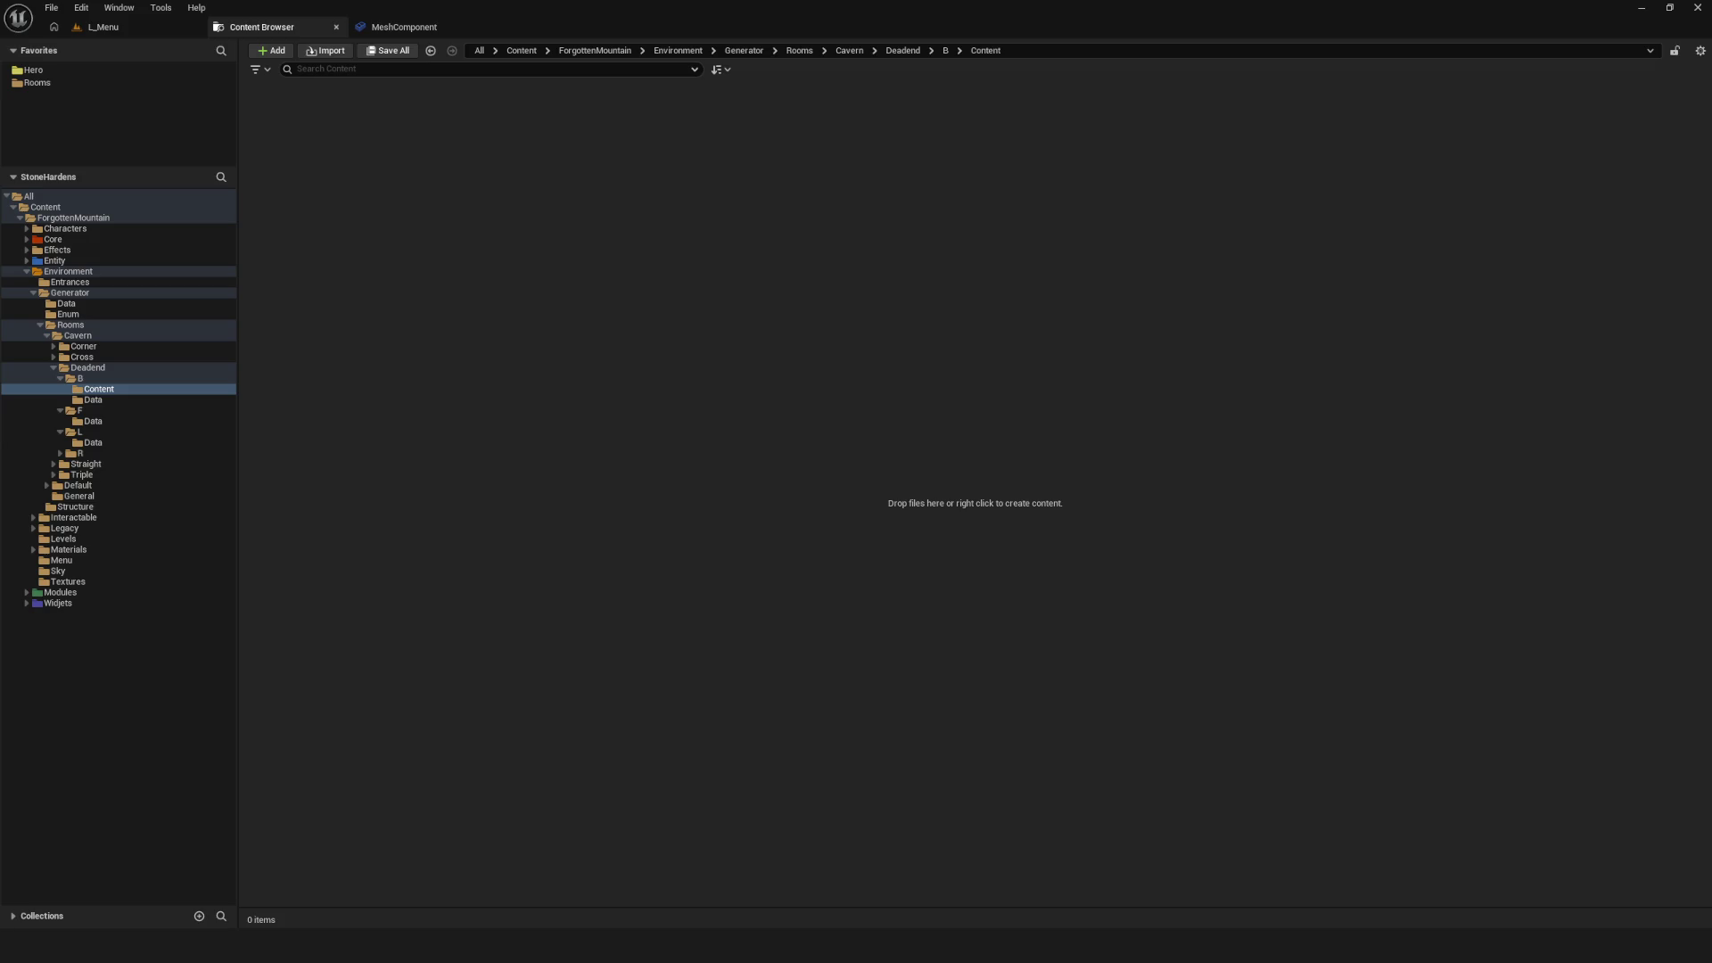
key("alt+Tab")
scroll(787, 464, "down", 5)
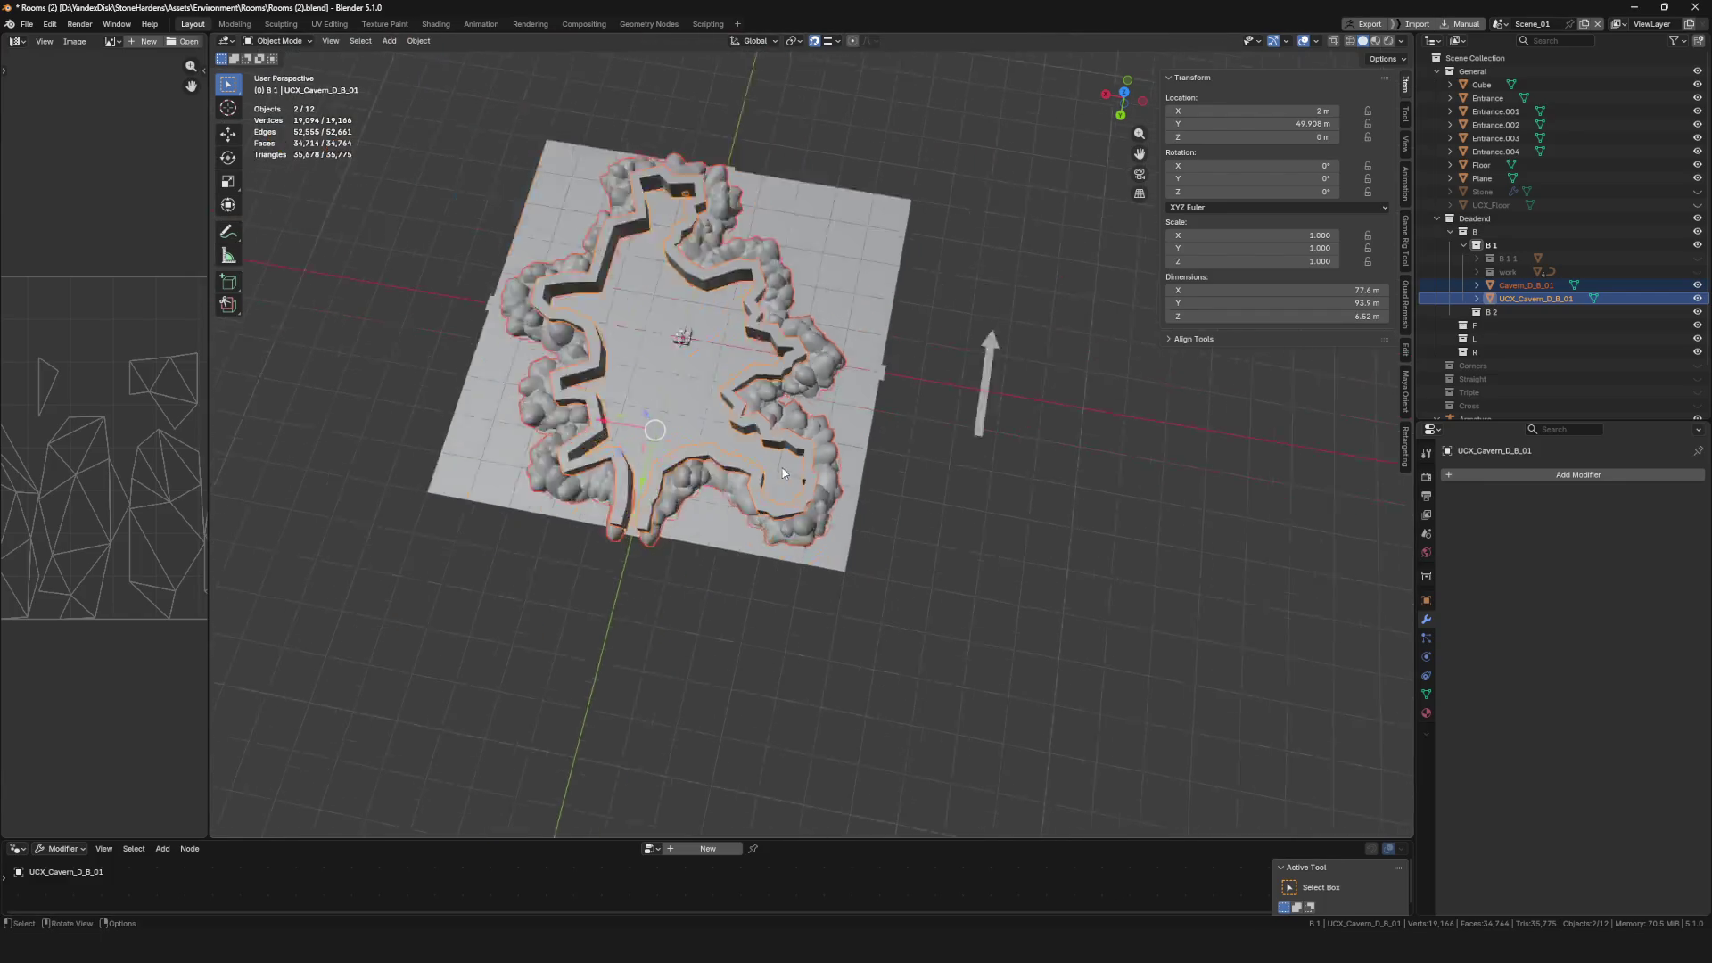
Save Rooms (2).blend, return to Unreal, and relaunch the StoneHardens project
key("ctrl+s")
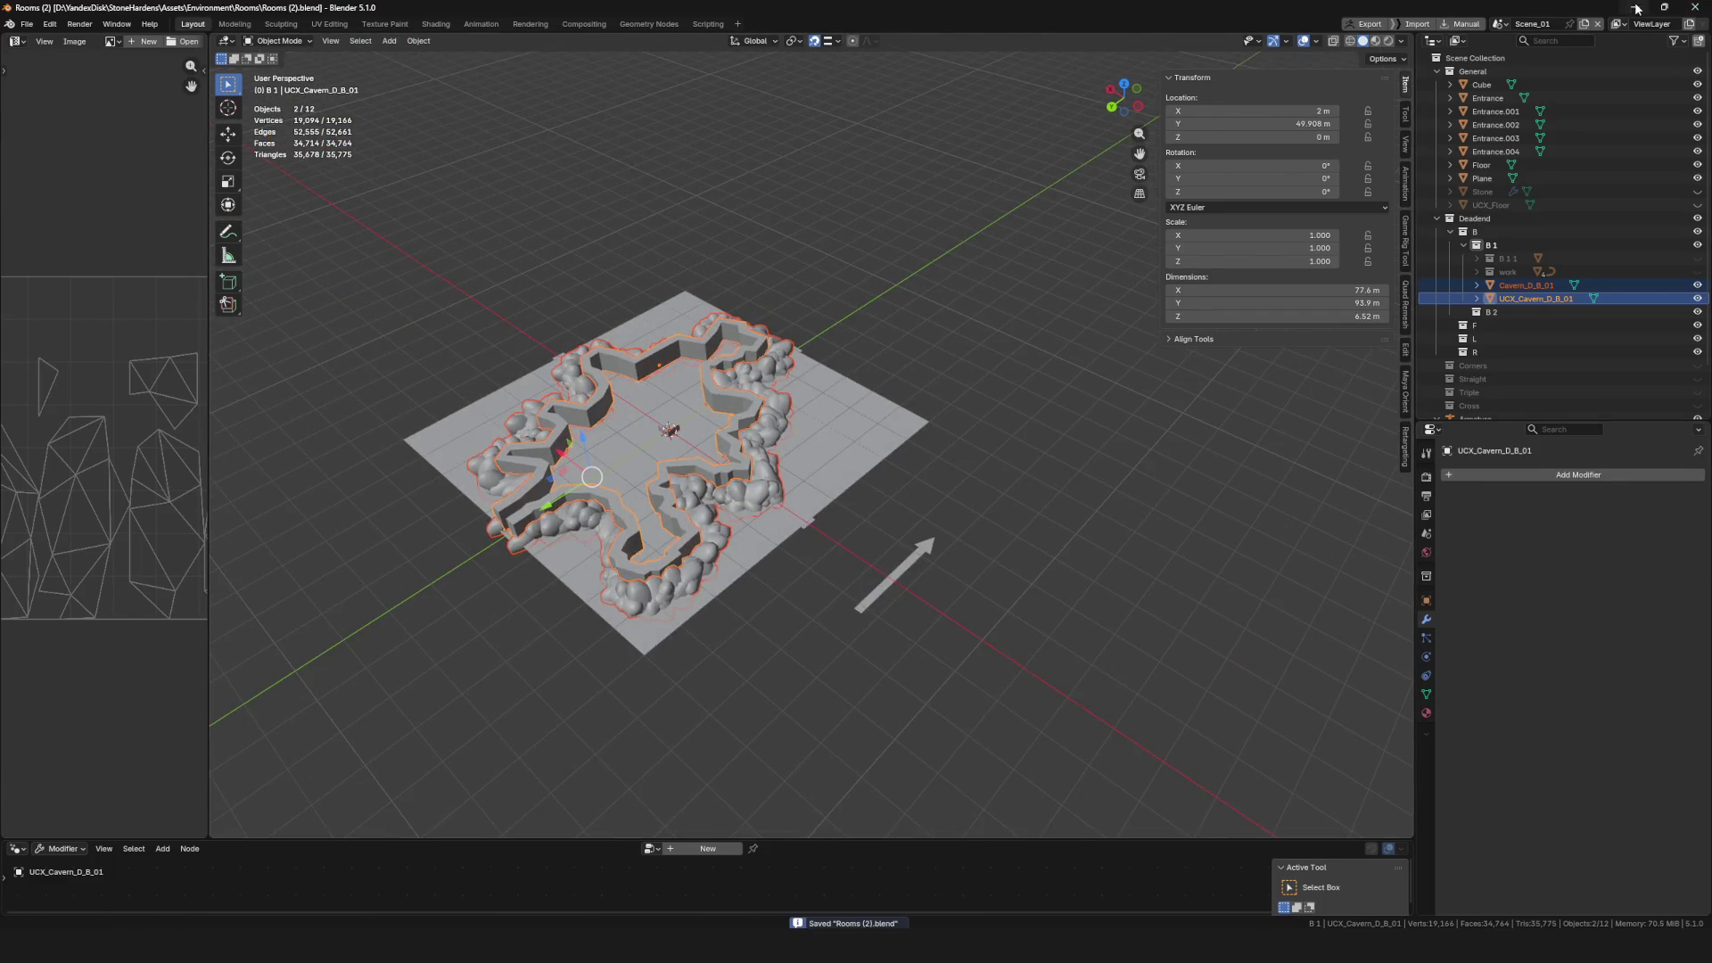
key("alt+Tab")
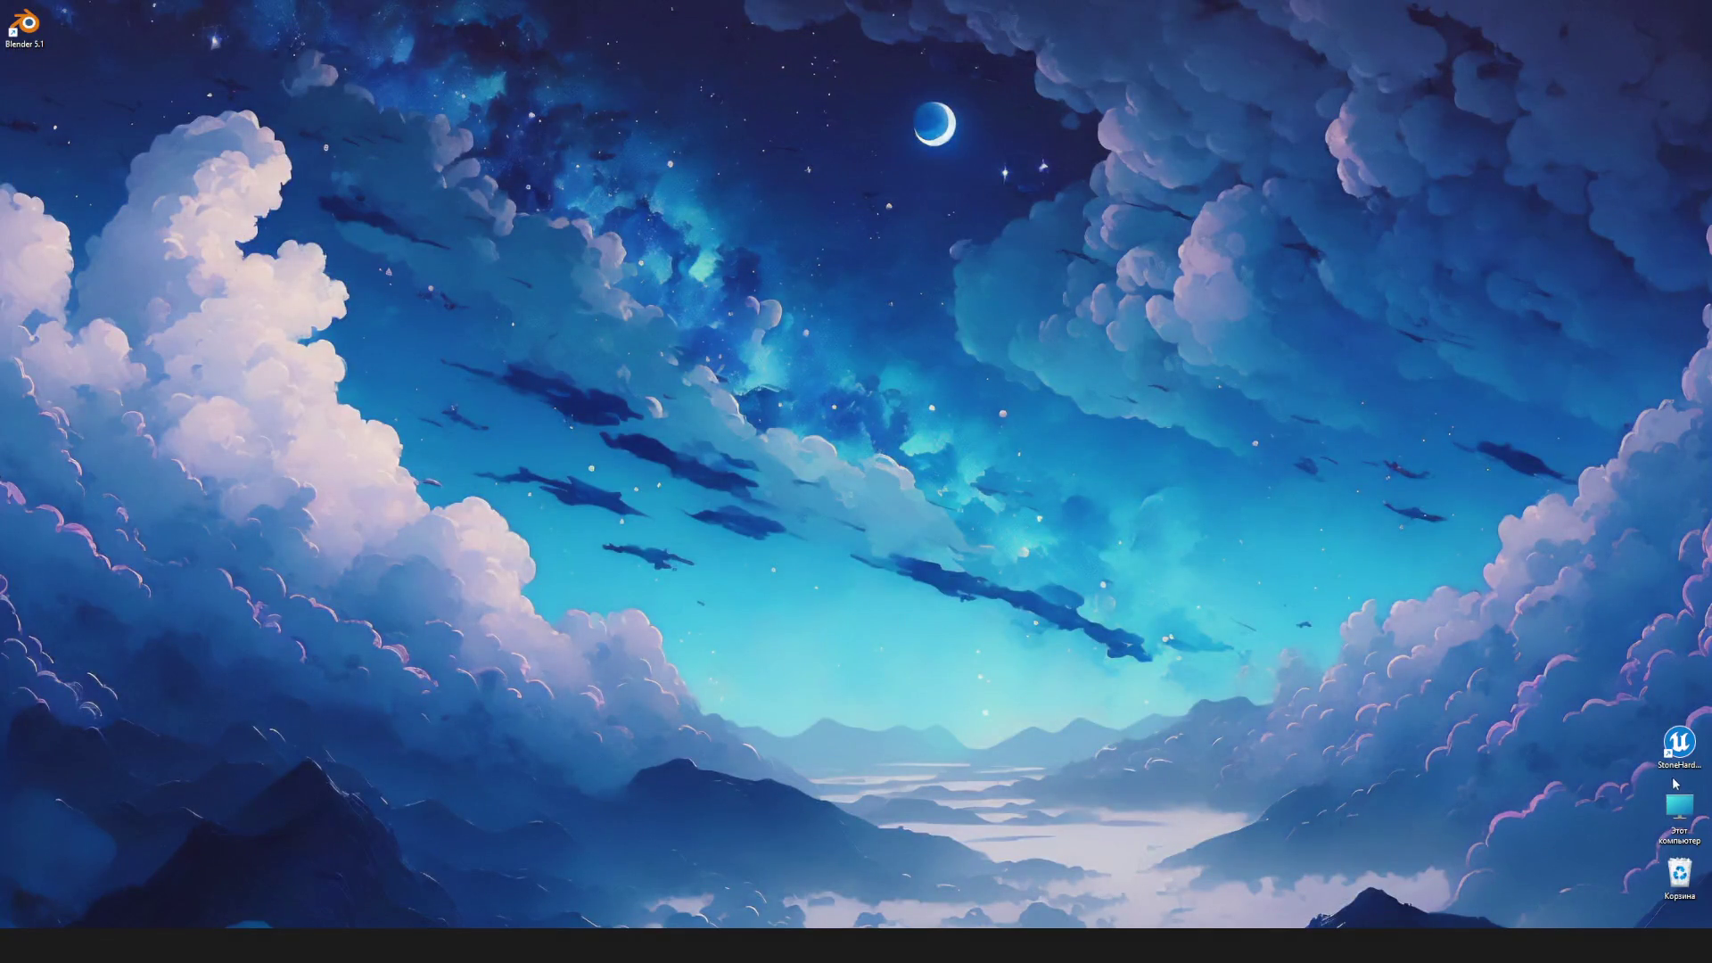
double_click(1679, 749)
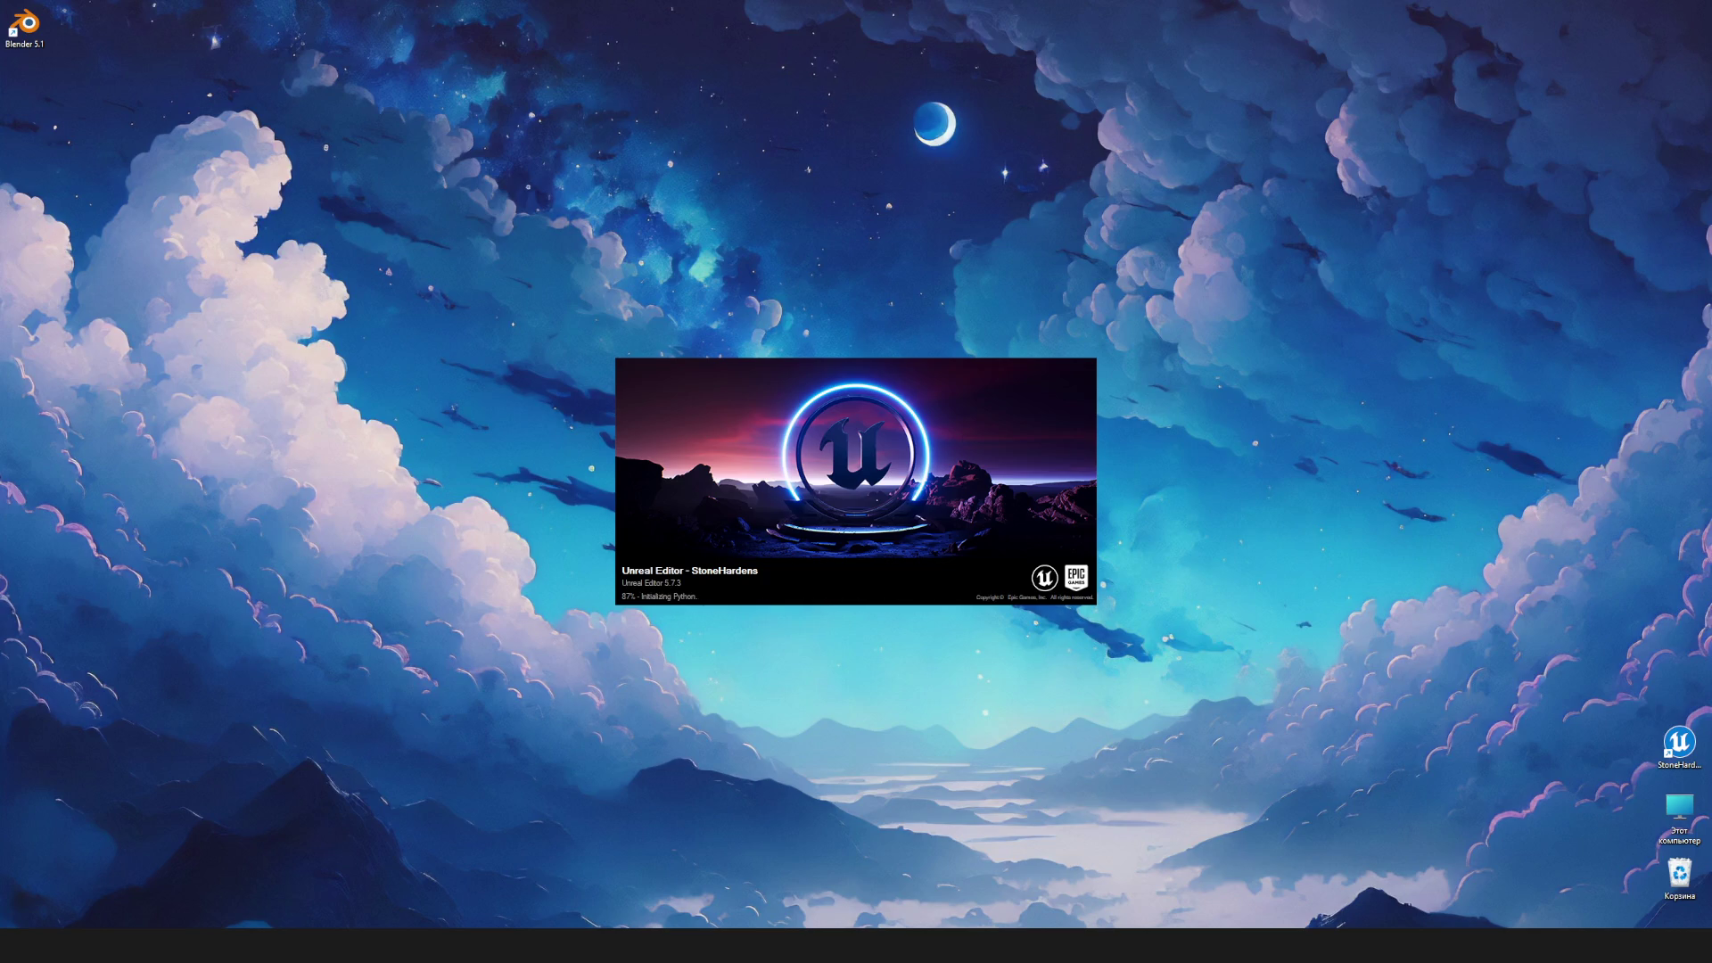
Skip restoring the auto-saved packages and open the Content Browser on the project folders
left_click_drag(784, 286, 689, 287)
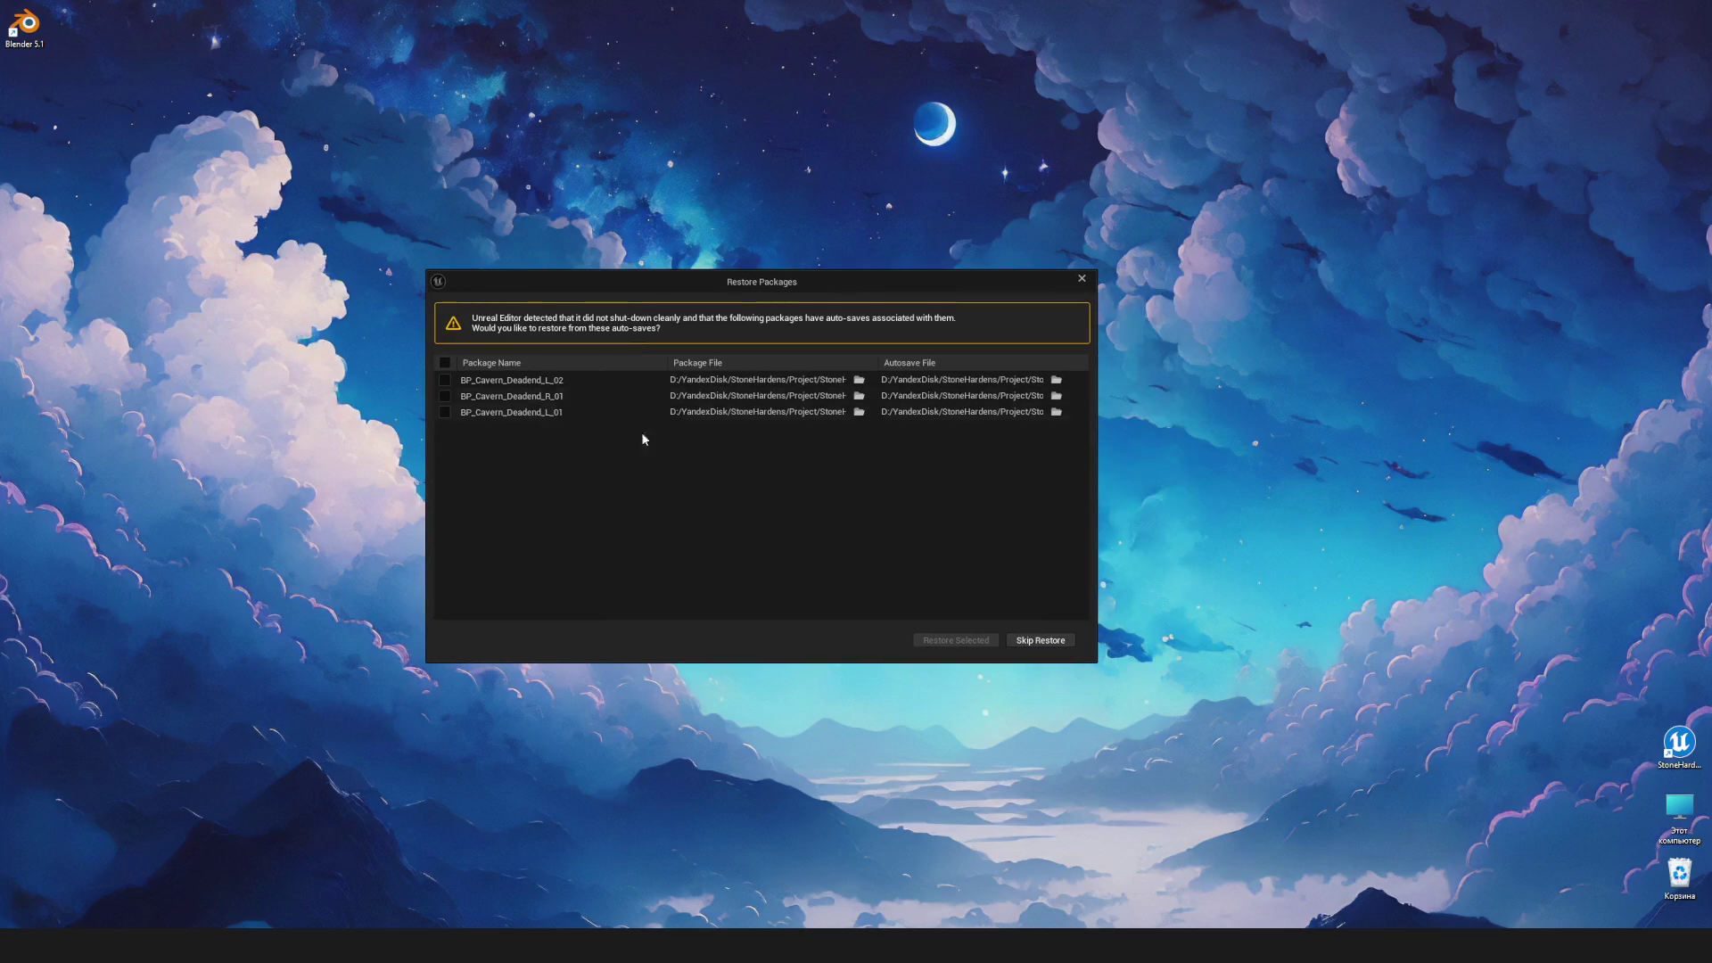
left_click(1016, 641)
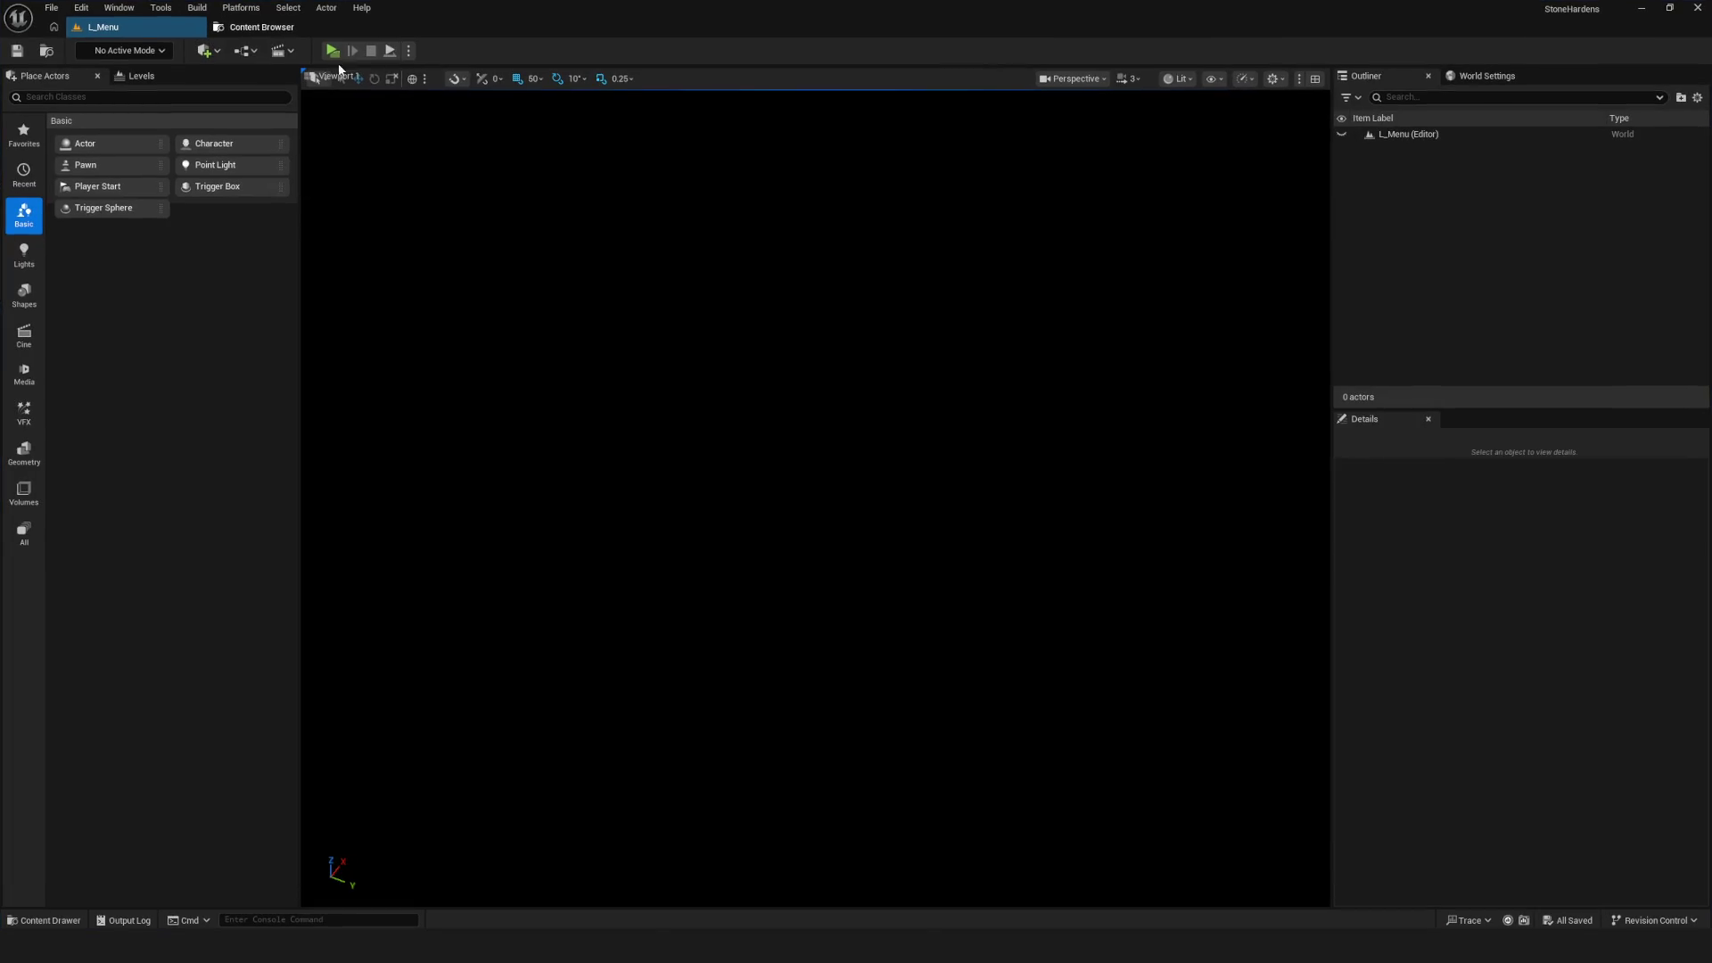
left_click(242, 26)
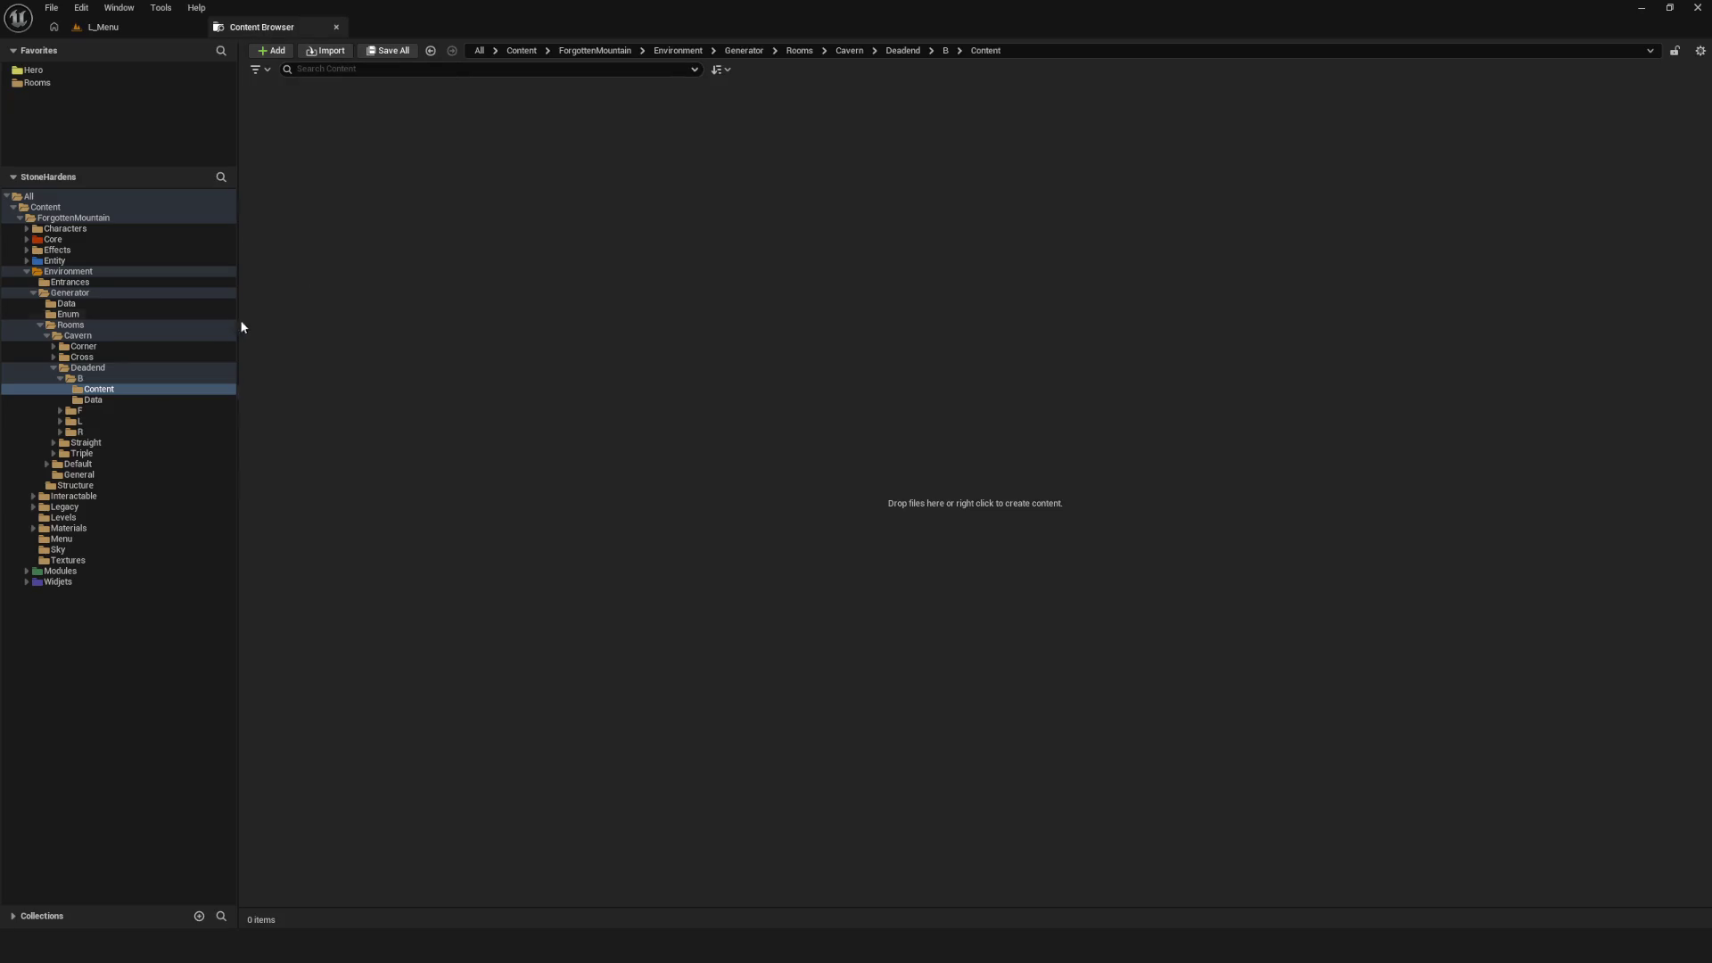
Go to the empty B Content folder and start Import to Current Folder
left_click(85, 378)
key("Down")
right_click(443, 216)
left_click(699, 285)
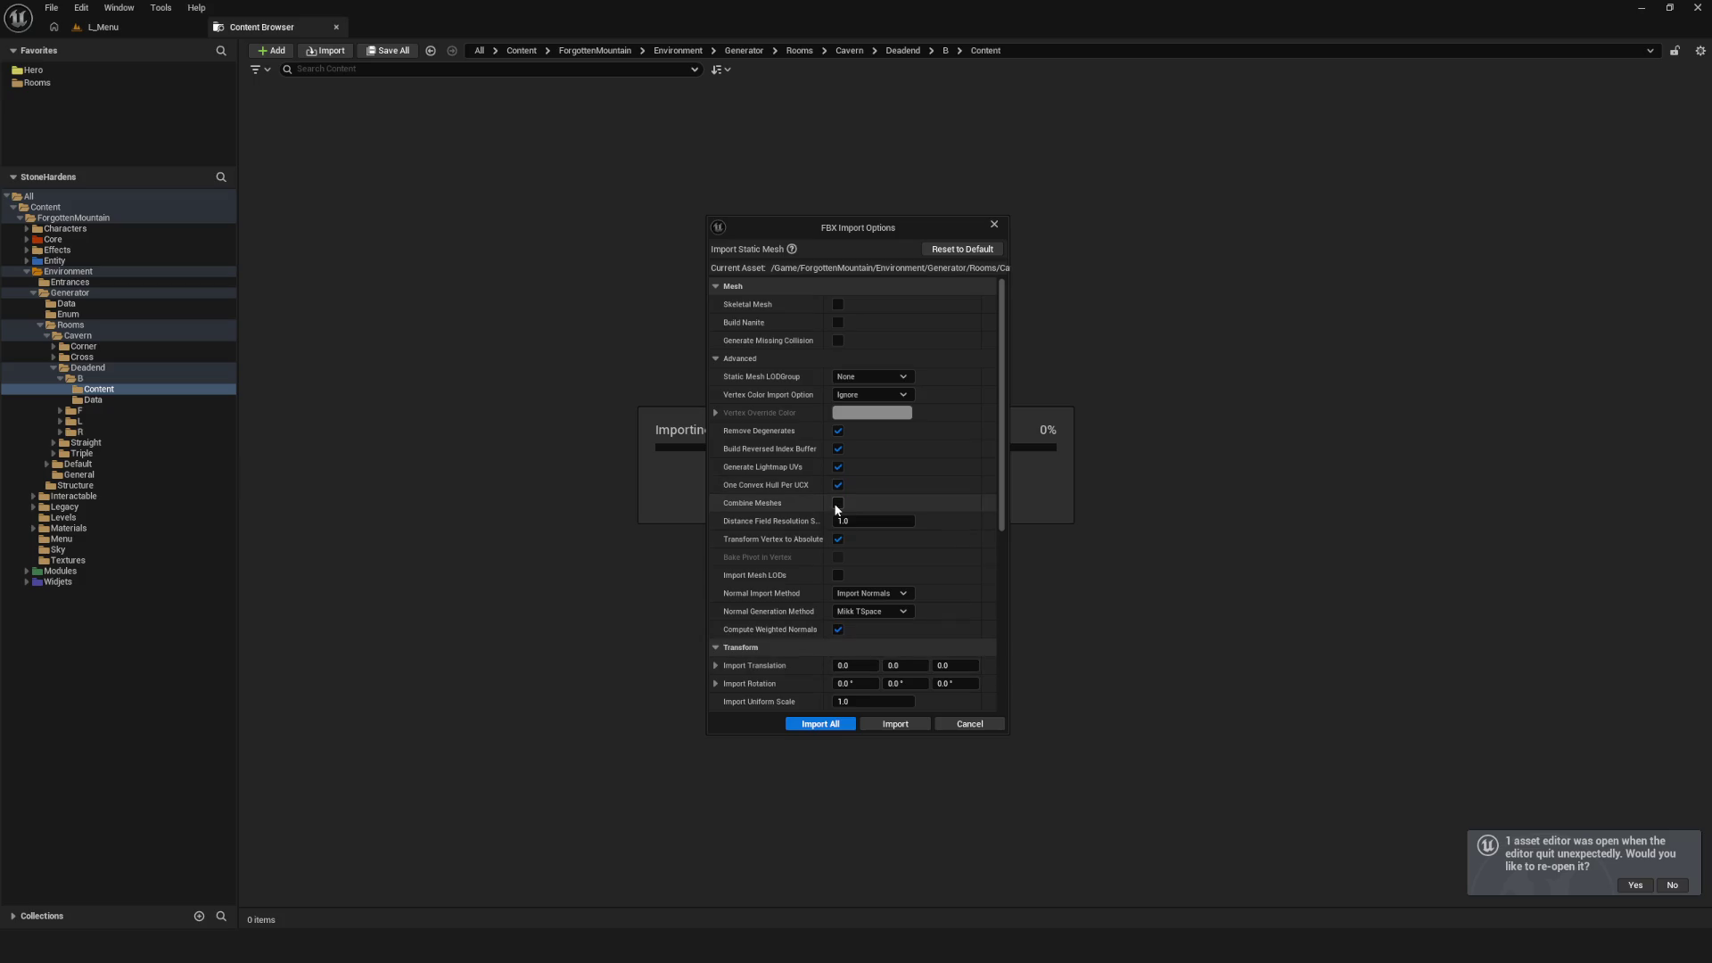
Cancel the Cavern_D_B_01 import from the FBX Import Options dialog
left_click_drag(851, 228, 763, 237)
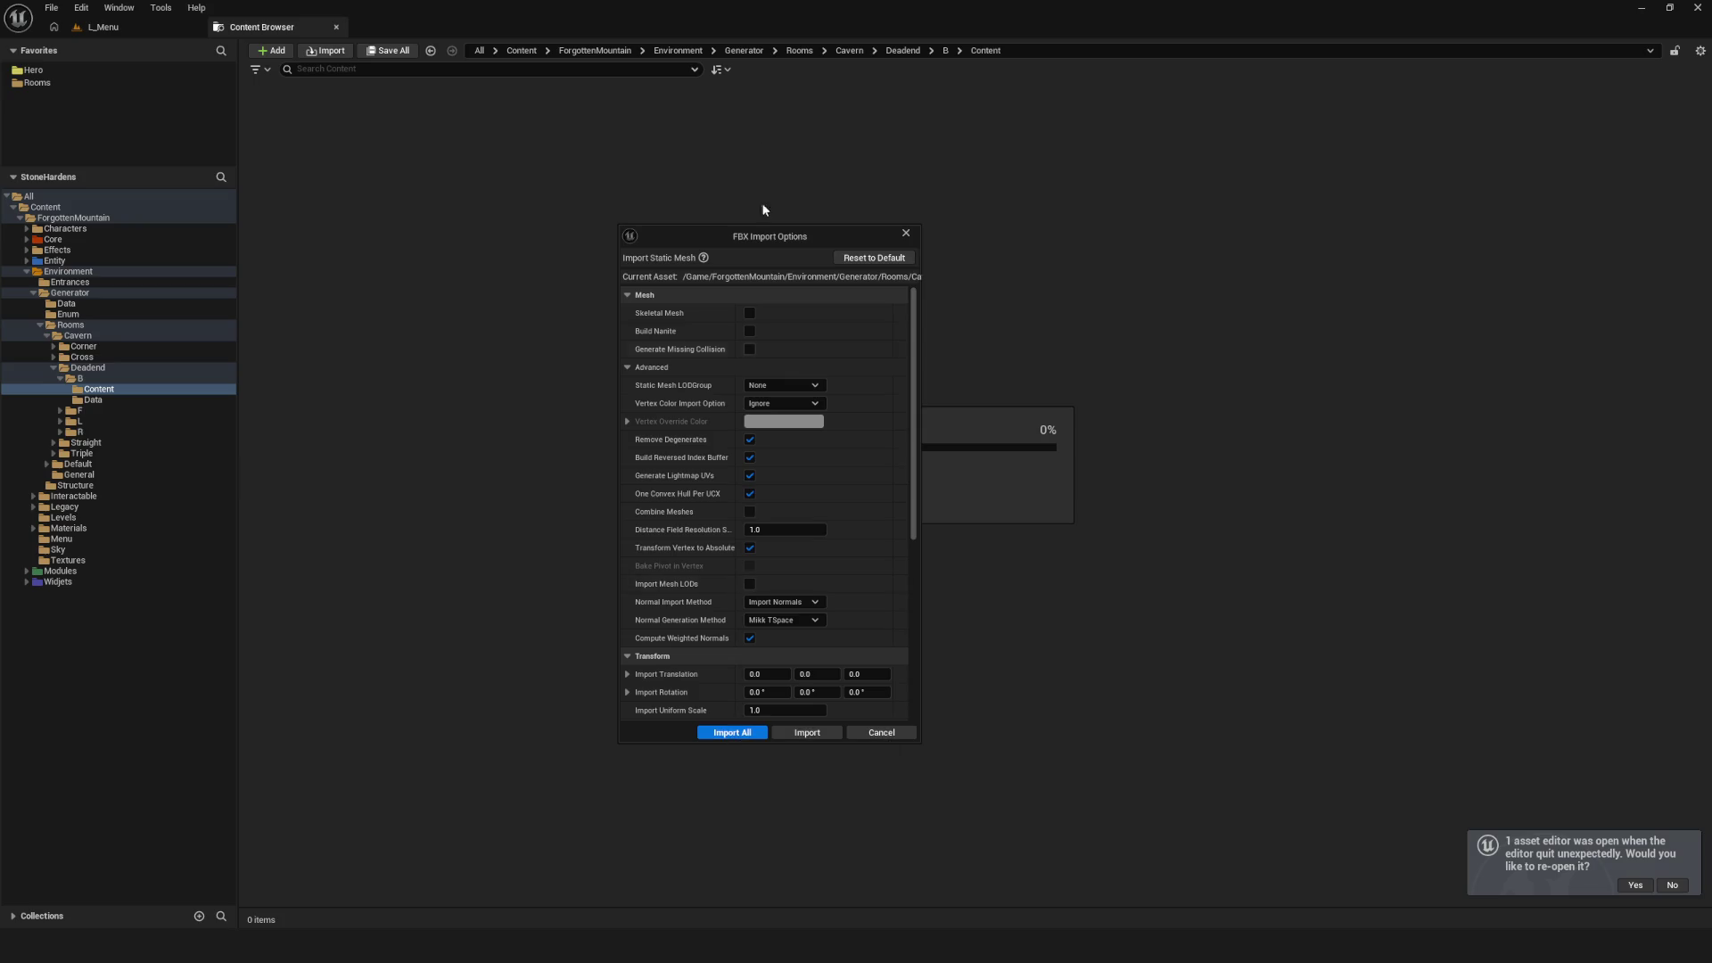
mouse_move(767, 237)
left_mouse_down()
mouse_move(461, 240)
mouse_move(506, 246)
left_mouse_up()
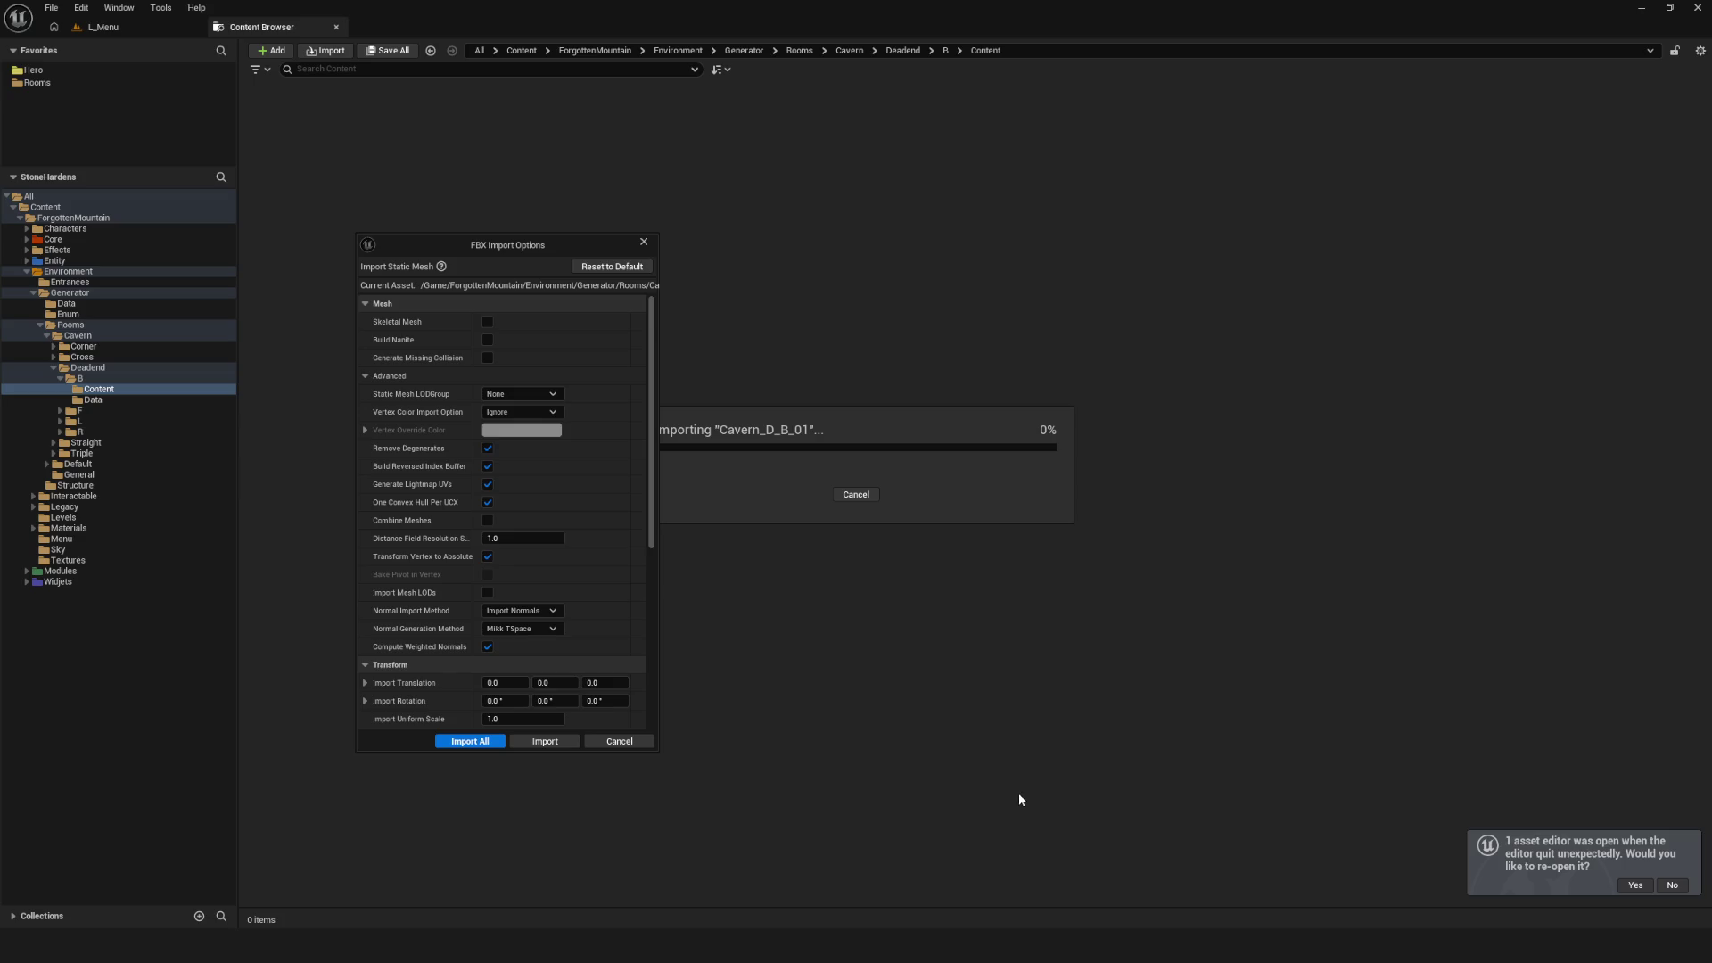
mouse_move(554, 241)
left_mouse_down()
mouse_move(833, 249)
mouse_move(824, 238)
left_mouse_up()
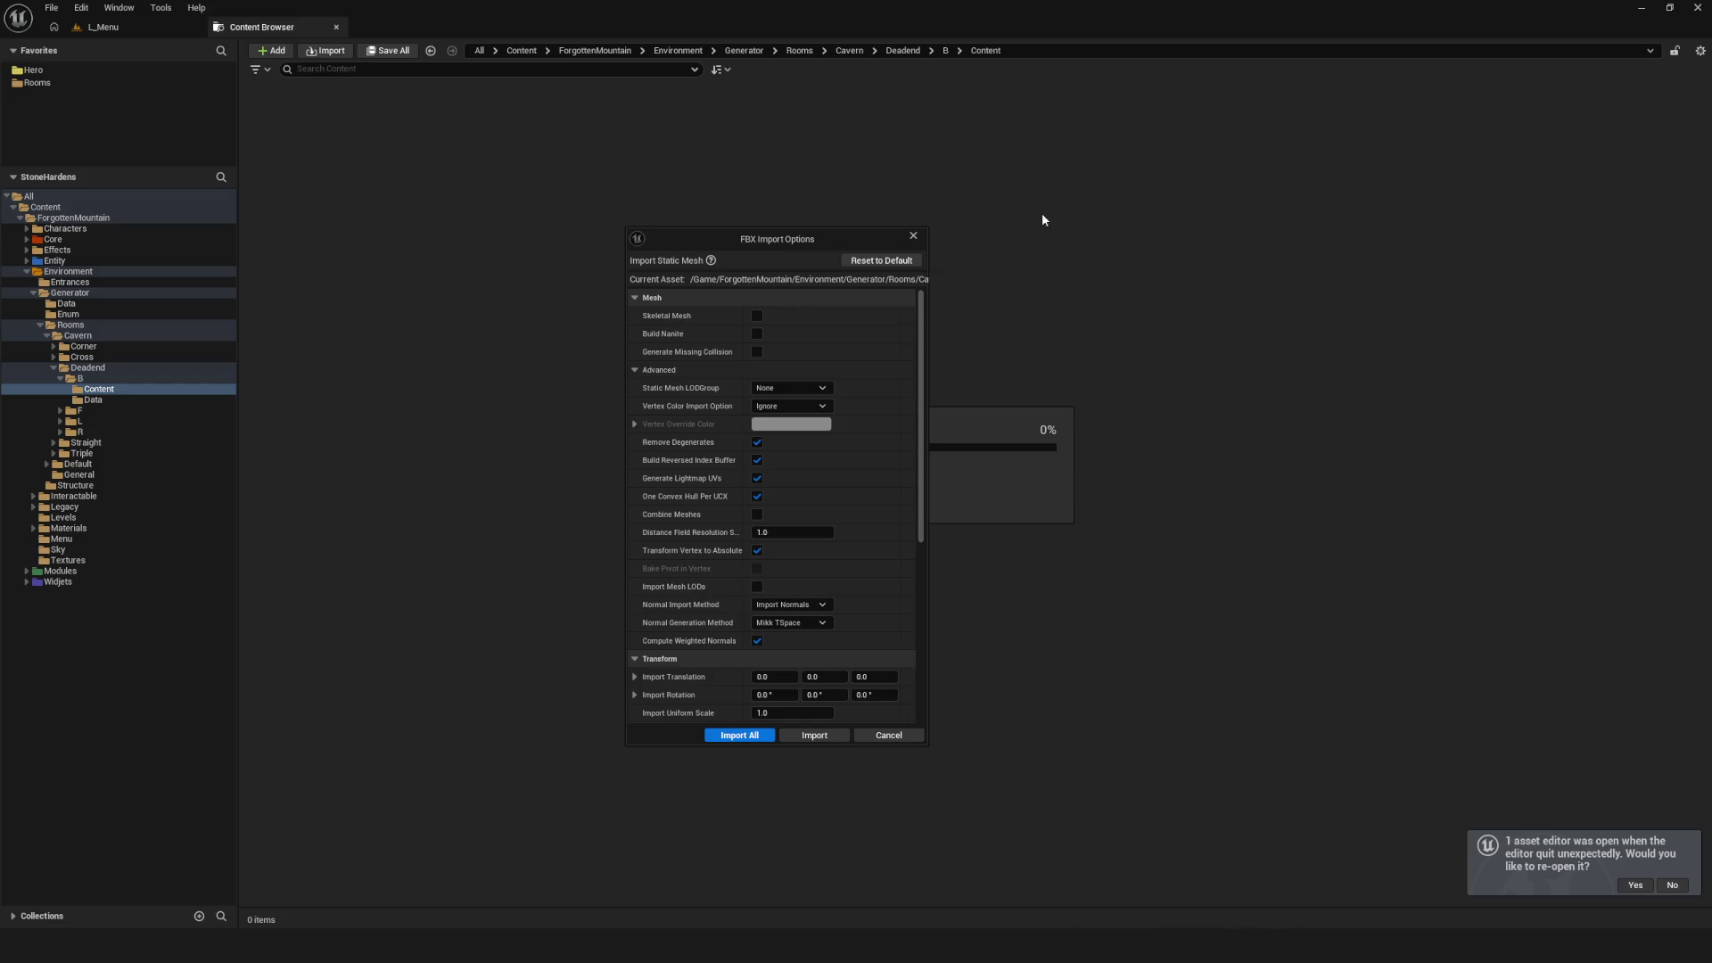
left_click(913, 236)
Close the import-canceled message log and return to Blender
left_click_drag(655, 360, 743, 346)
left_click(1064, 345)
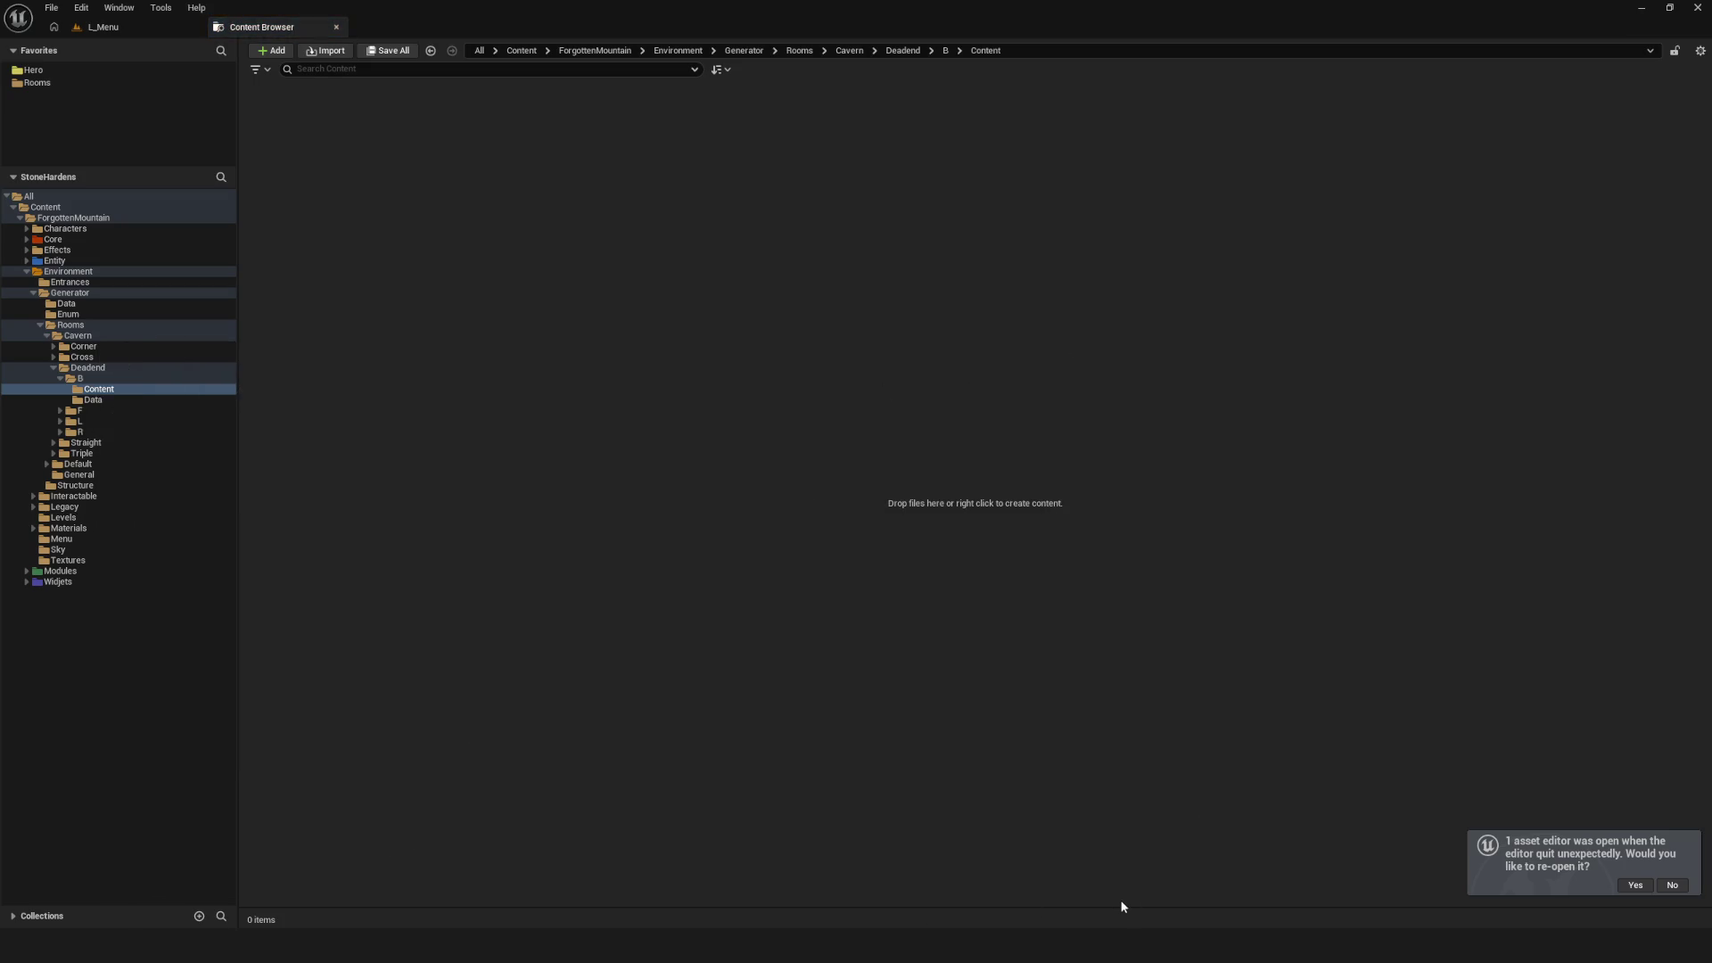
mouse_move(1014, 945)
left_click(963, 758)
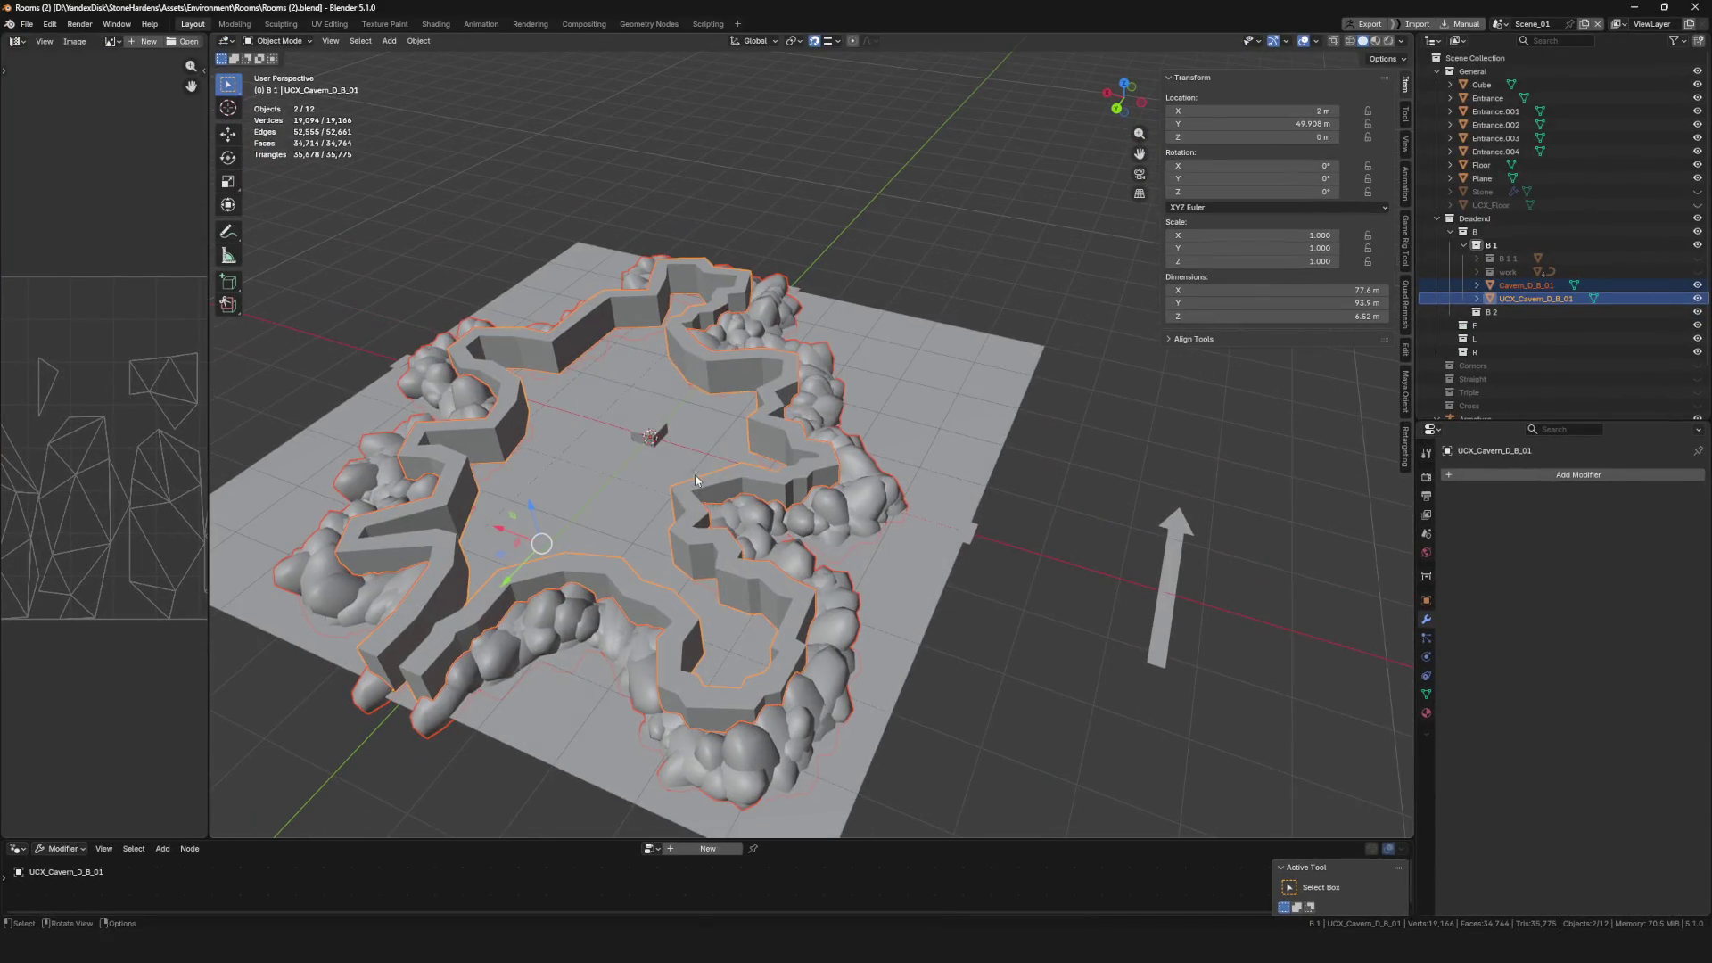
Set the UCX_Cavern_D_B_01 collision mesh's origin to the 3D cursor at world centre
key("F4")
mouse_move(696, 475)
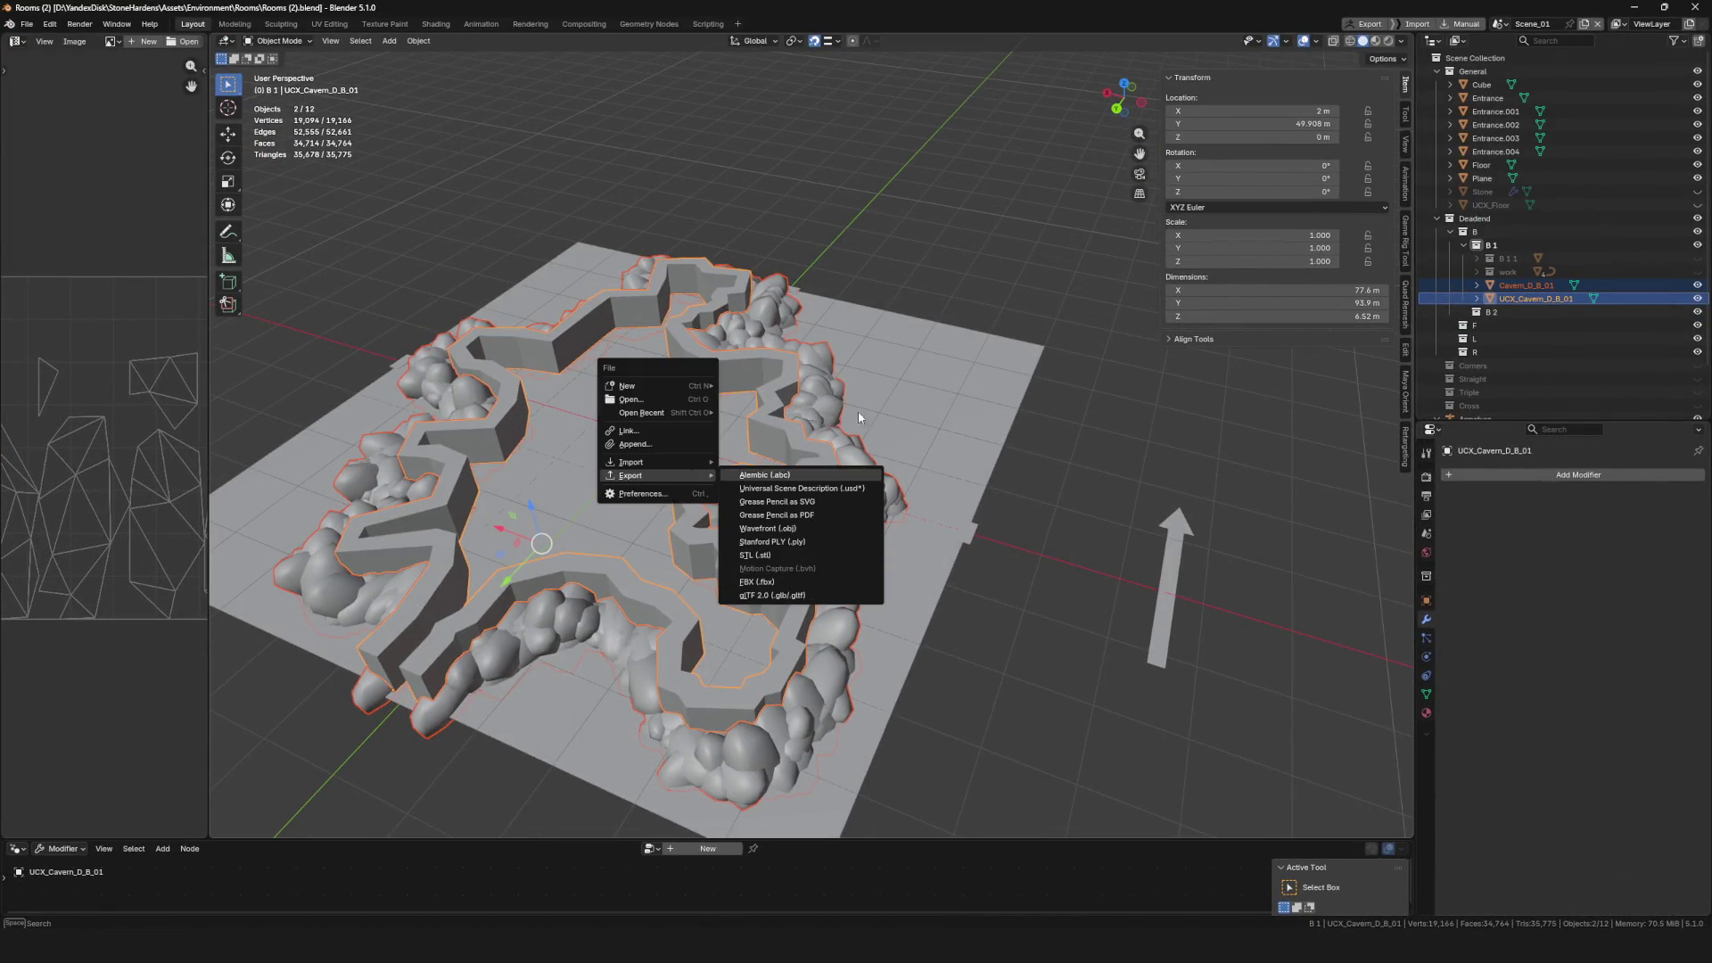
left_click(818, 374)
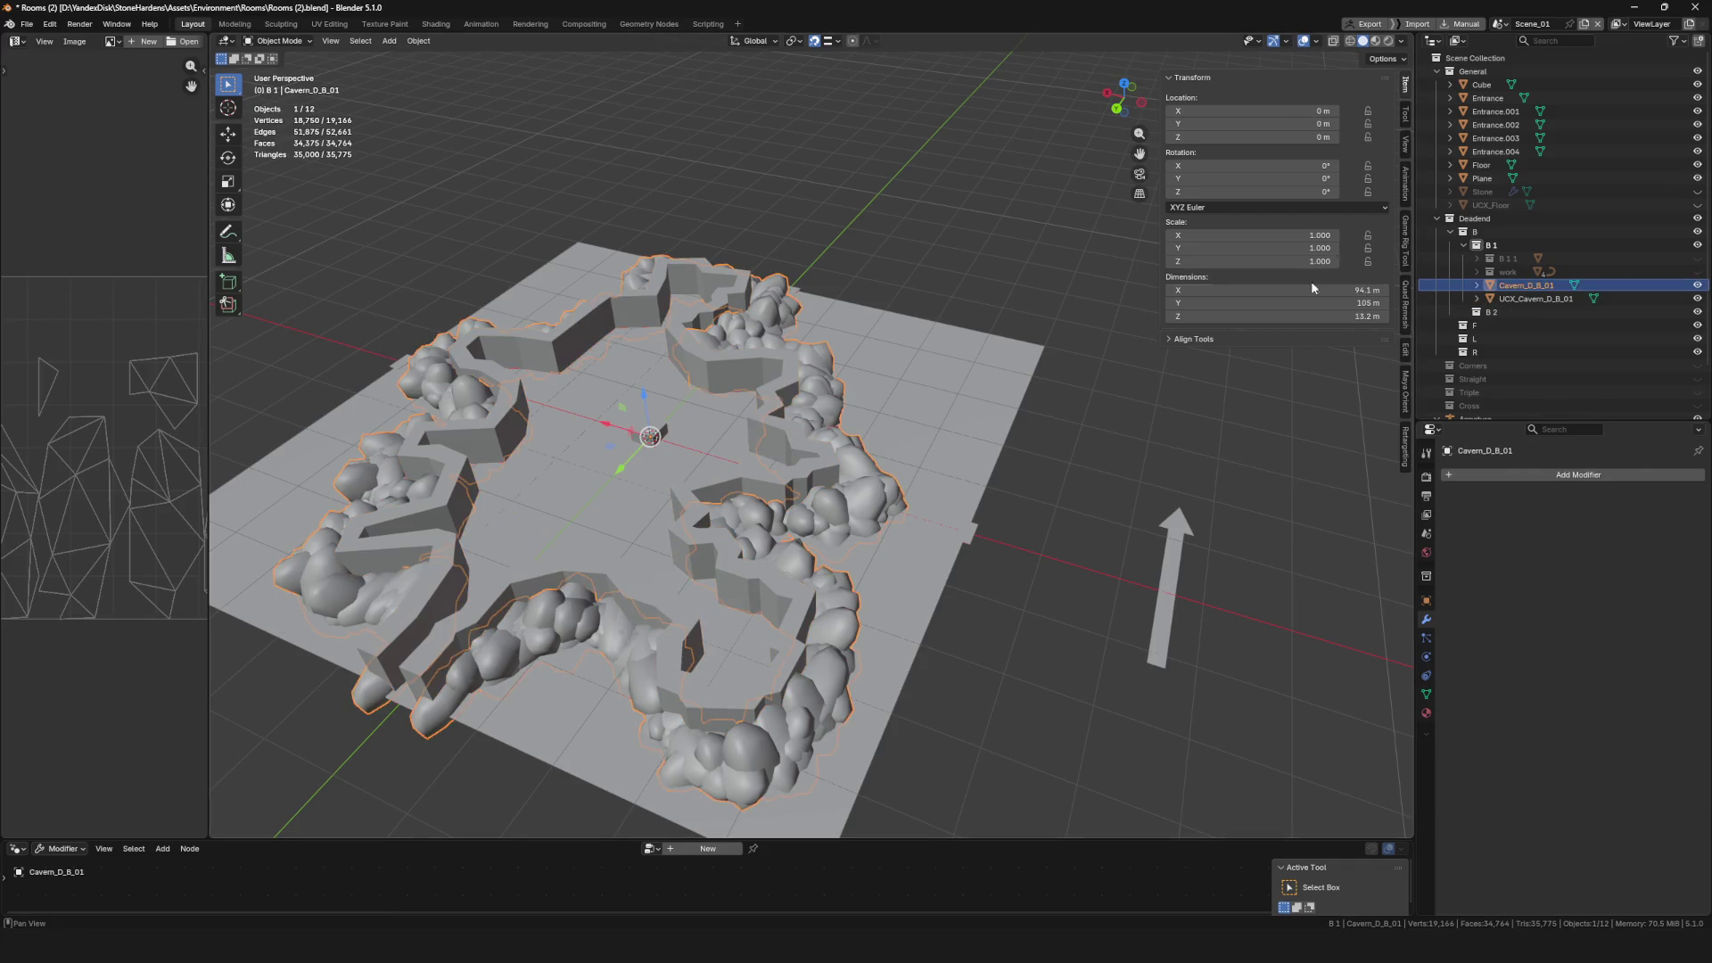
left_click(773, 355)
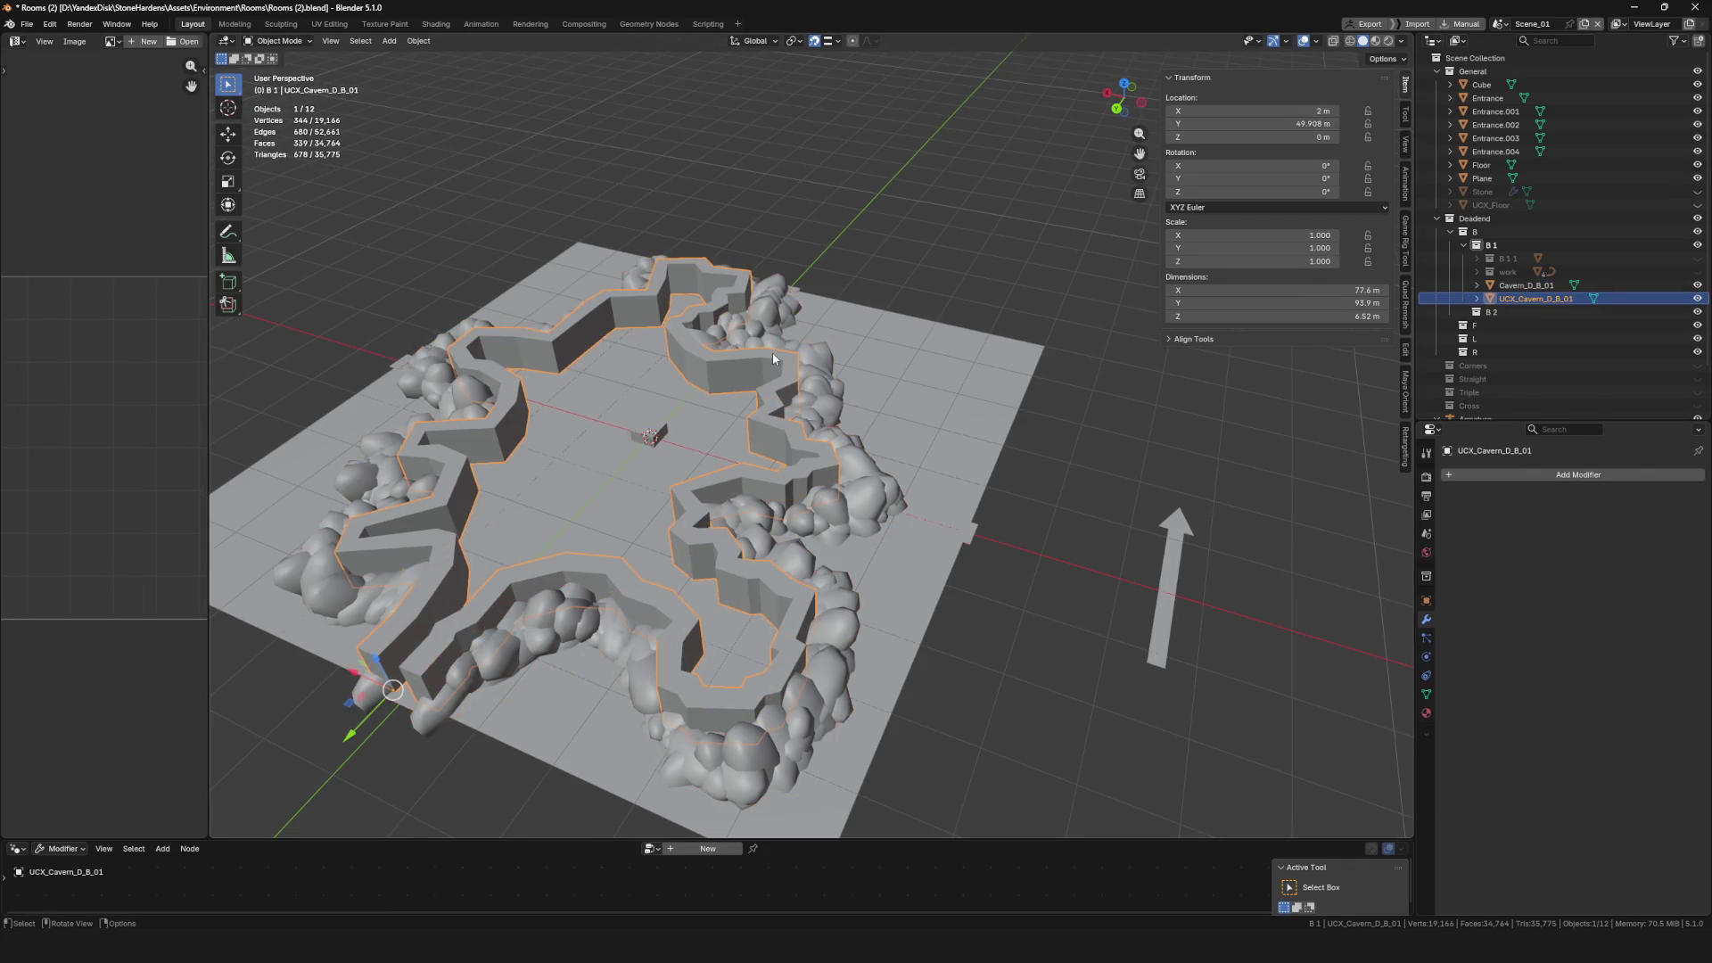
mouse_move(776, 405)
left_mouse_down()
mouse_move(669, 517)
mouse_move(762, 447)
left_mouse_up()
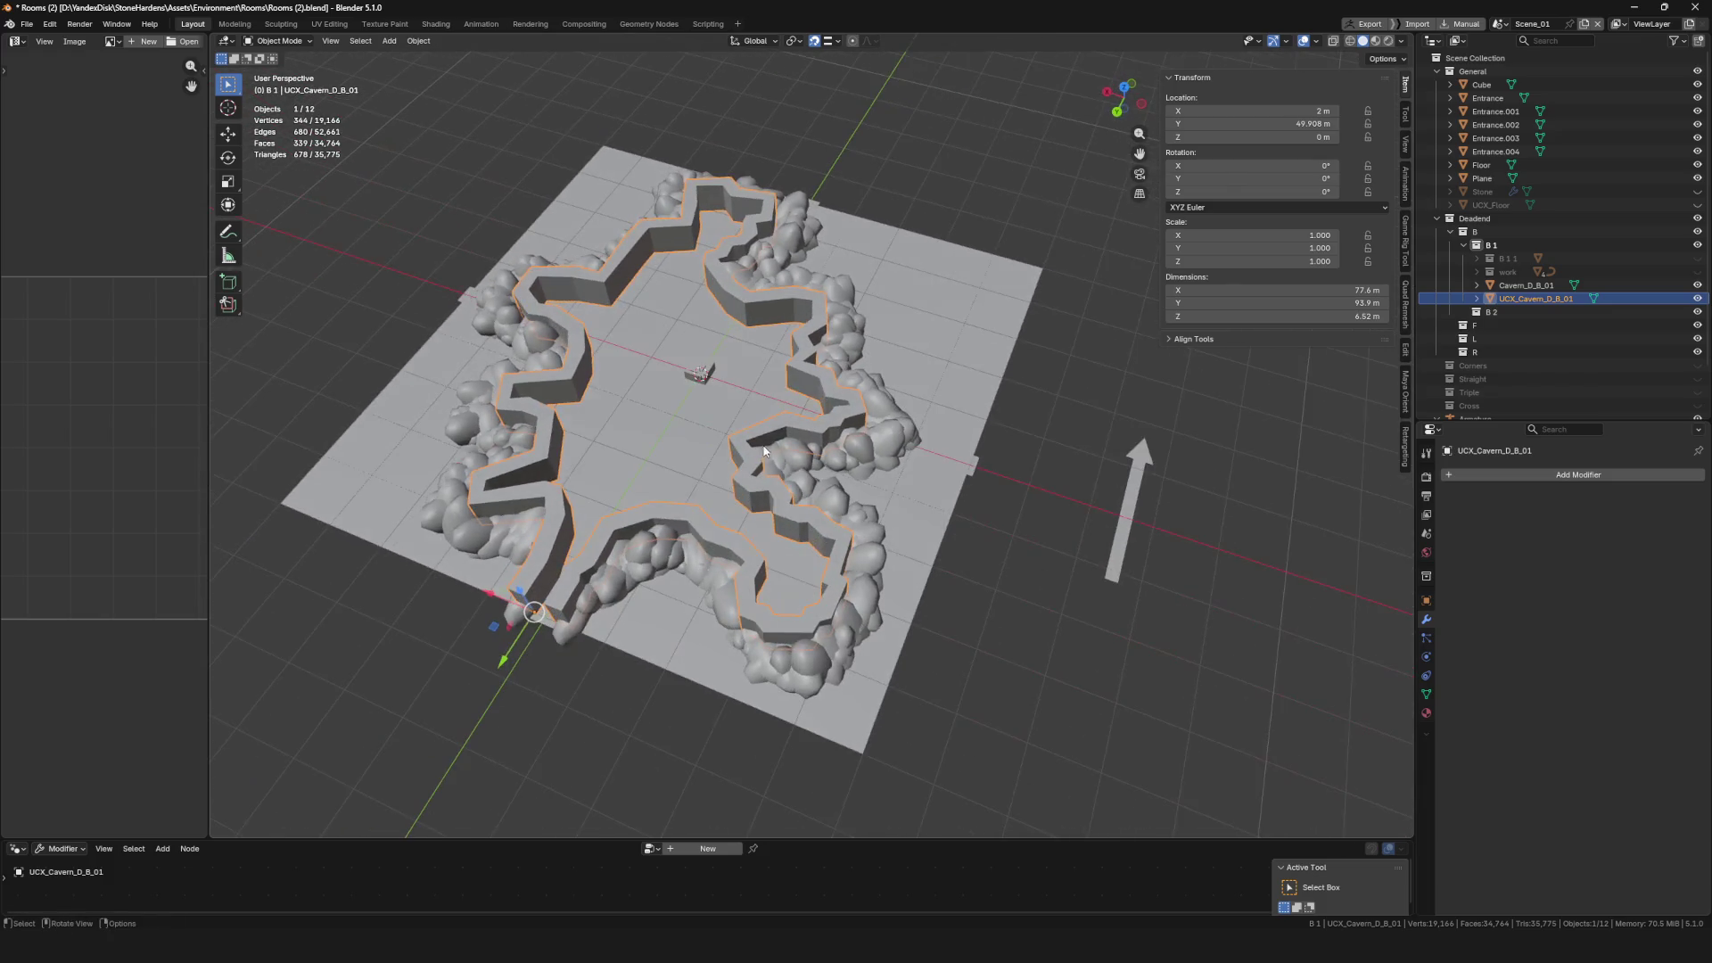
left_click(862, 358)
left_click(802, 372)
right_click(803, 383)
mouse_move(802, 385)
left_click(888, 412)
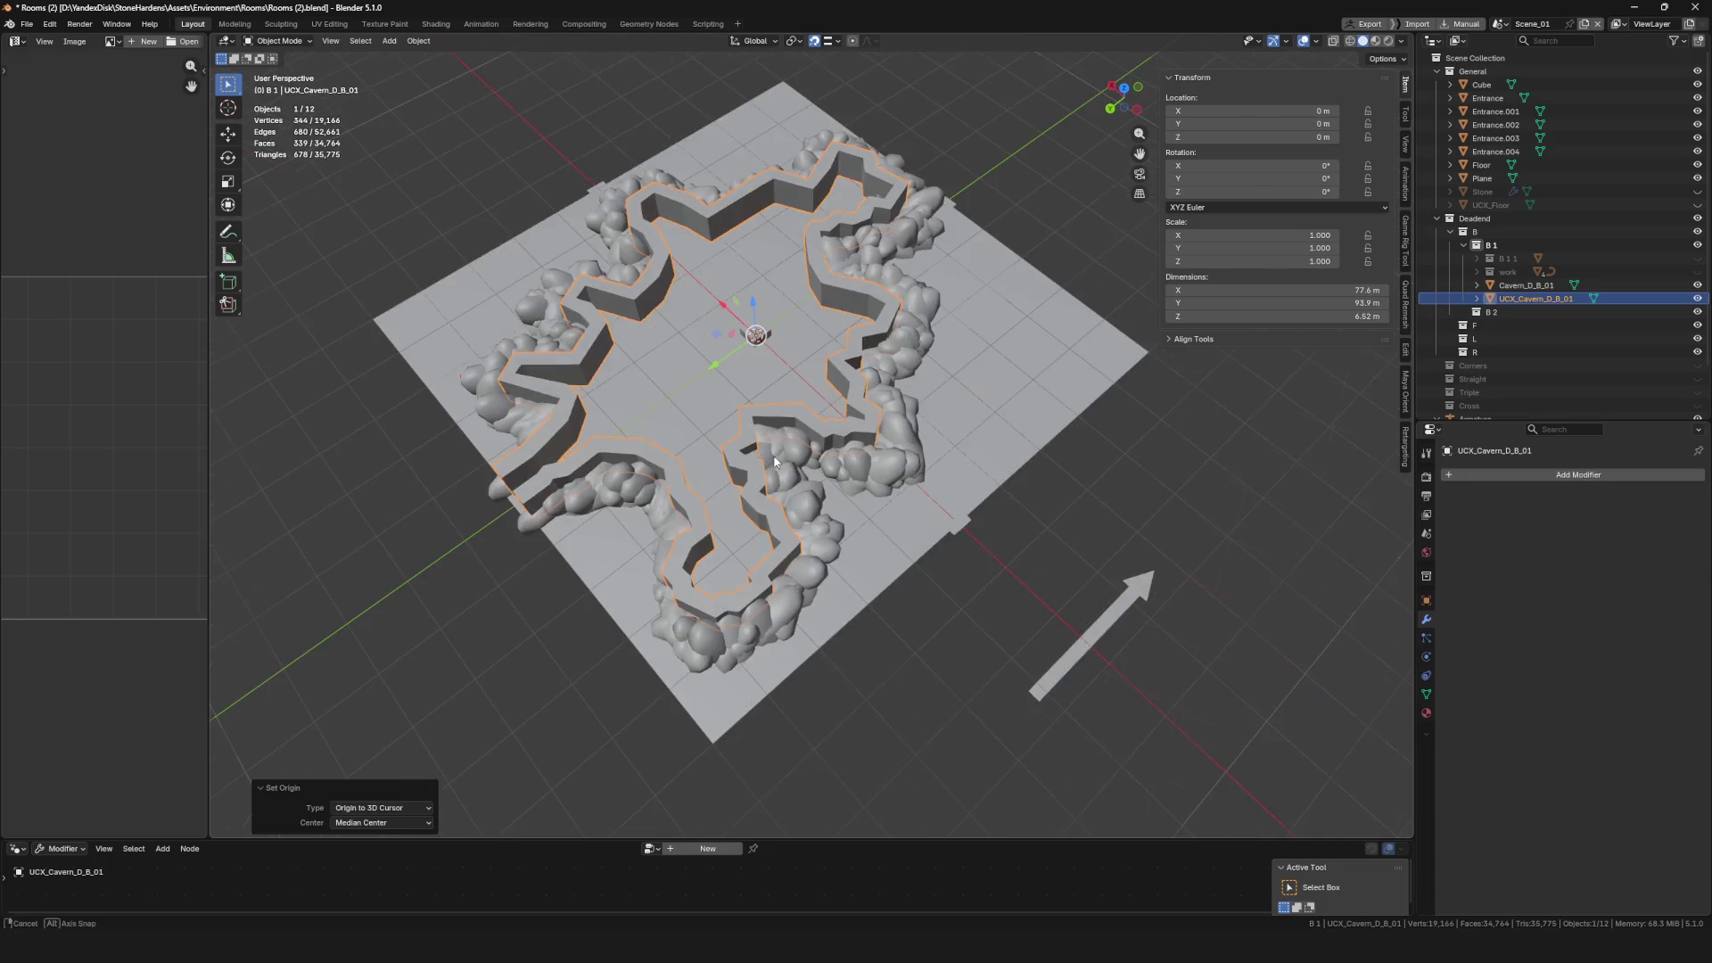
Add Cavern_D_B_01 to the selection and check both meshes in isolated view
left_click(917, 292, "shift")
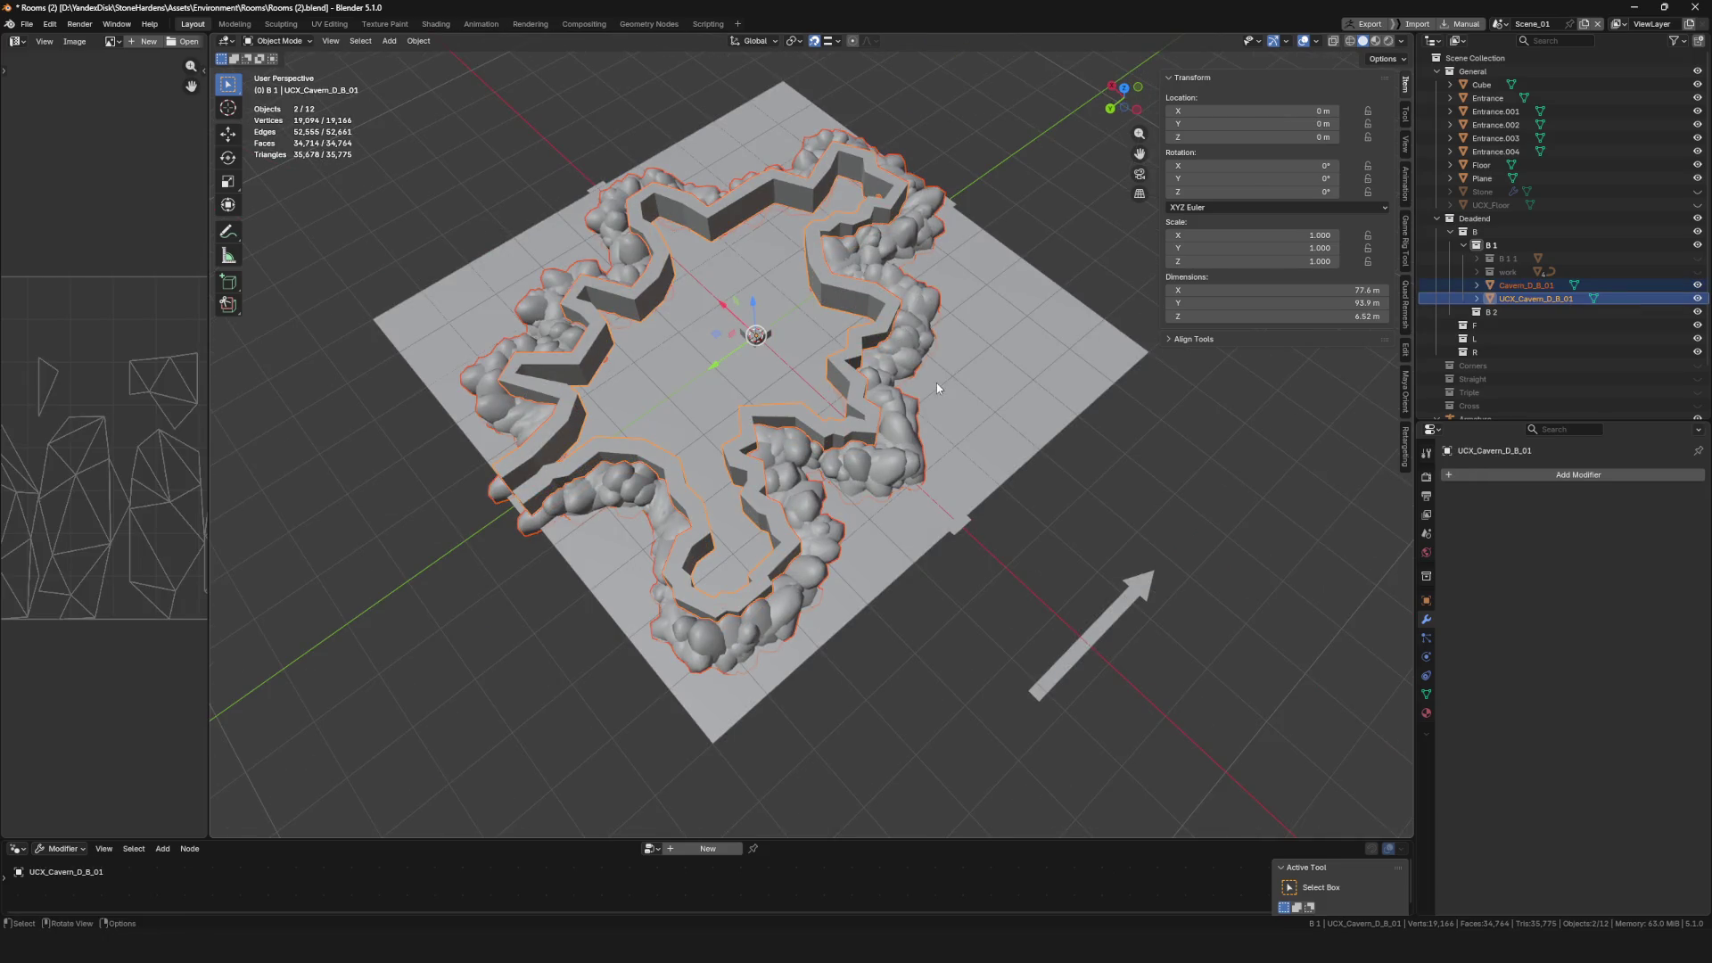
key("F4")
mouse_move(934, 382)
key("Escape")
key("KP_Divide")
key("KP_Divide")
key("F4")
mouse_move(869, 342)
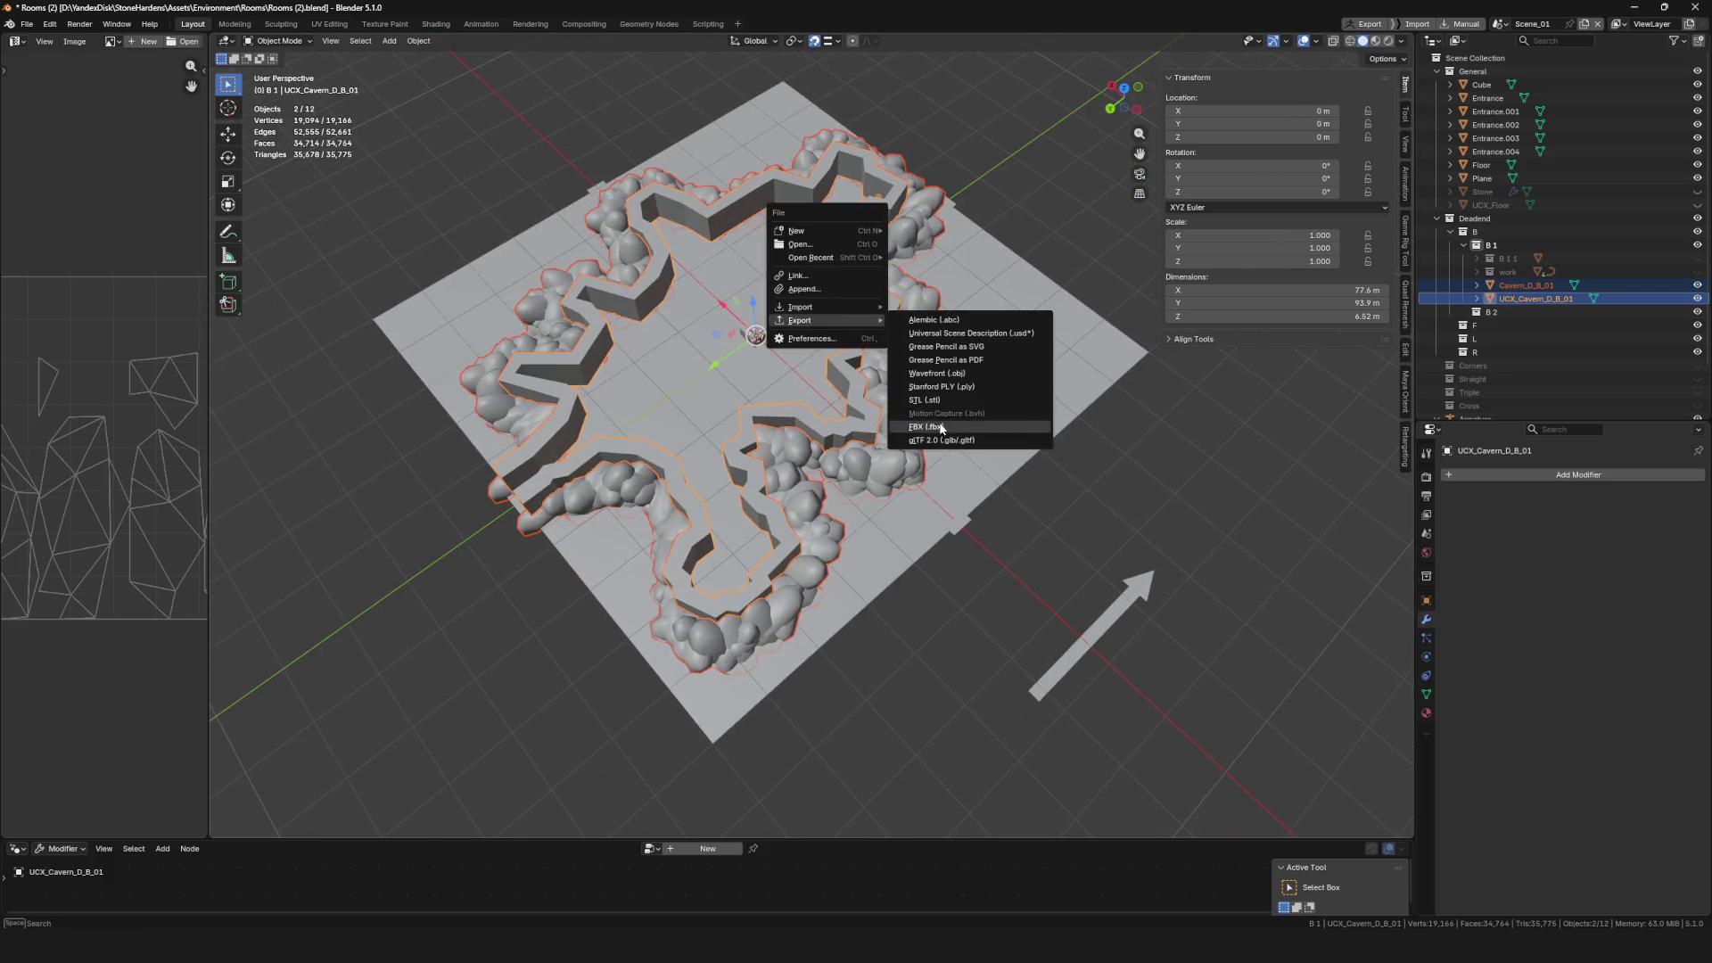
Export both meshes as FBX, overwriting Cavern_D_B_01.fbx, and go back to Unreal
left_click(946, 421)
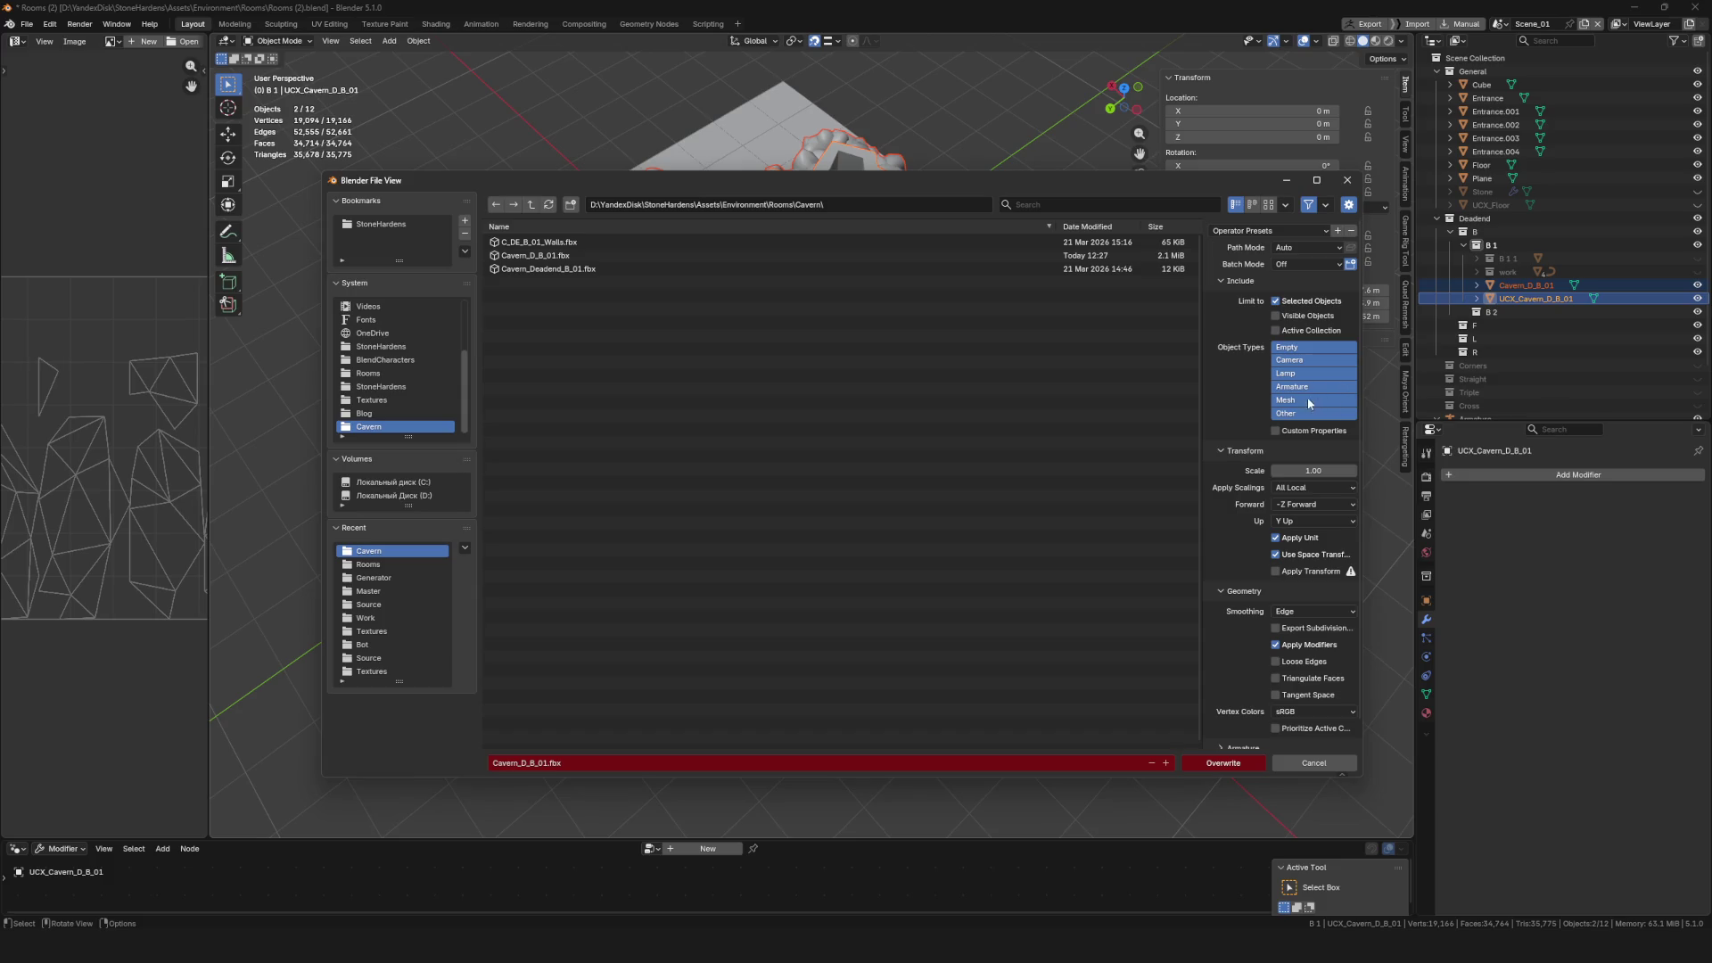
left_click(571, 256)
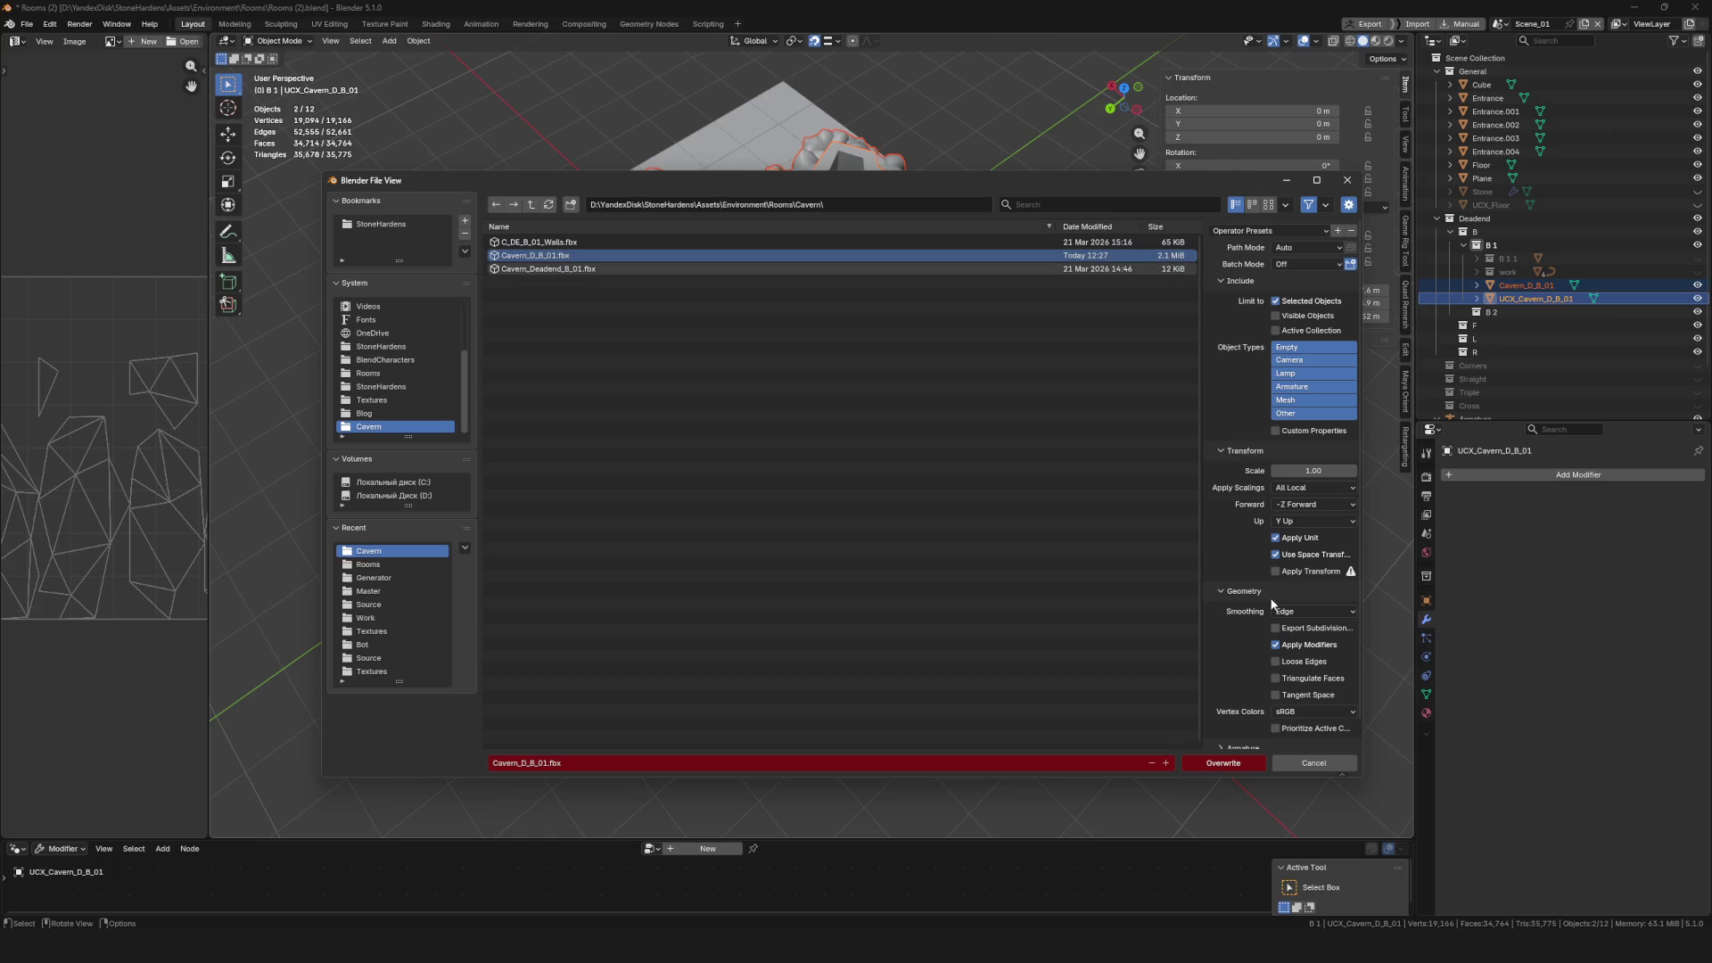
left_click(1225, 763)
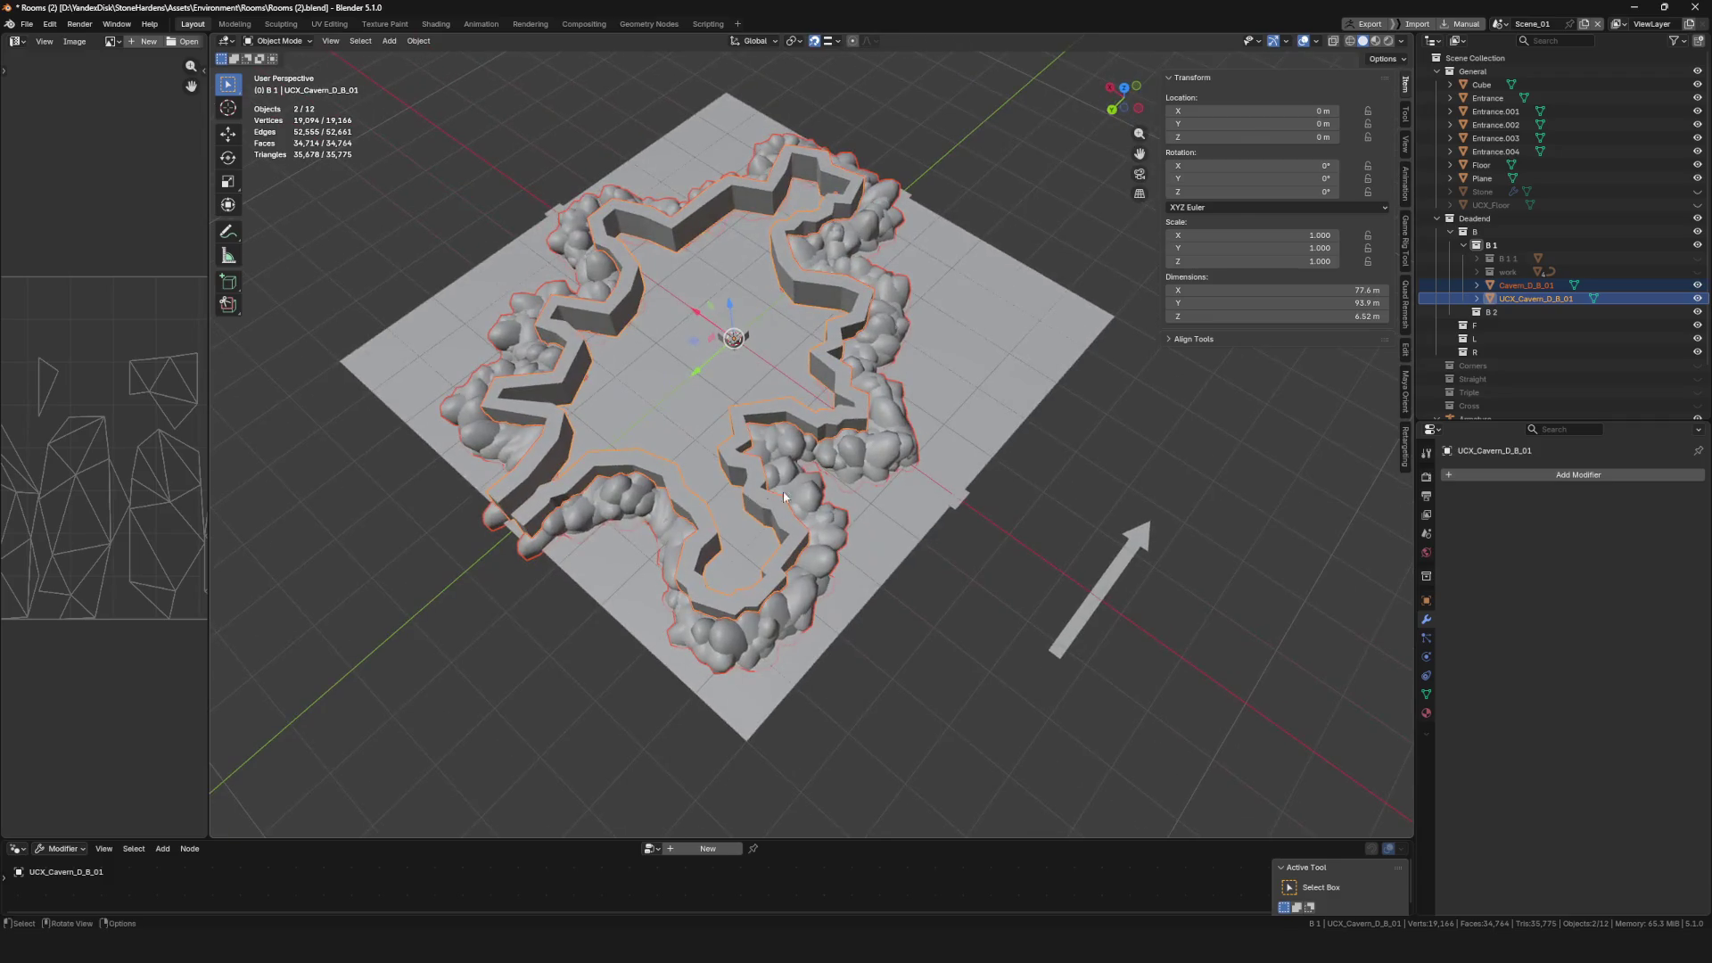
key("alt+Tab")
right_click(690, 272)
Import the re-exported Cavern_D_B_01.fbx with current settings and open it in the mesh editor
left_click(726, 313)
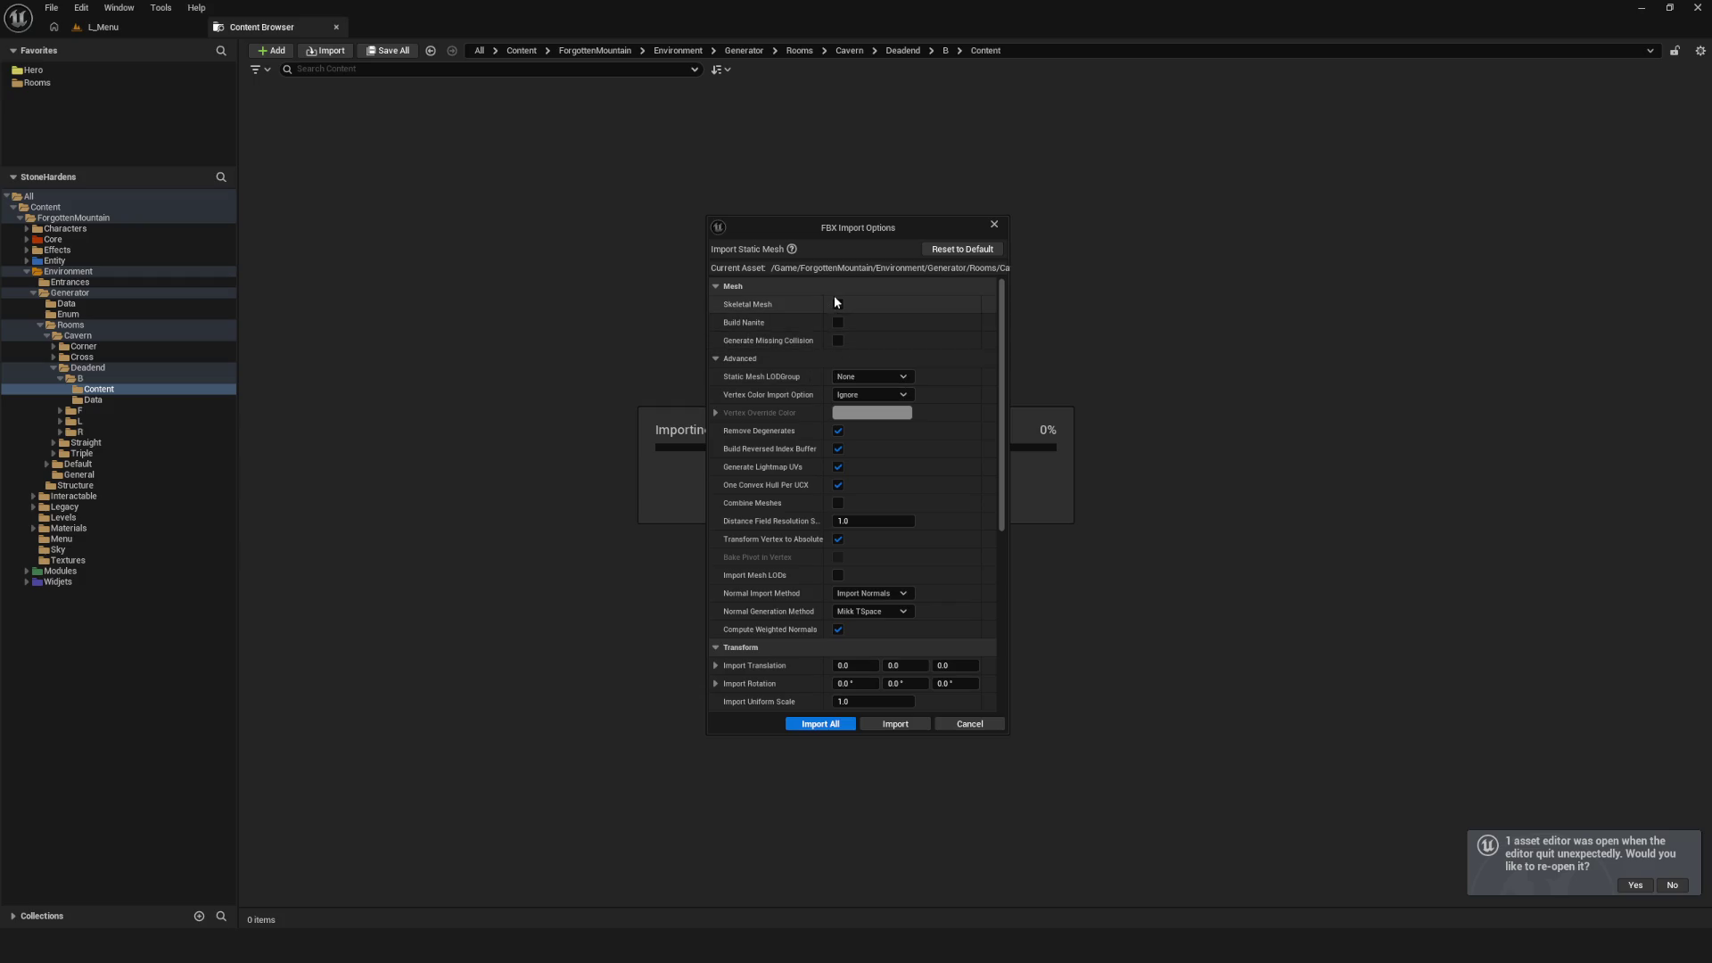
left_click(820, 724)
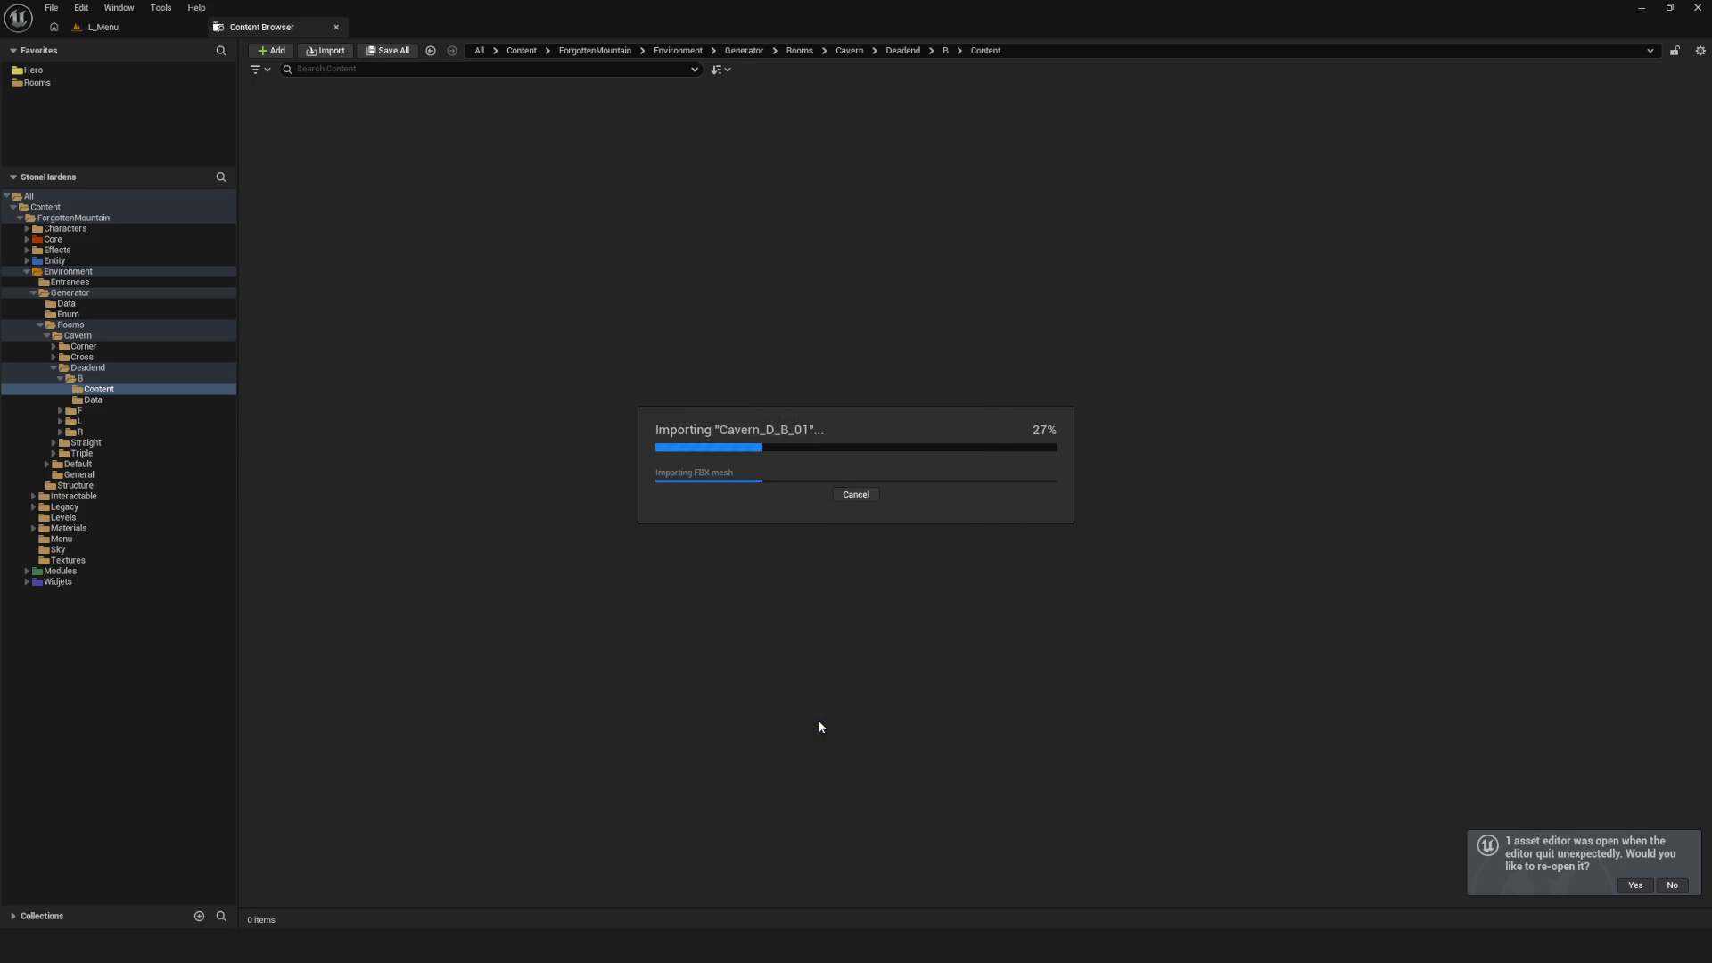
left_click(309, 139)
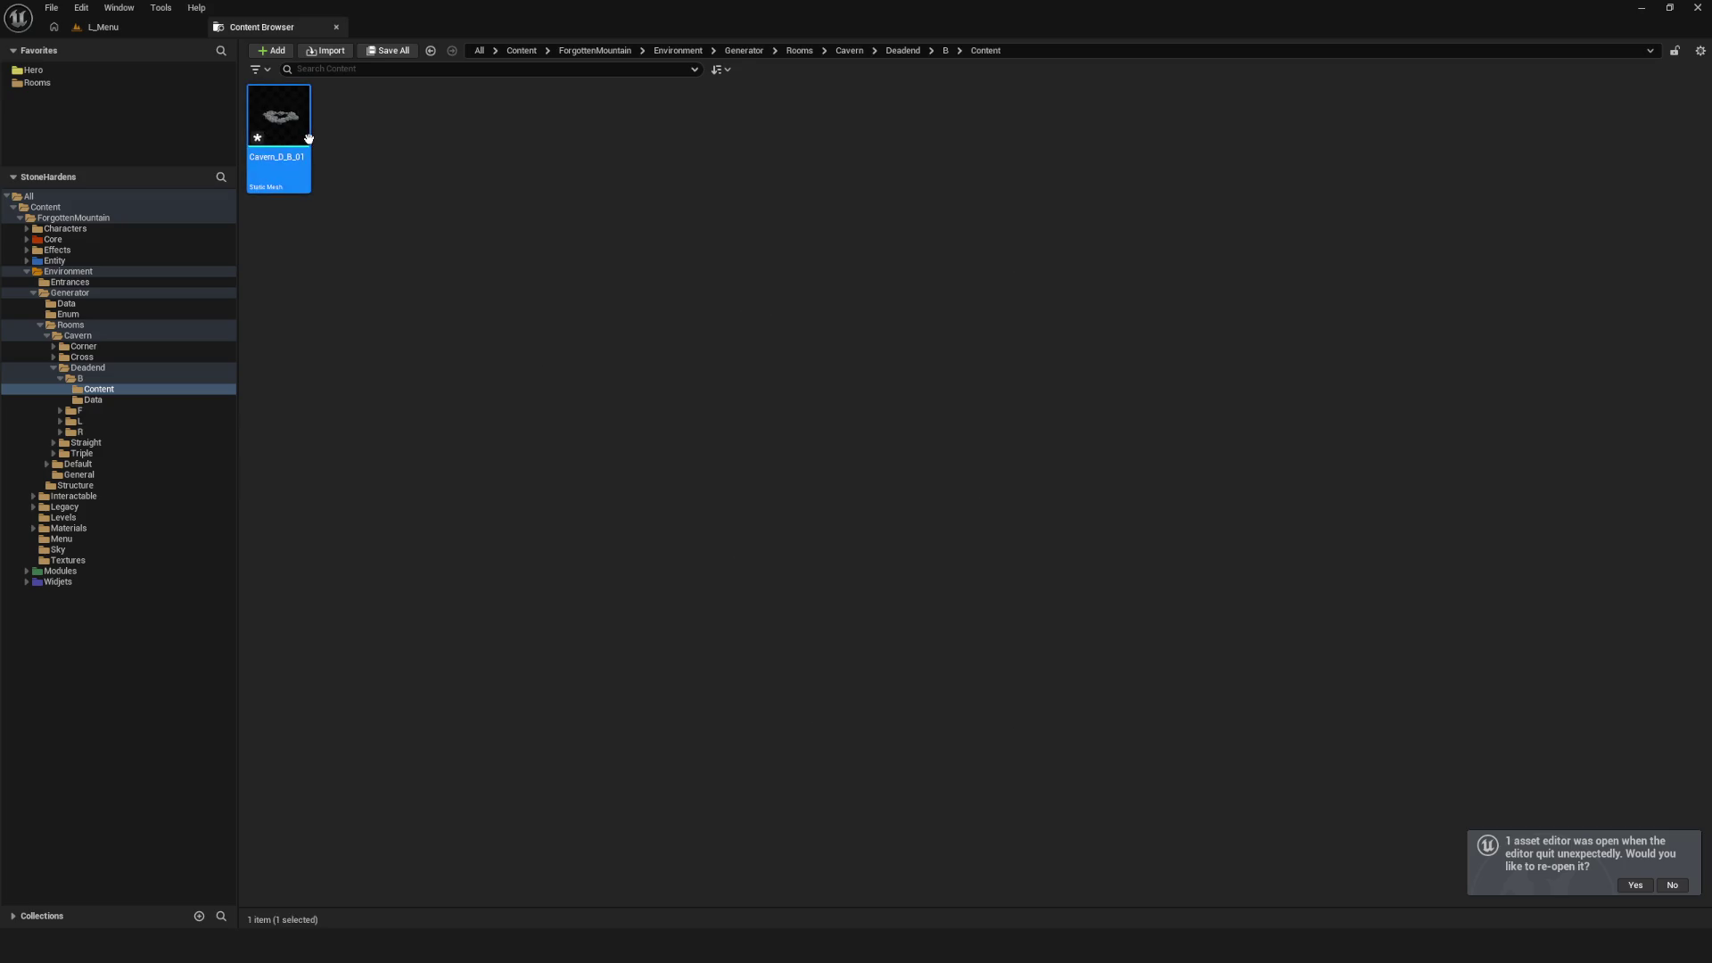
key("Return")
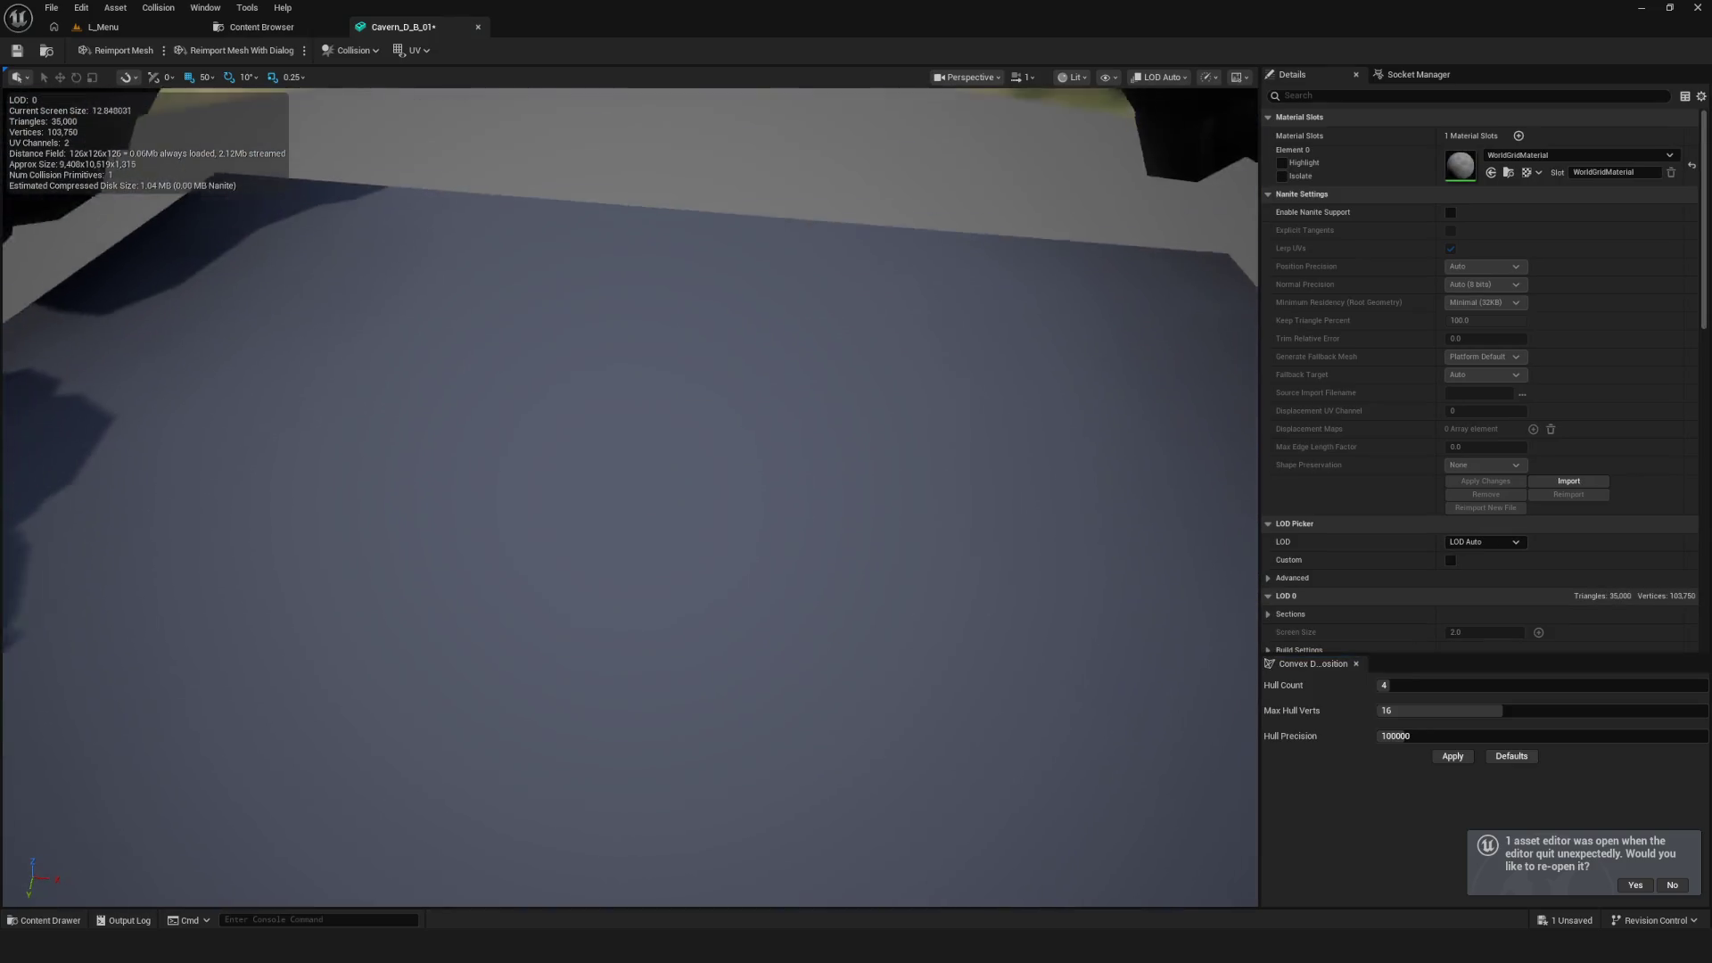
Show the simple and complex collision overlays and zoom out to see the whole rock ring
left_click(1108, 76)
left_click(1152, 319)
left_click(1106, 77)
left_click(1122, 339)
mouse_move(918, 298)
left_mouse_down()
mouse_move(856, 446)
mouse_move(803, 660)
left_mouse_up()
scroll(1383, 419, "down", 5)
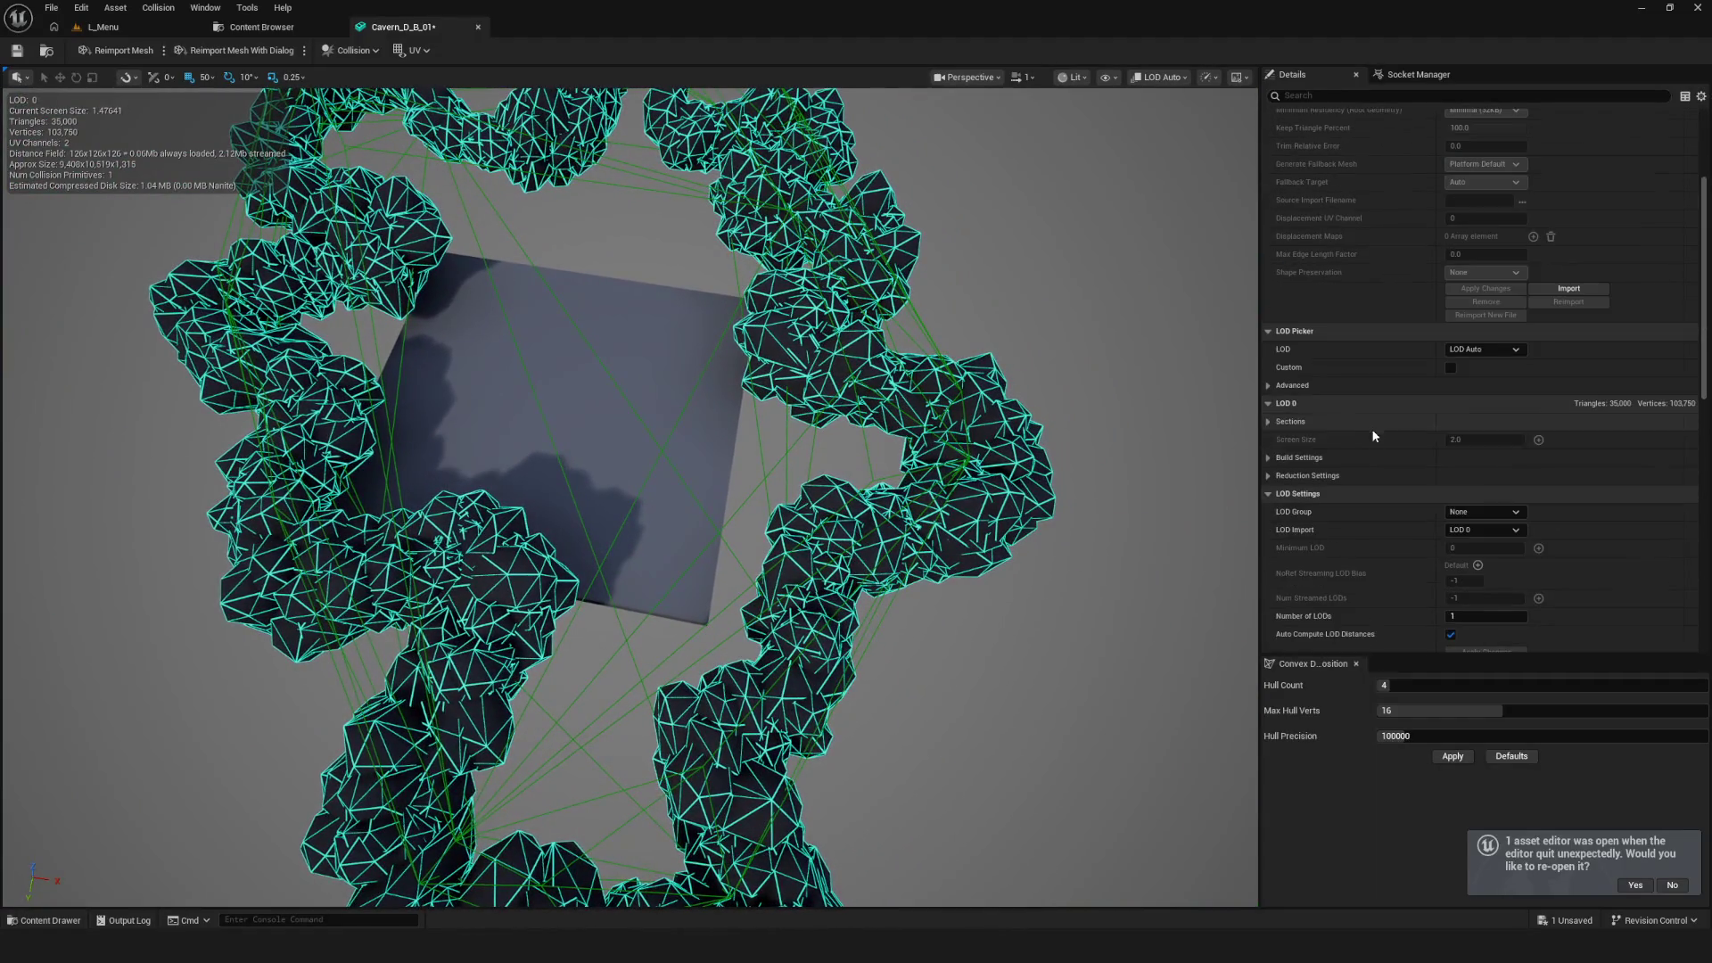
scroll(1374, 444, "down", 3)
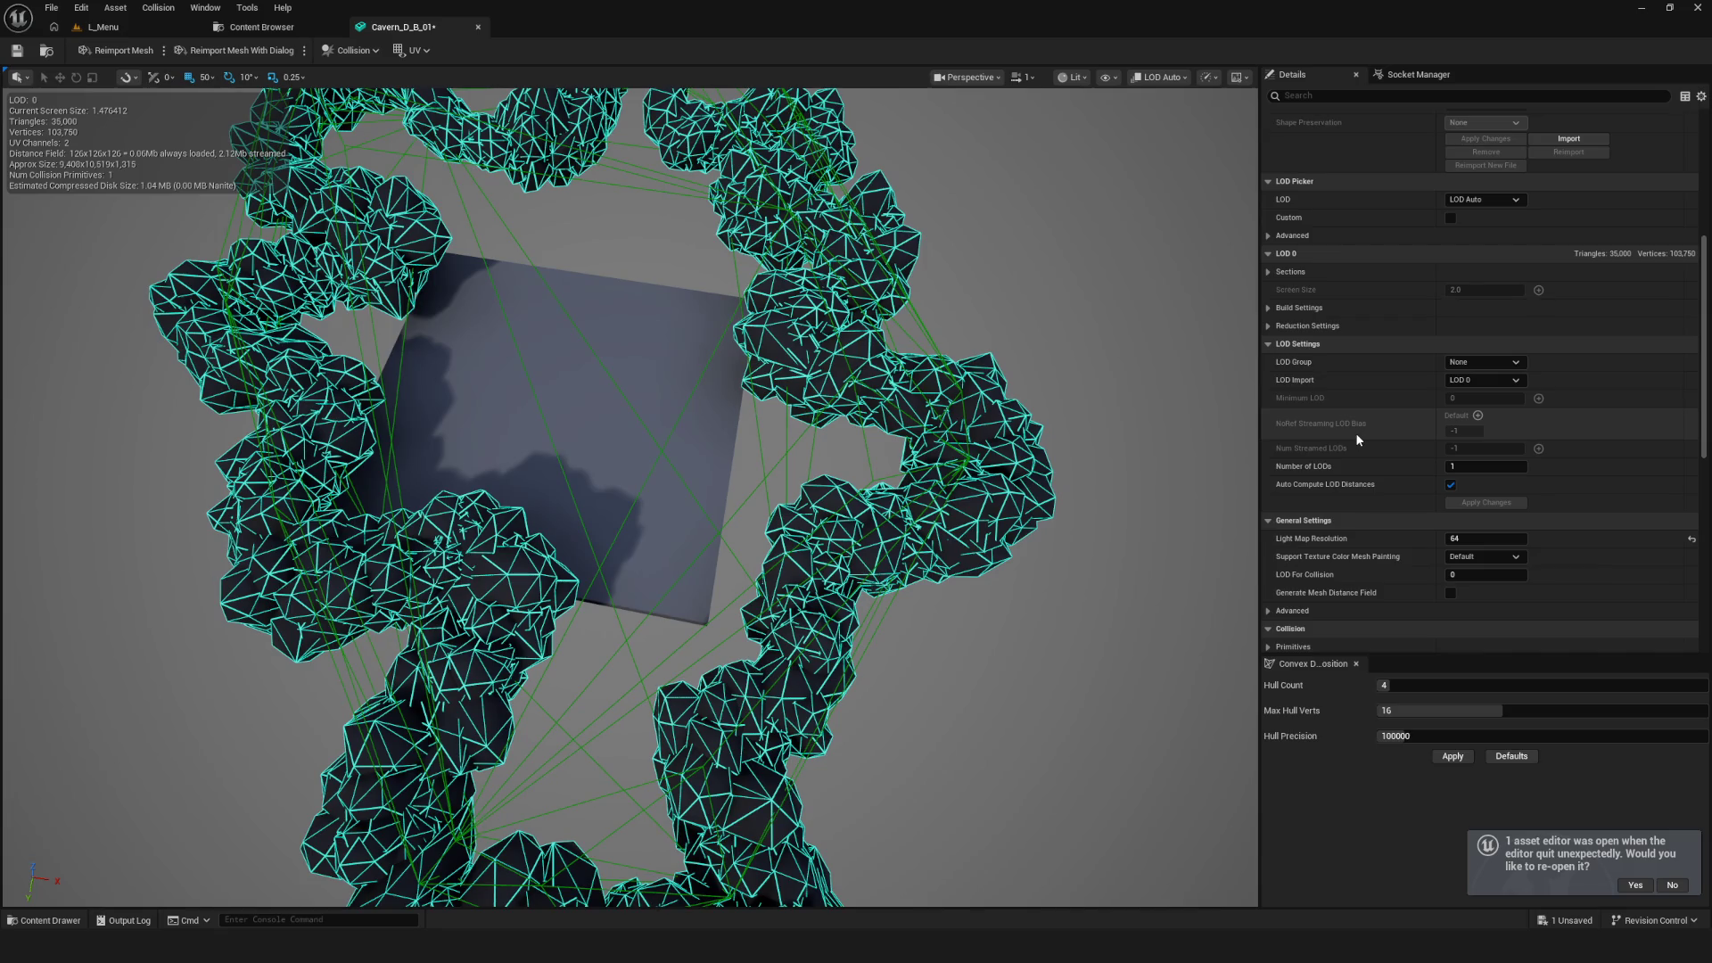
scroll(1356, 431, "up", 5)
scroll(806, 439, "down", 1)
scroll(806, 439, "up", 3)
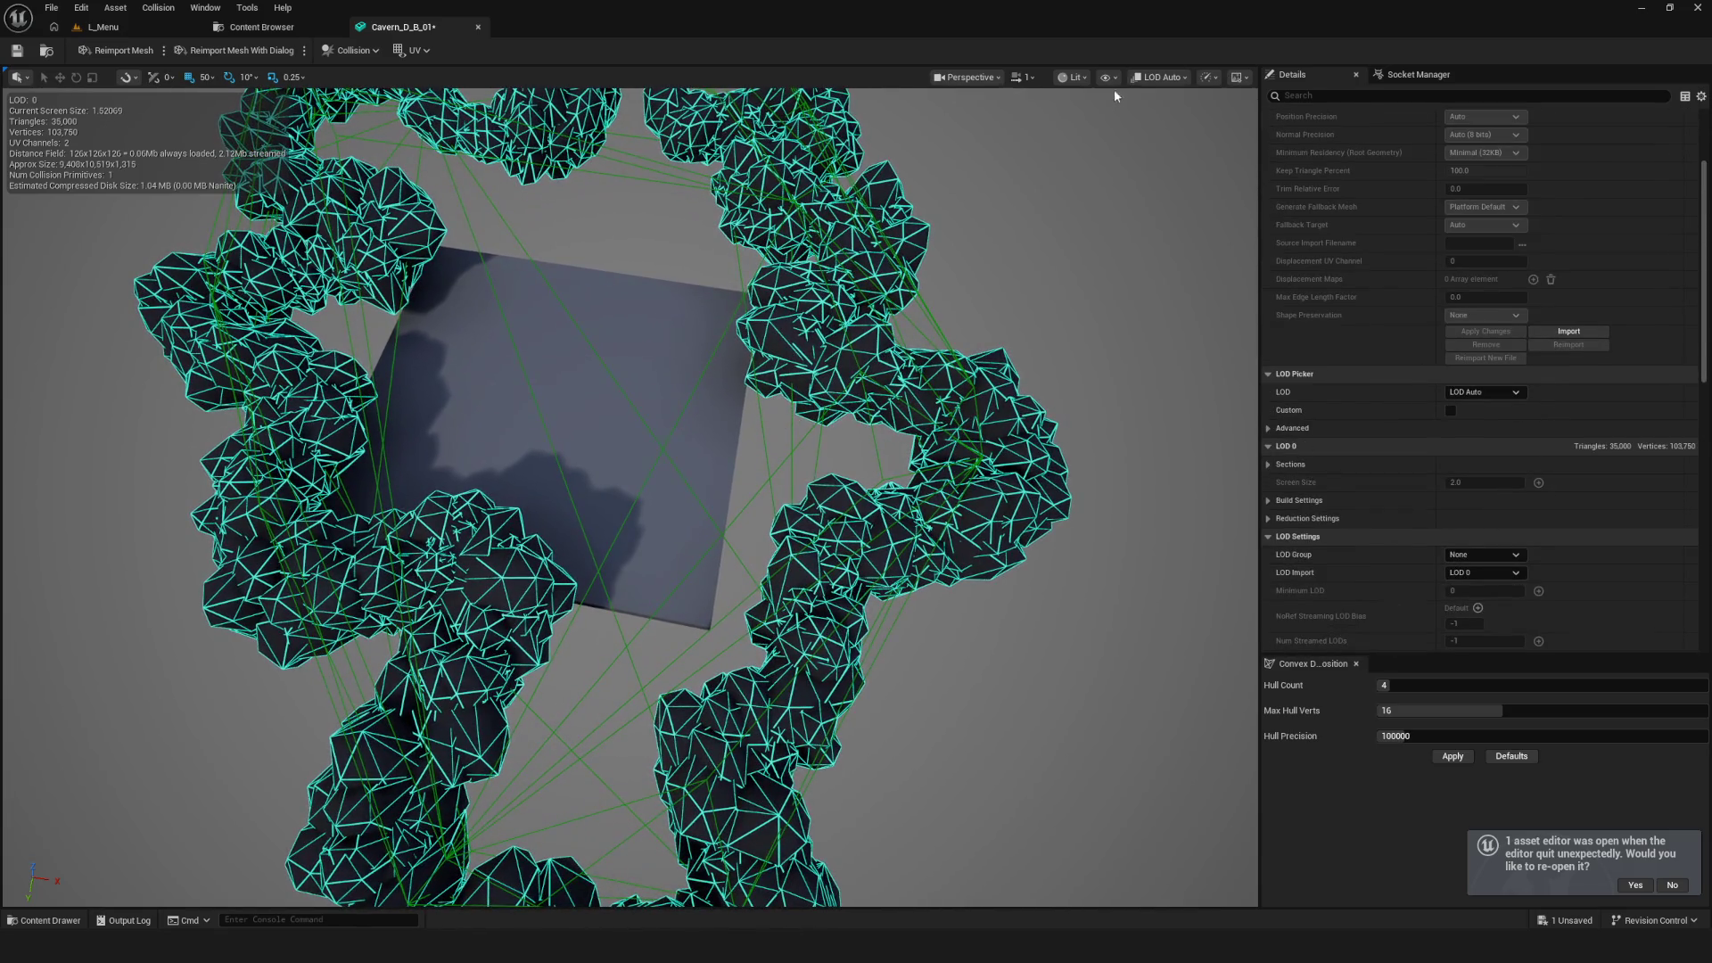
Toggle physical material masks and bounds, hide both collision overlays, and return to the Content Browser
left_click(1074, 77)
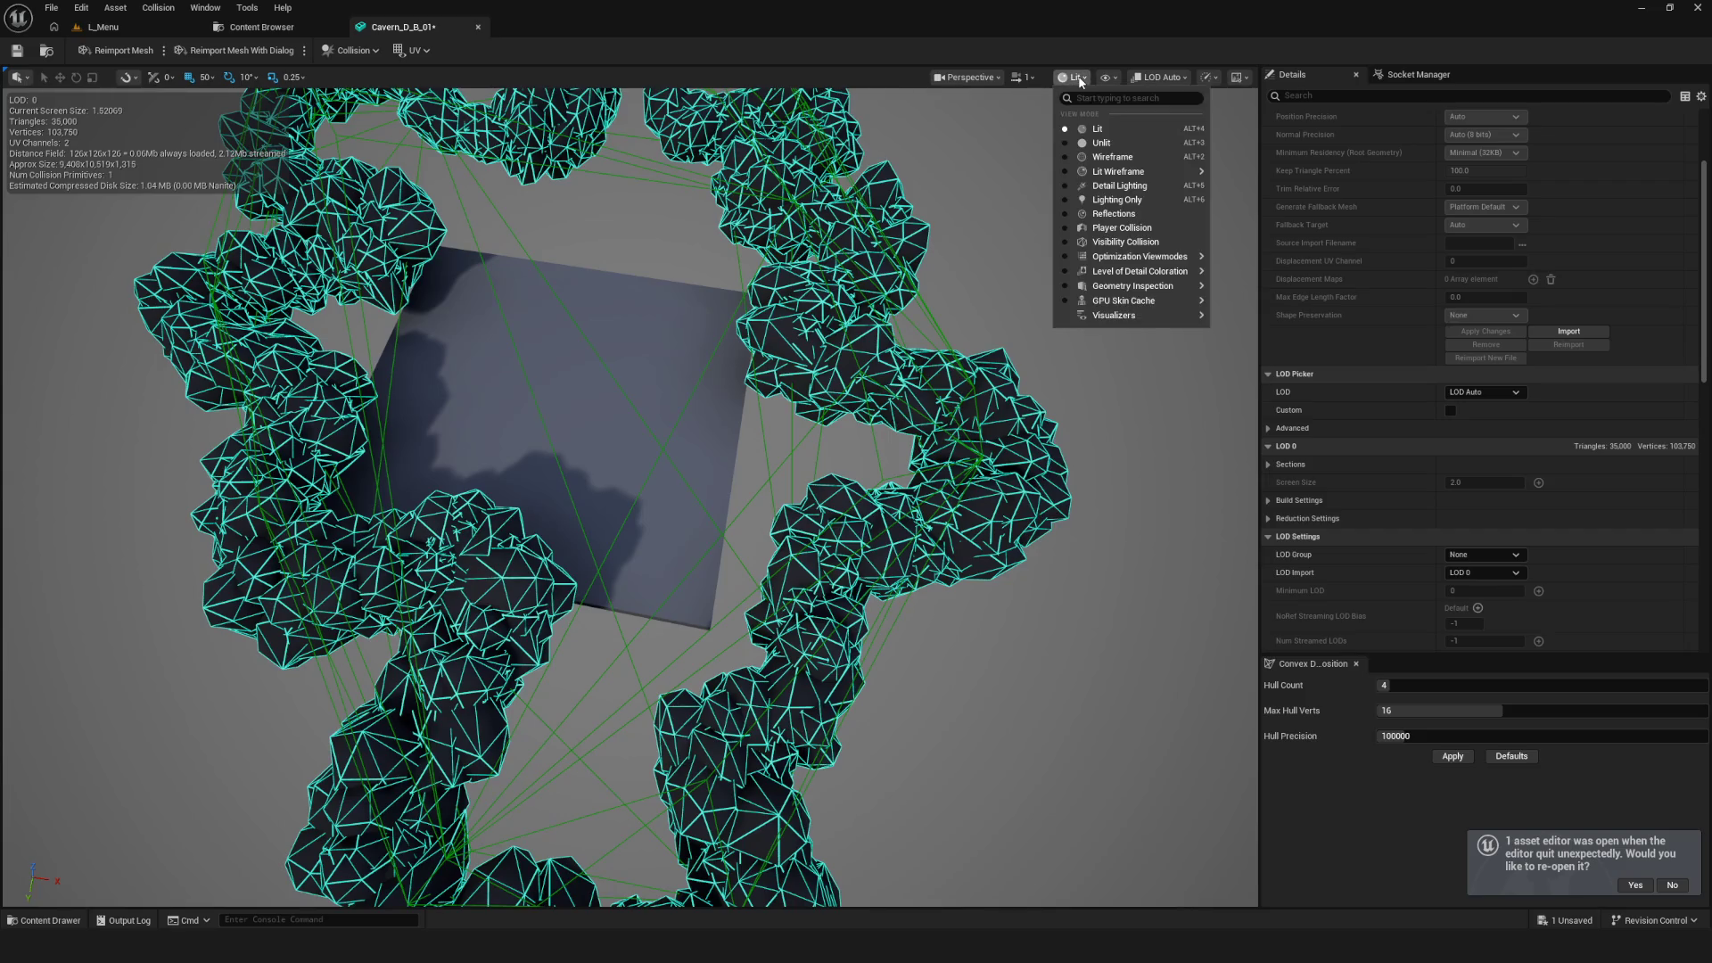
left_click(1115, 78)
left_click(1116, 77)
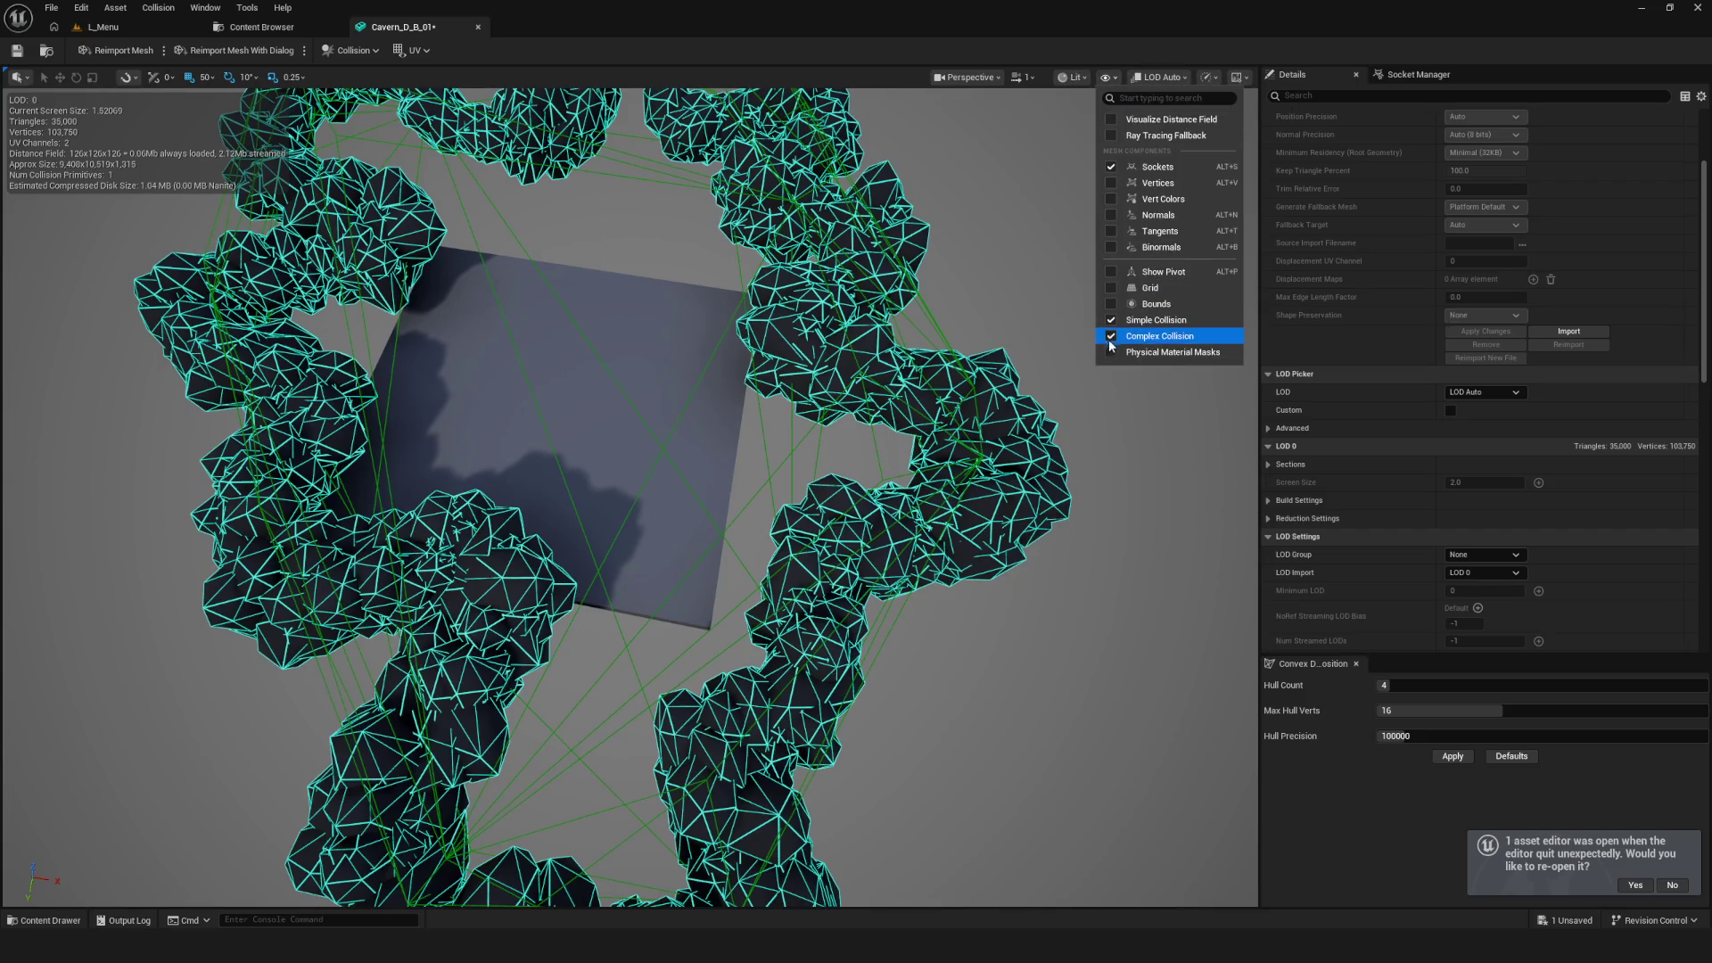
left_click(1112, 353)
left_click(1113, 353)
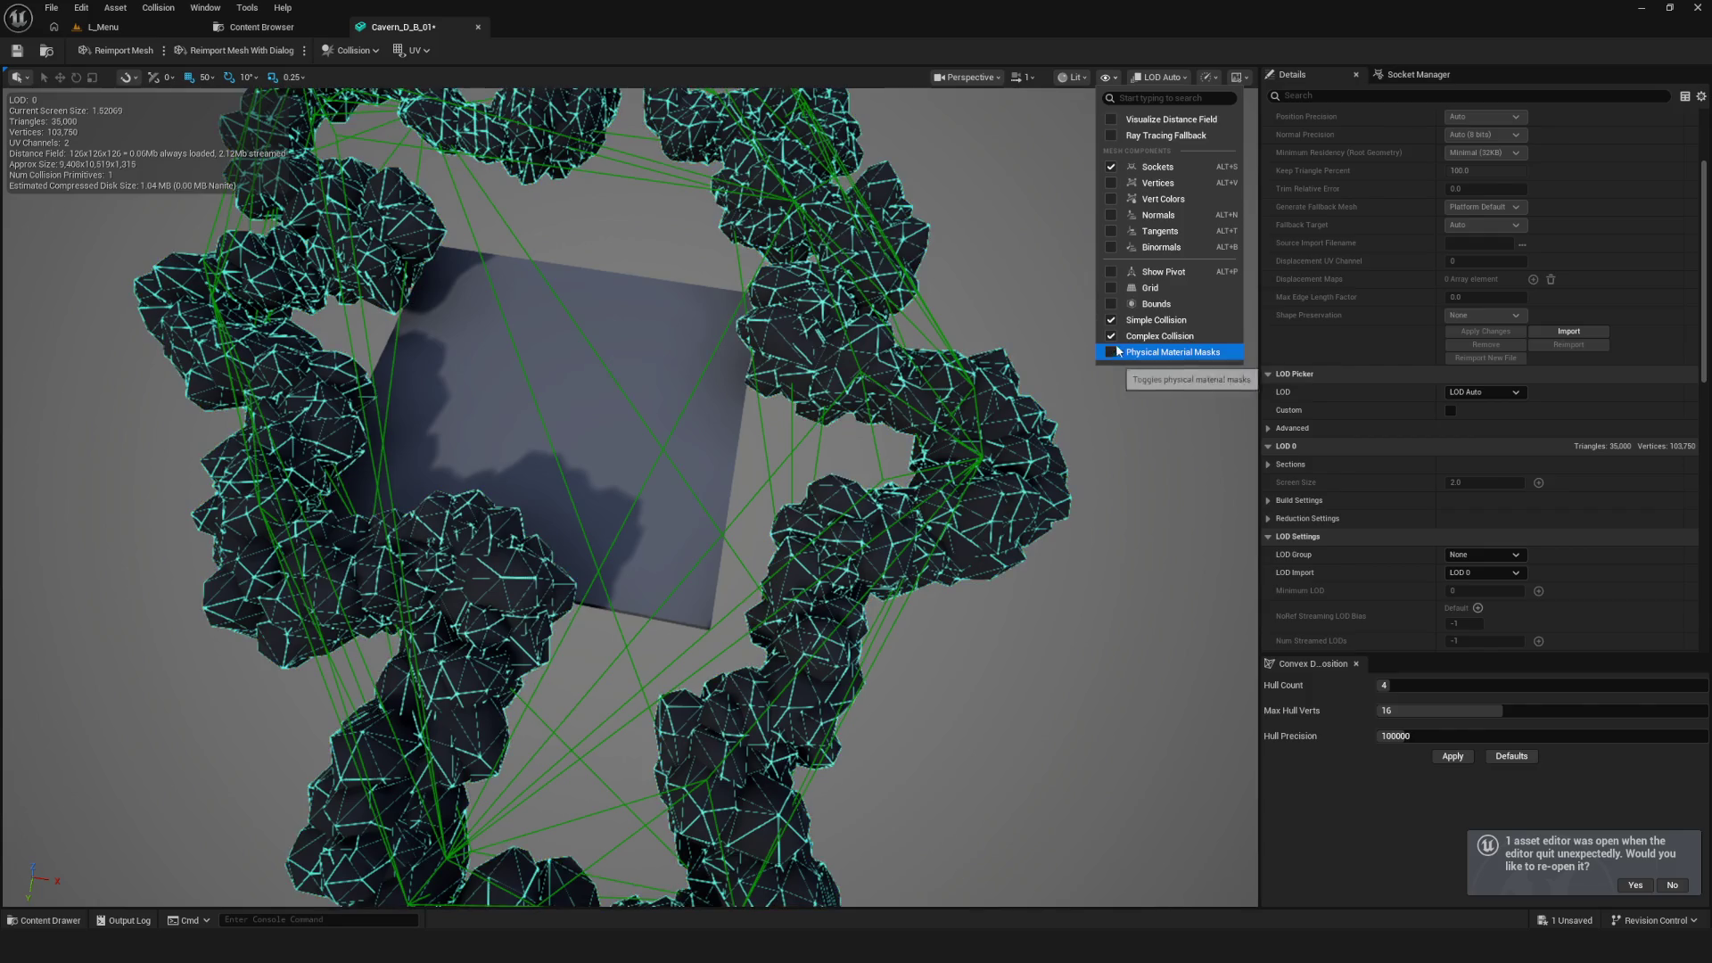
left_click(1113, 305)
left_click(1113, 305)
left_click(1113, 321)
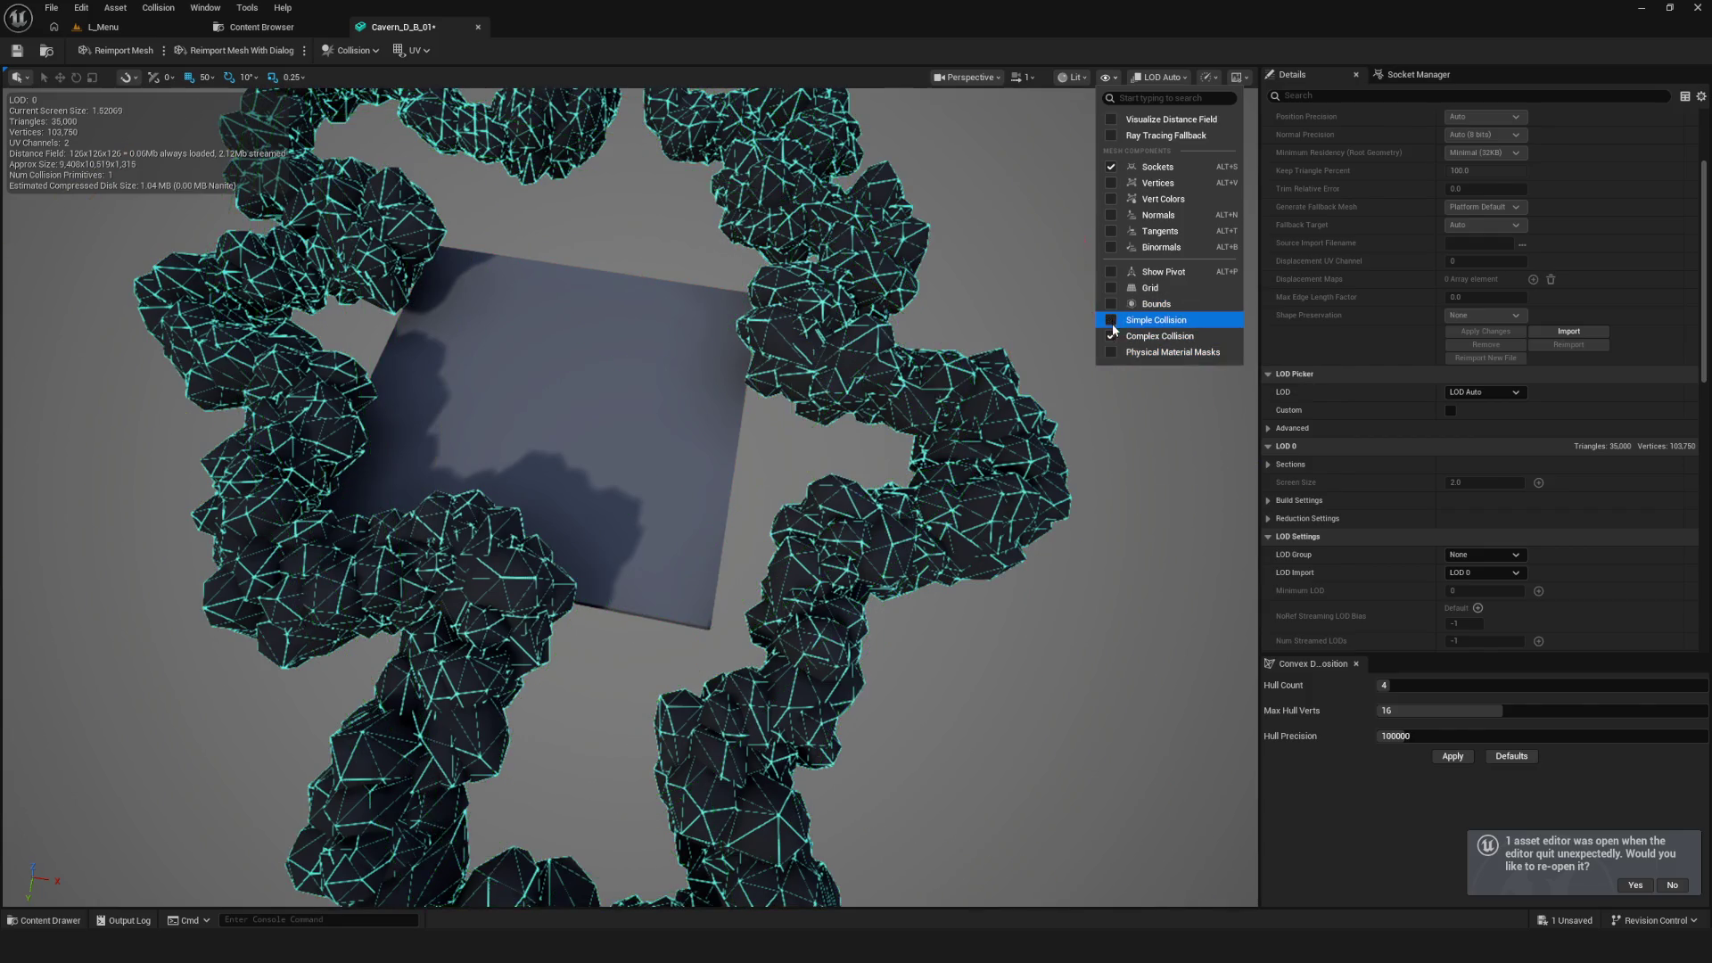
left_click(1113, 337)
scroll(597, 405, "down", 2)
left_click(258, 26)
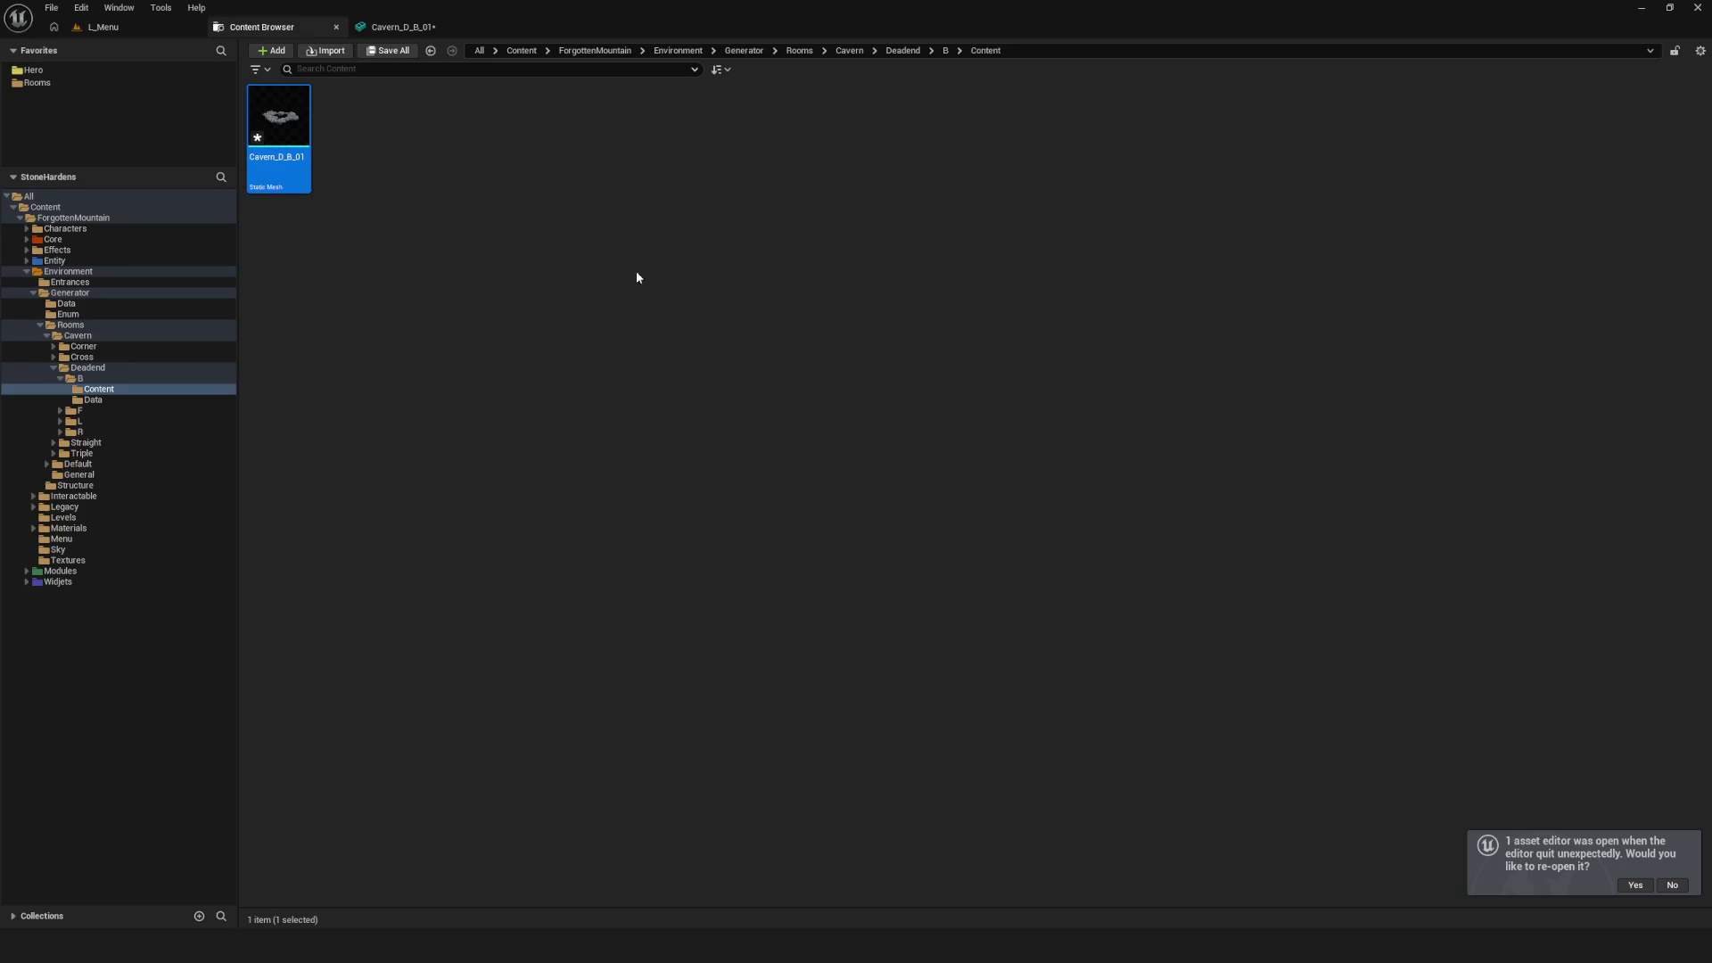
Force-delete the Cavern_D_B_01 static mesh despite its remaining references
key("Delete")
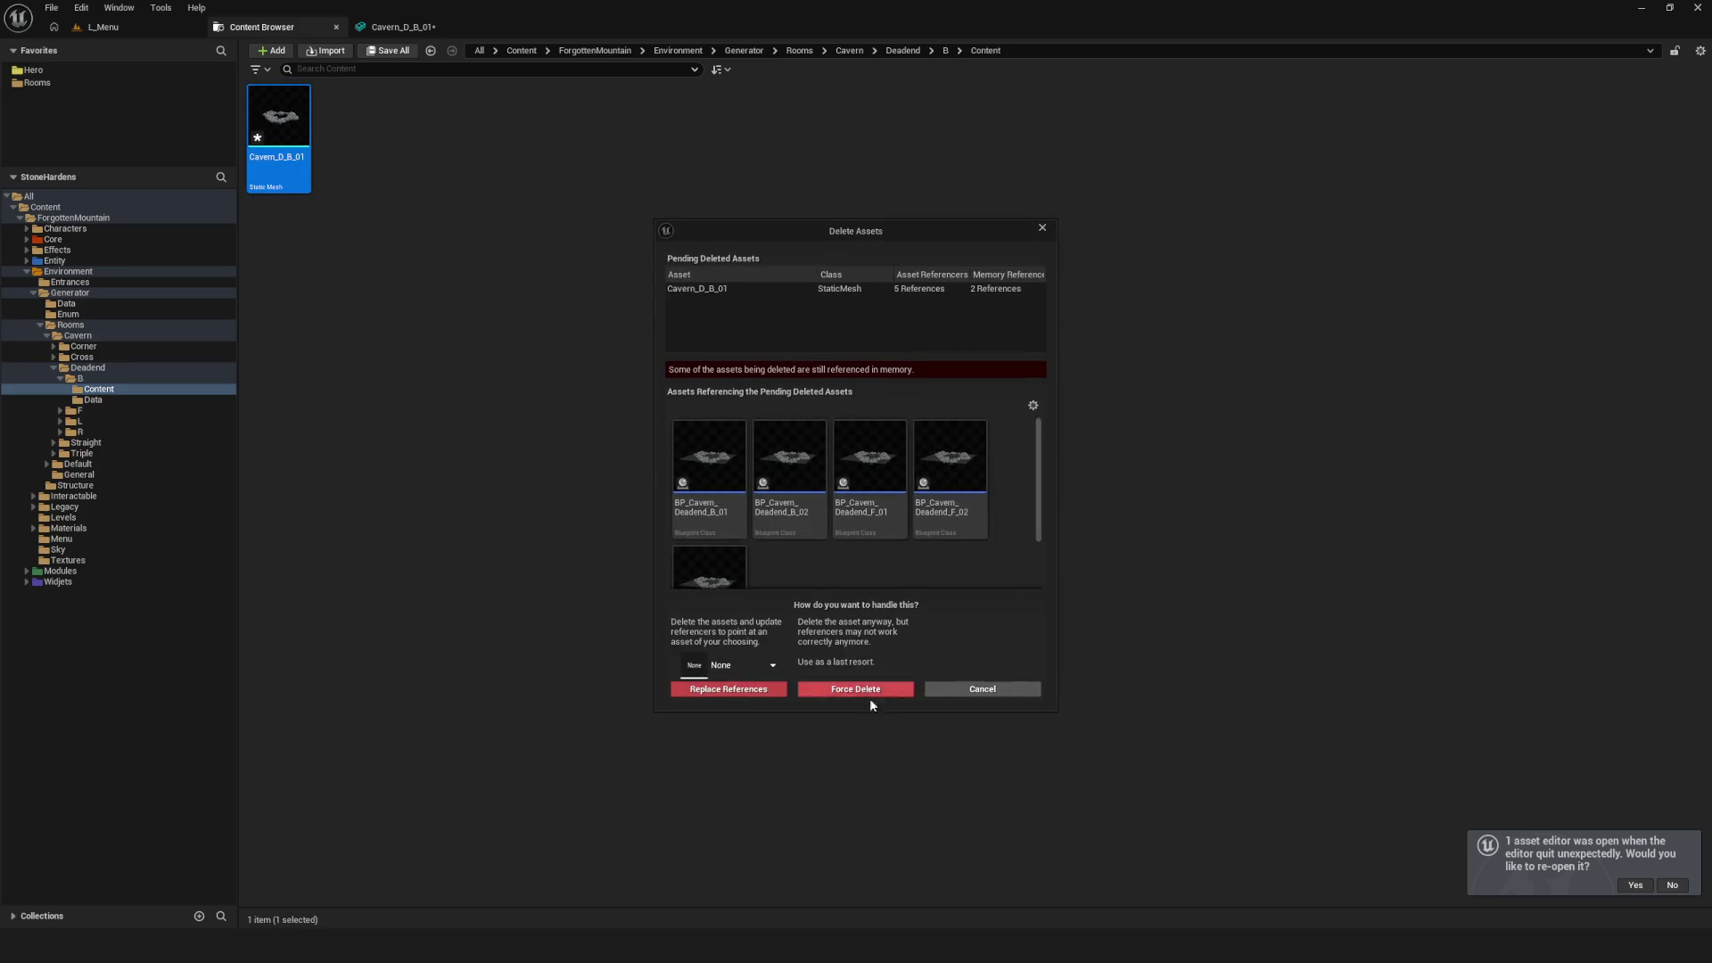
left_click(859, 688)
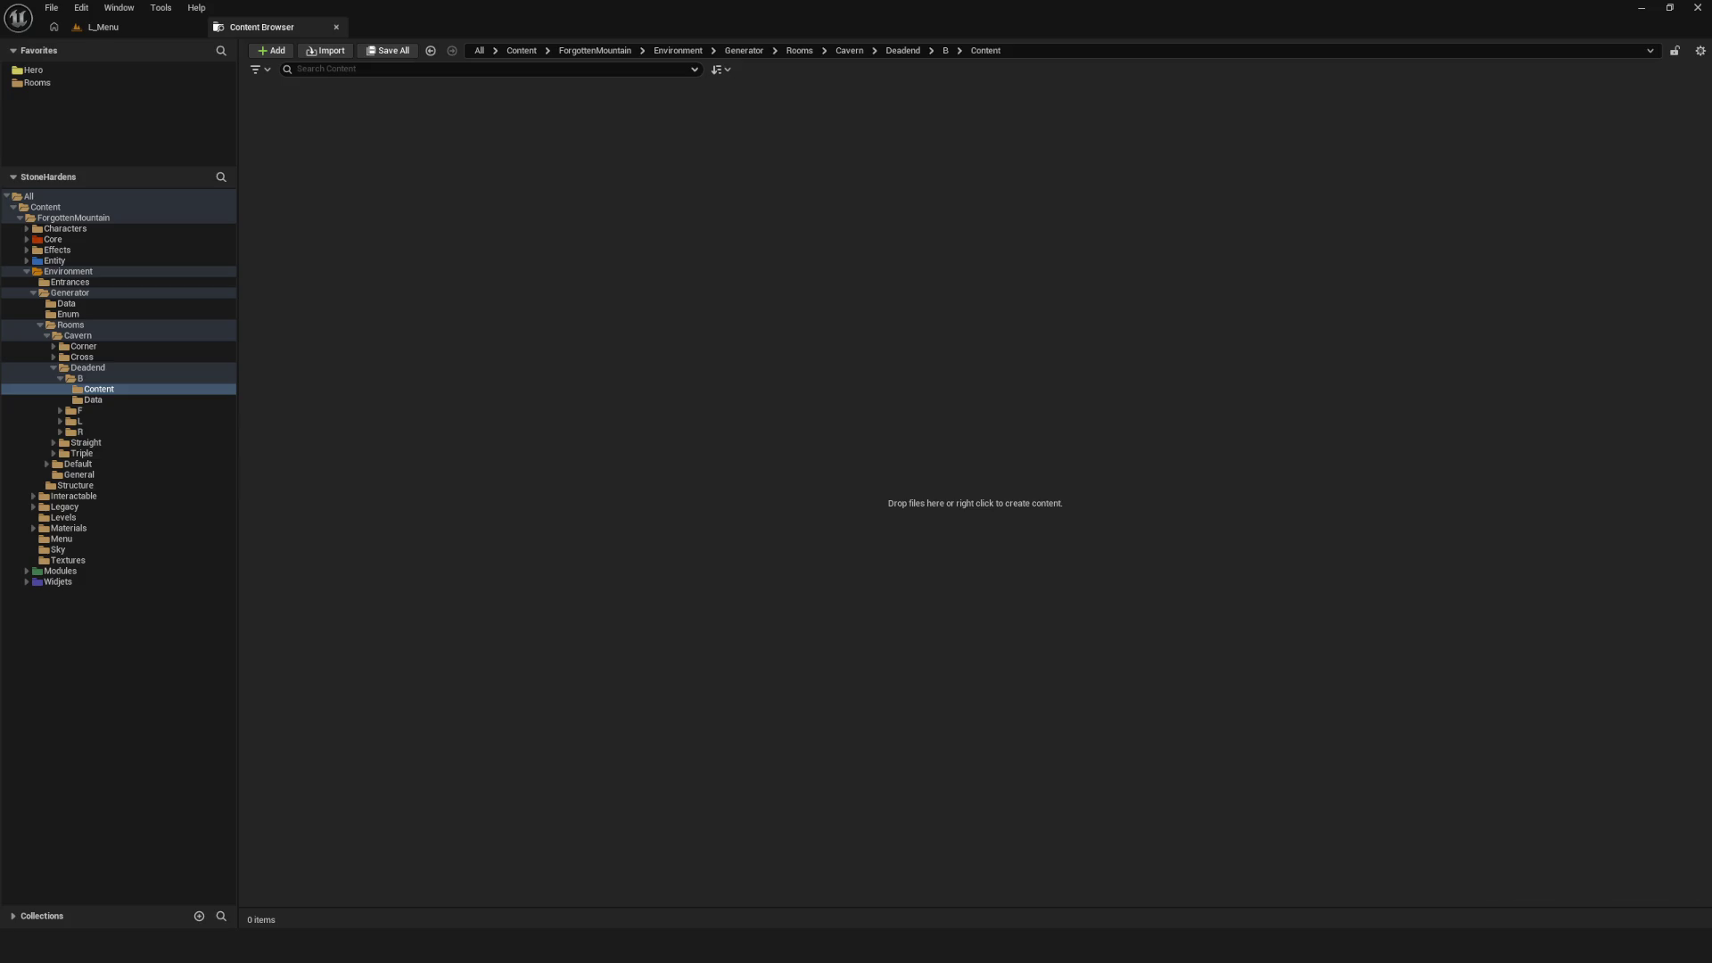
right_click(491, 287)
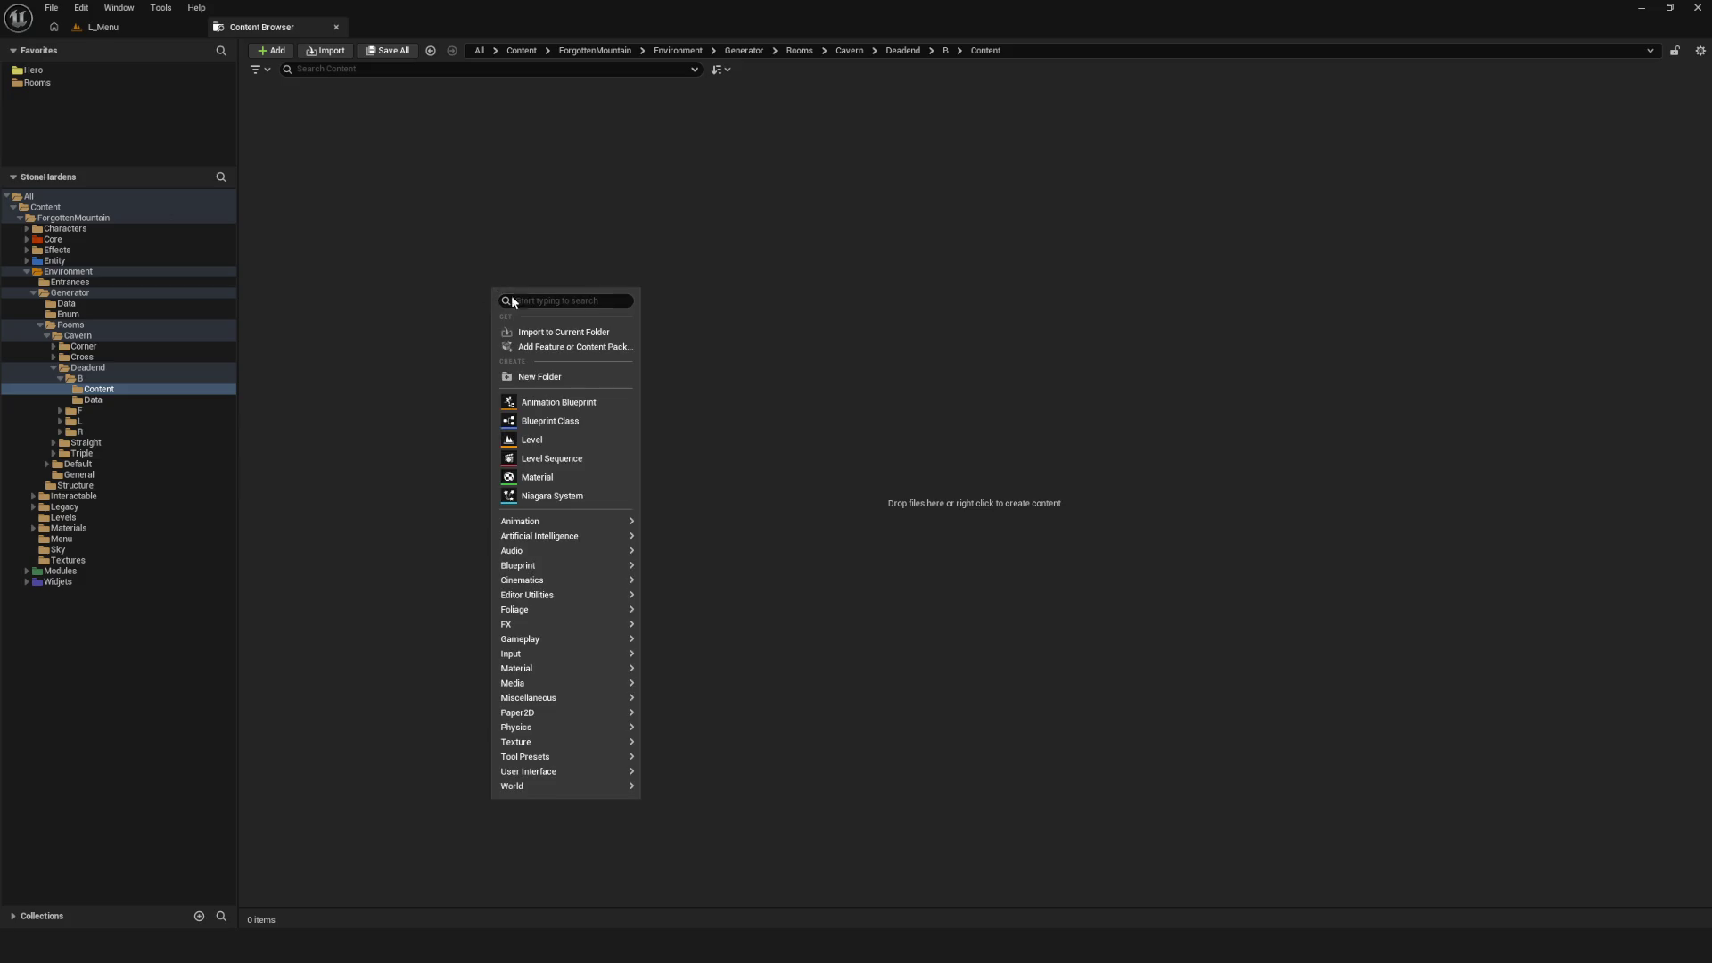
Start importing Cavern_D_B_01 with Generate Missing Collision turned on
left_click(564, 335)
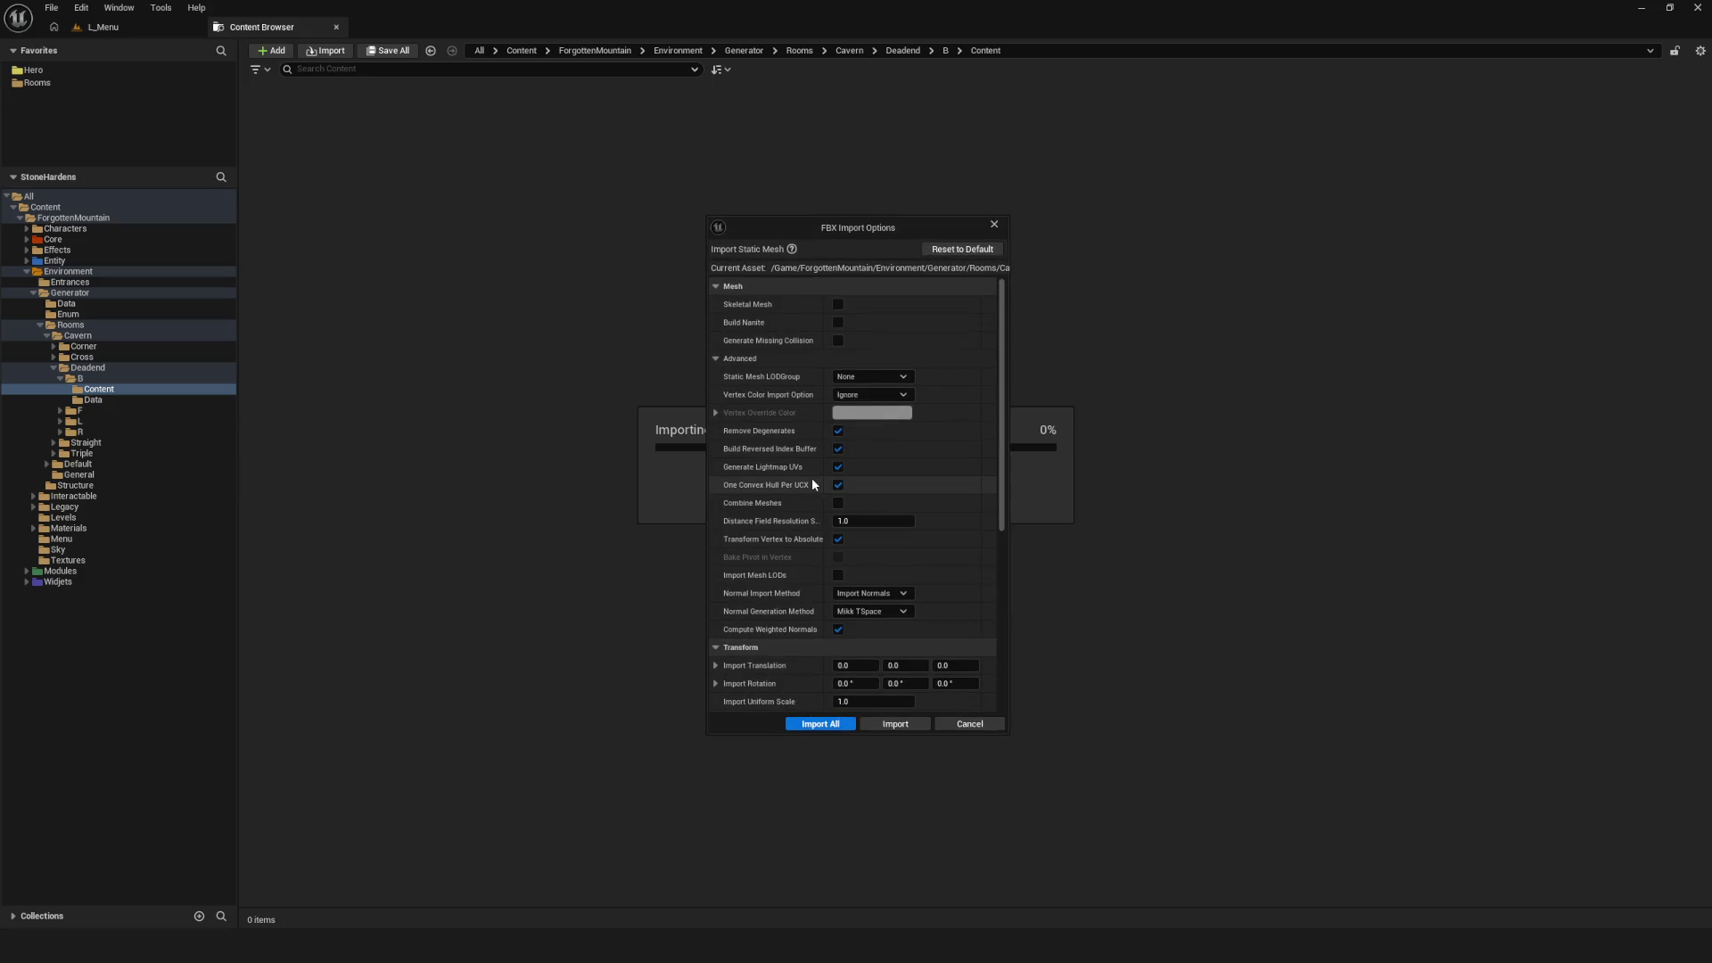
left_click(838, 340)
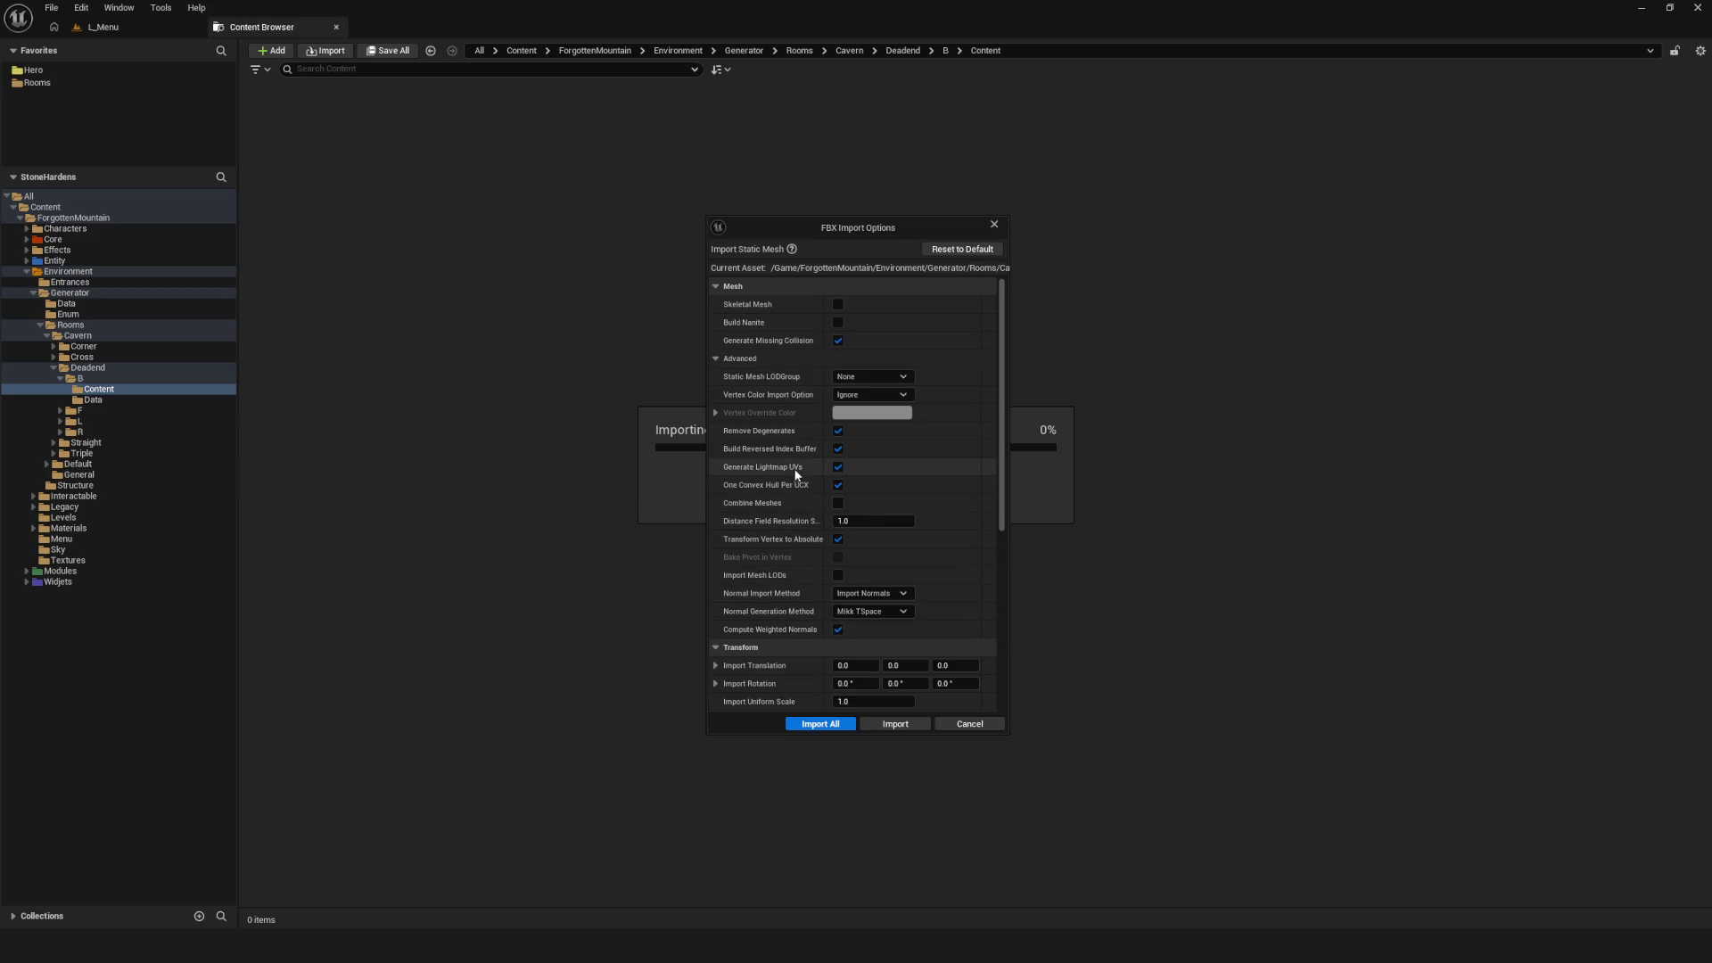
scroll(780, 625, "down", 4)
left_click(717, 517)
left_click(717, 517)
left_click(717, 517)
left_click(717, 517)
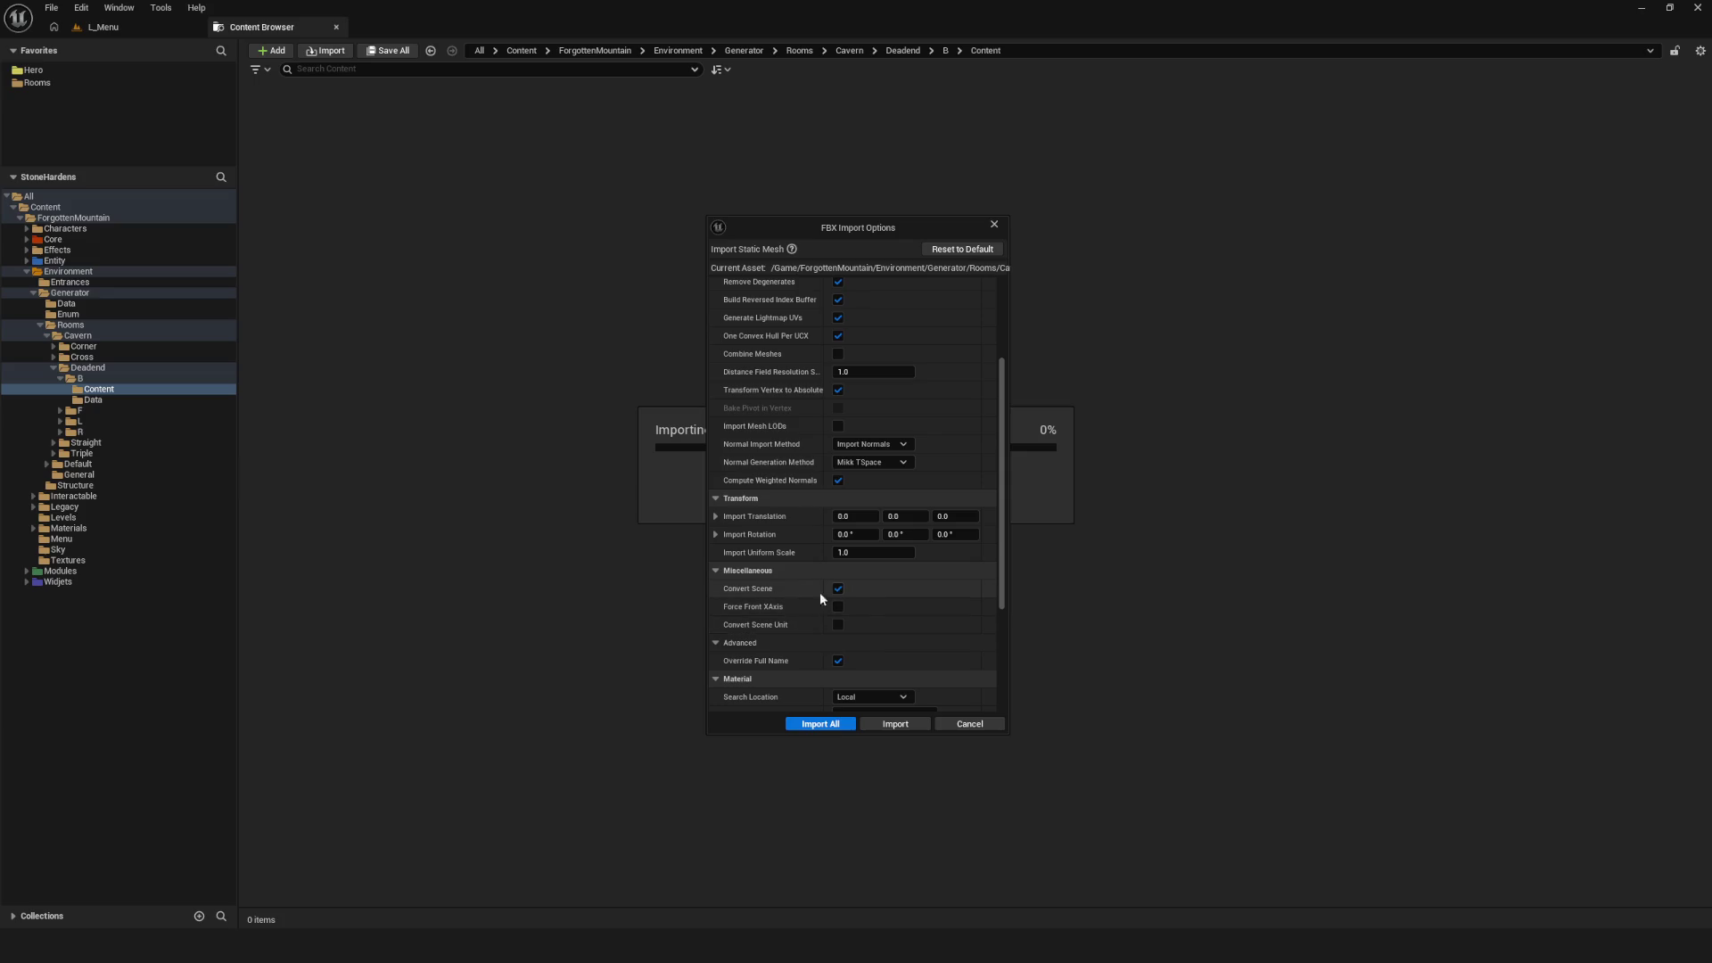
Import the mesh with these FBX options and open it in the mesh editor
scroll(811, 595, "down", 1)
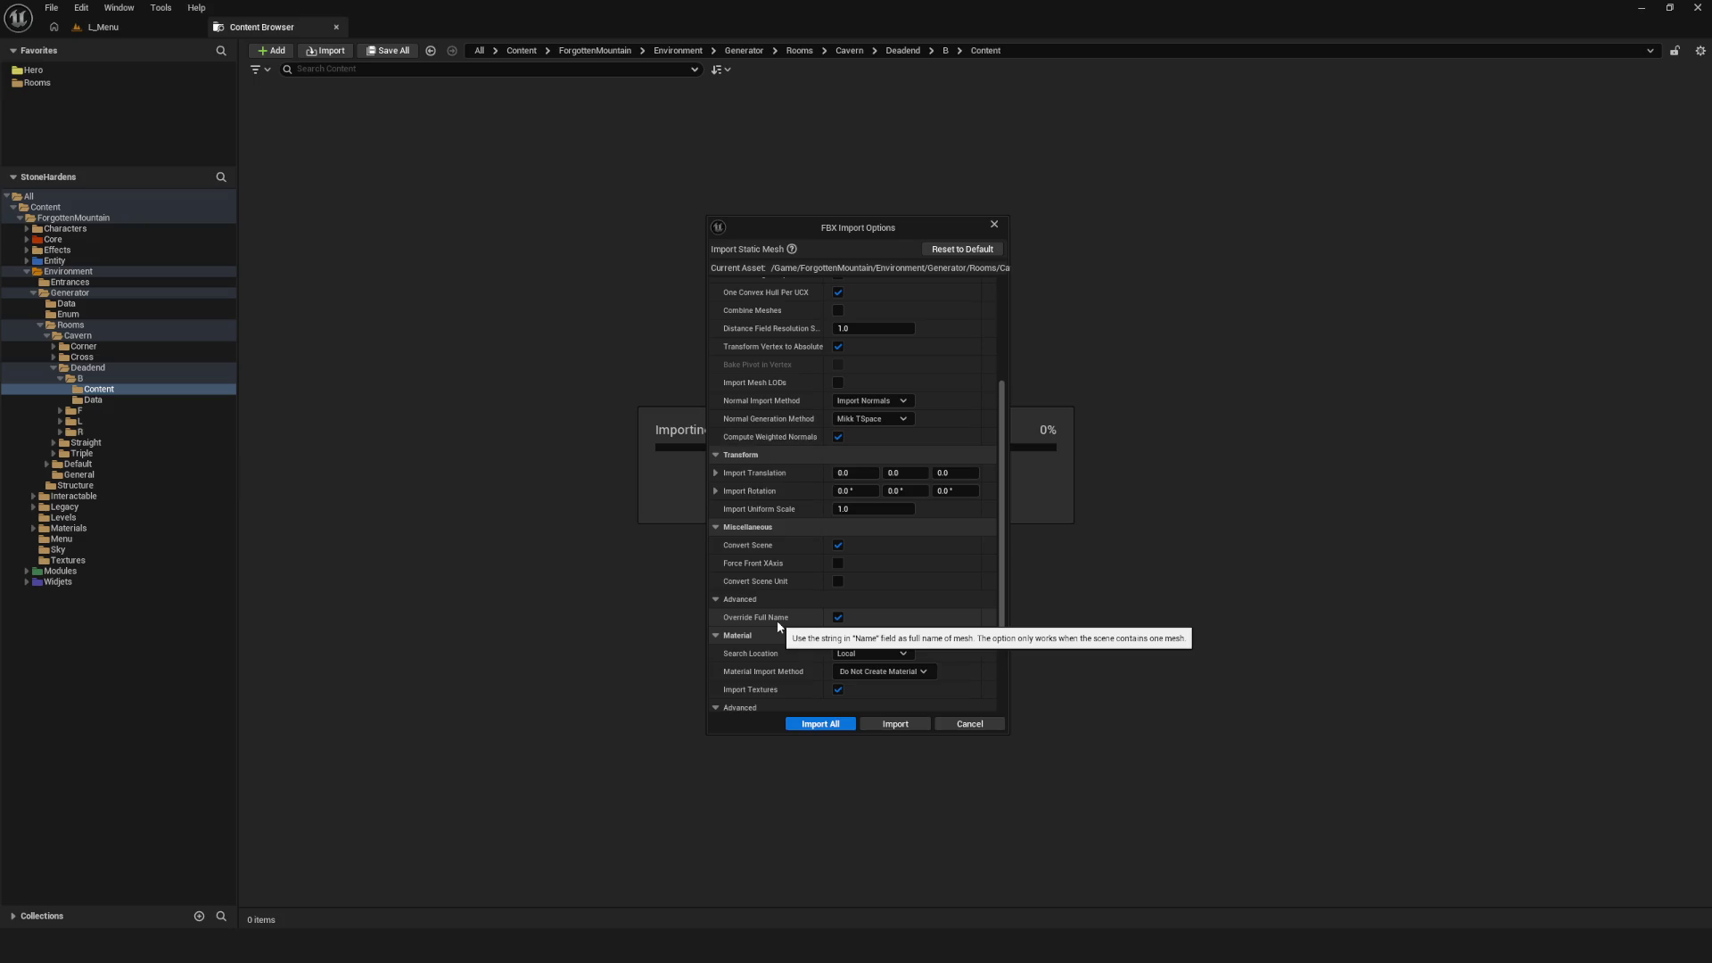
scroll(779, 624, "down", 1)
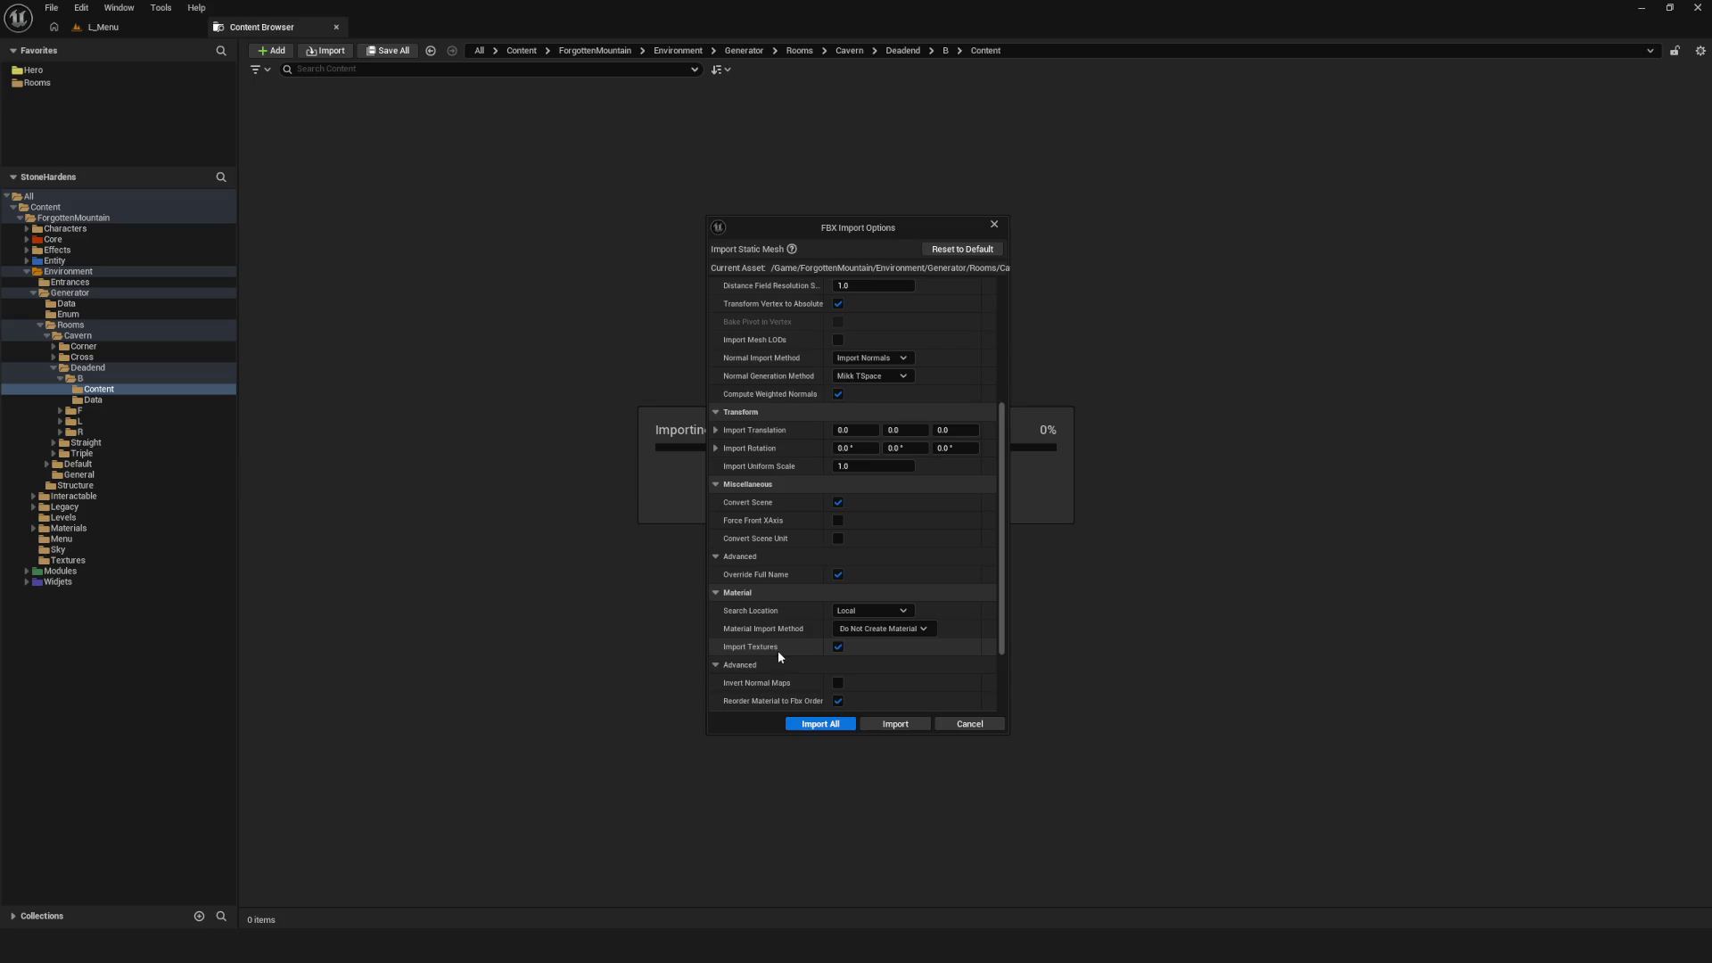
scroll(778, 651, "down", 1)
scroll(780, 641, "down", 2)
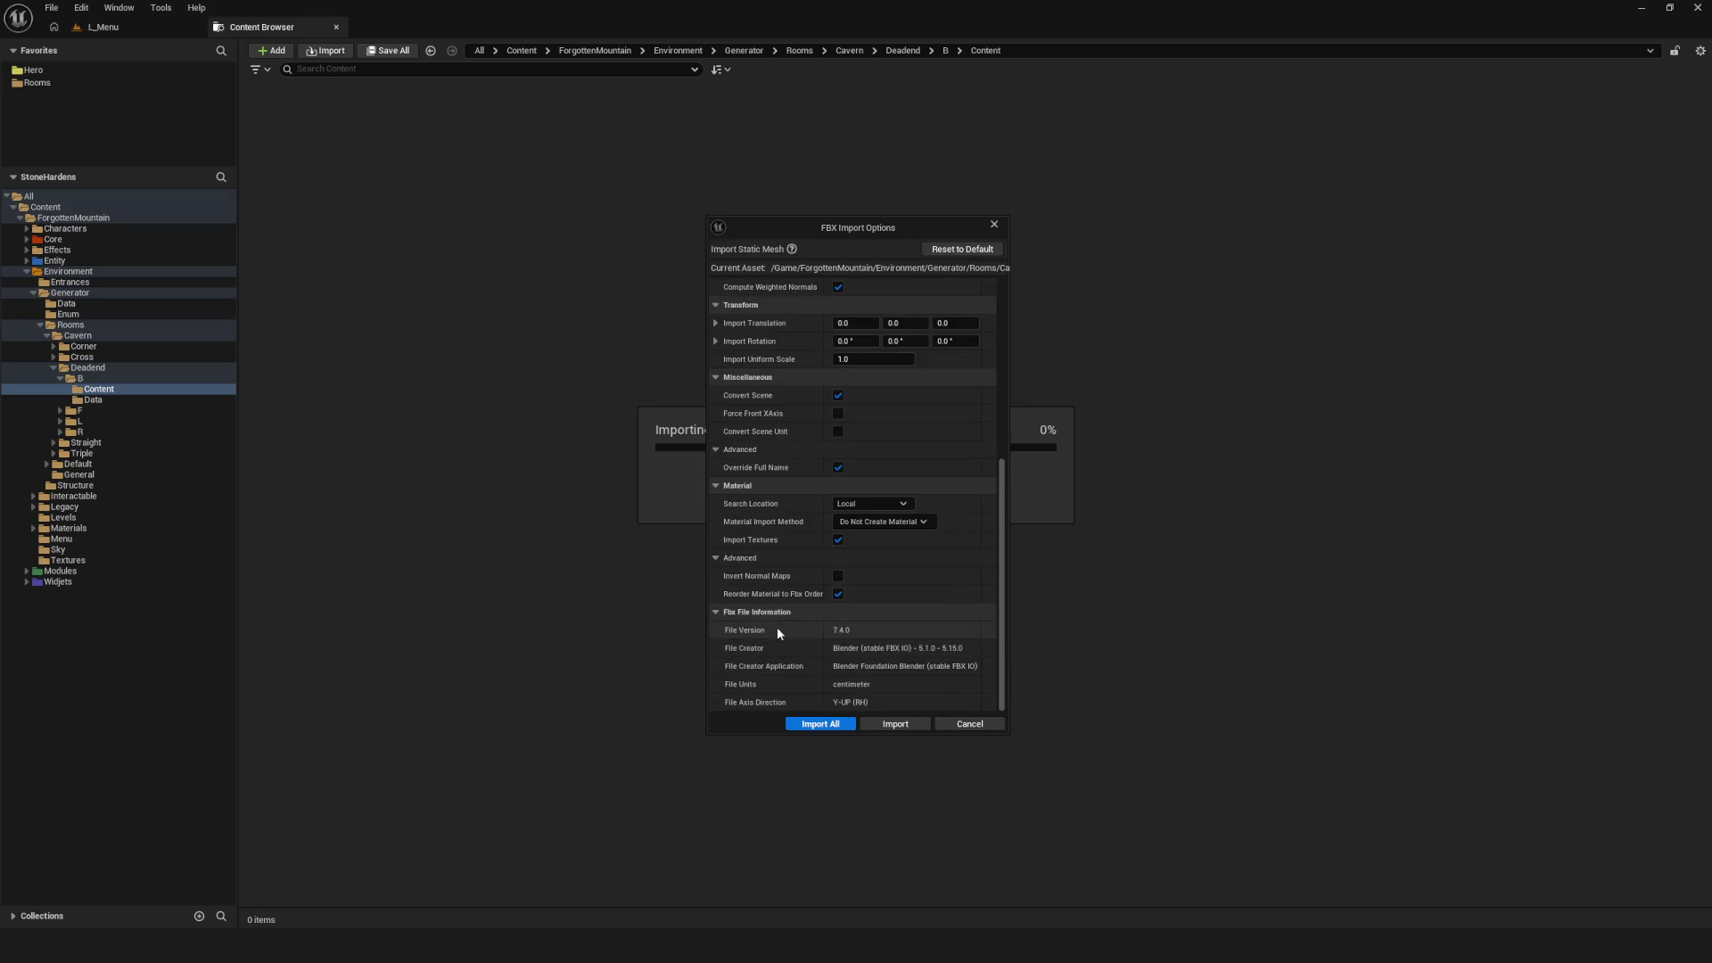
left_click(828, 727)
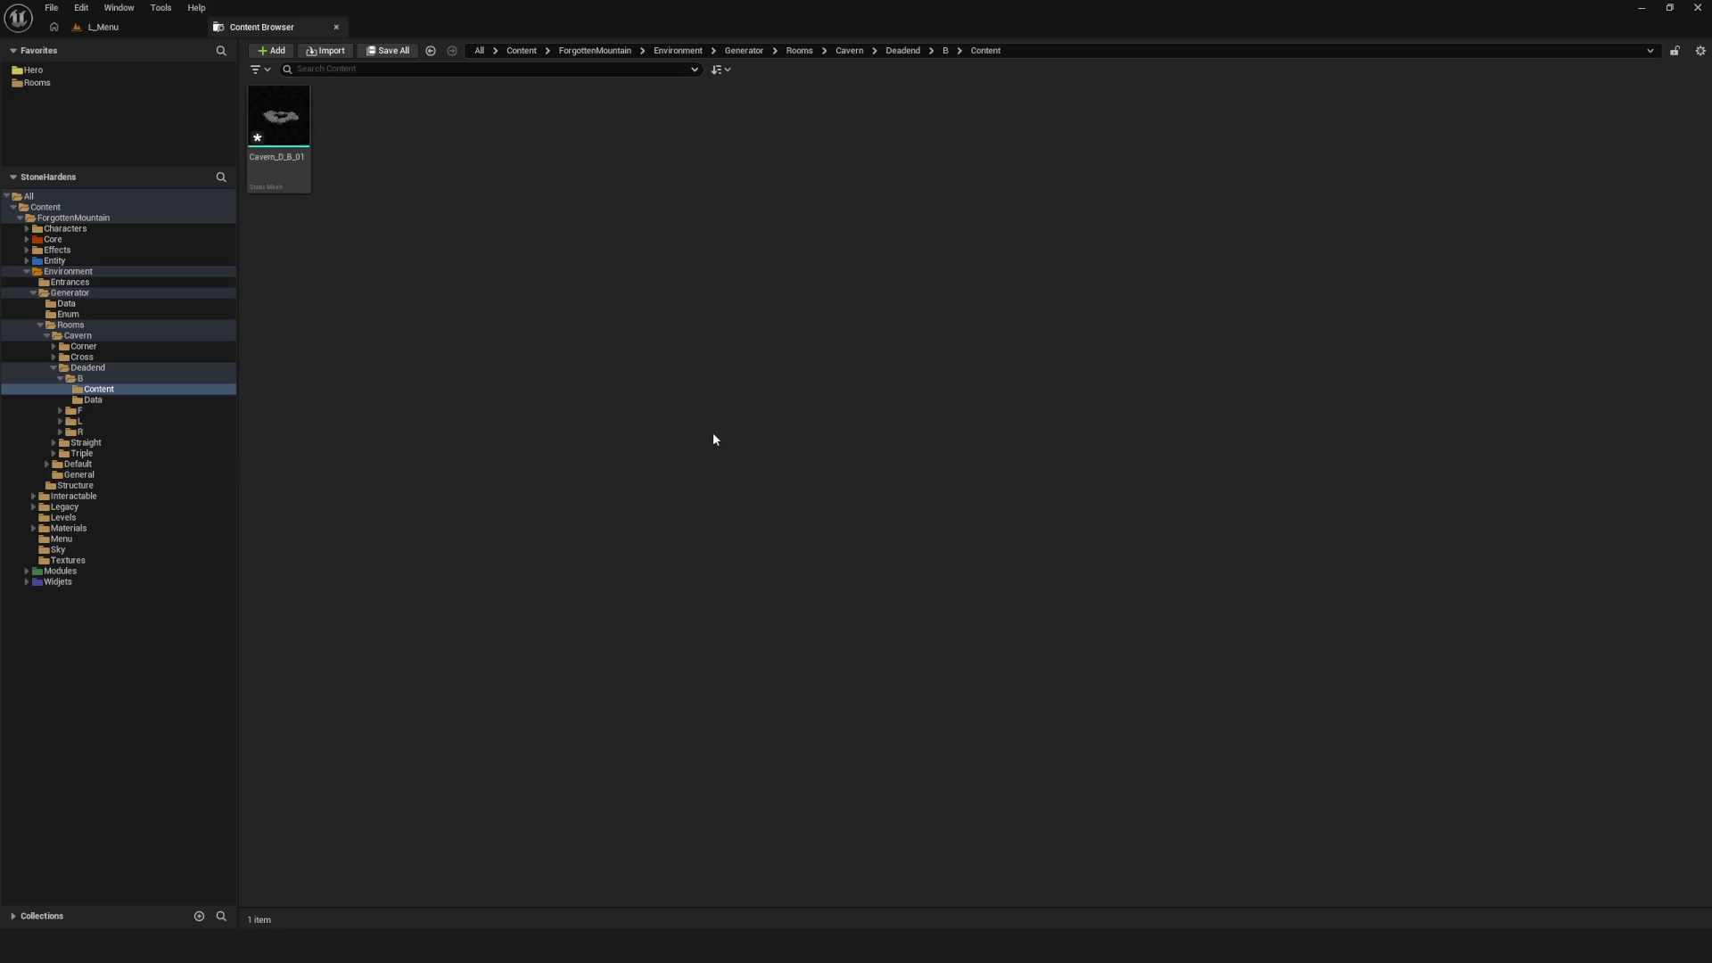
double_click(299, 135)
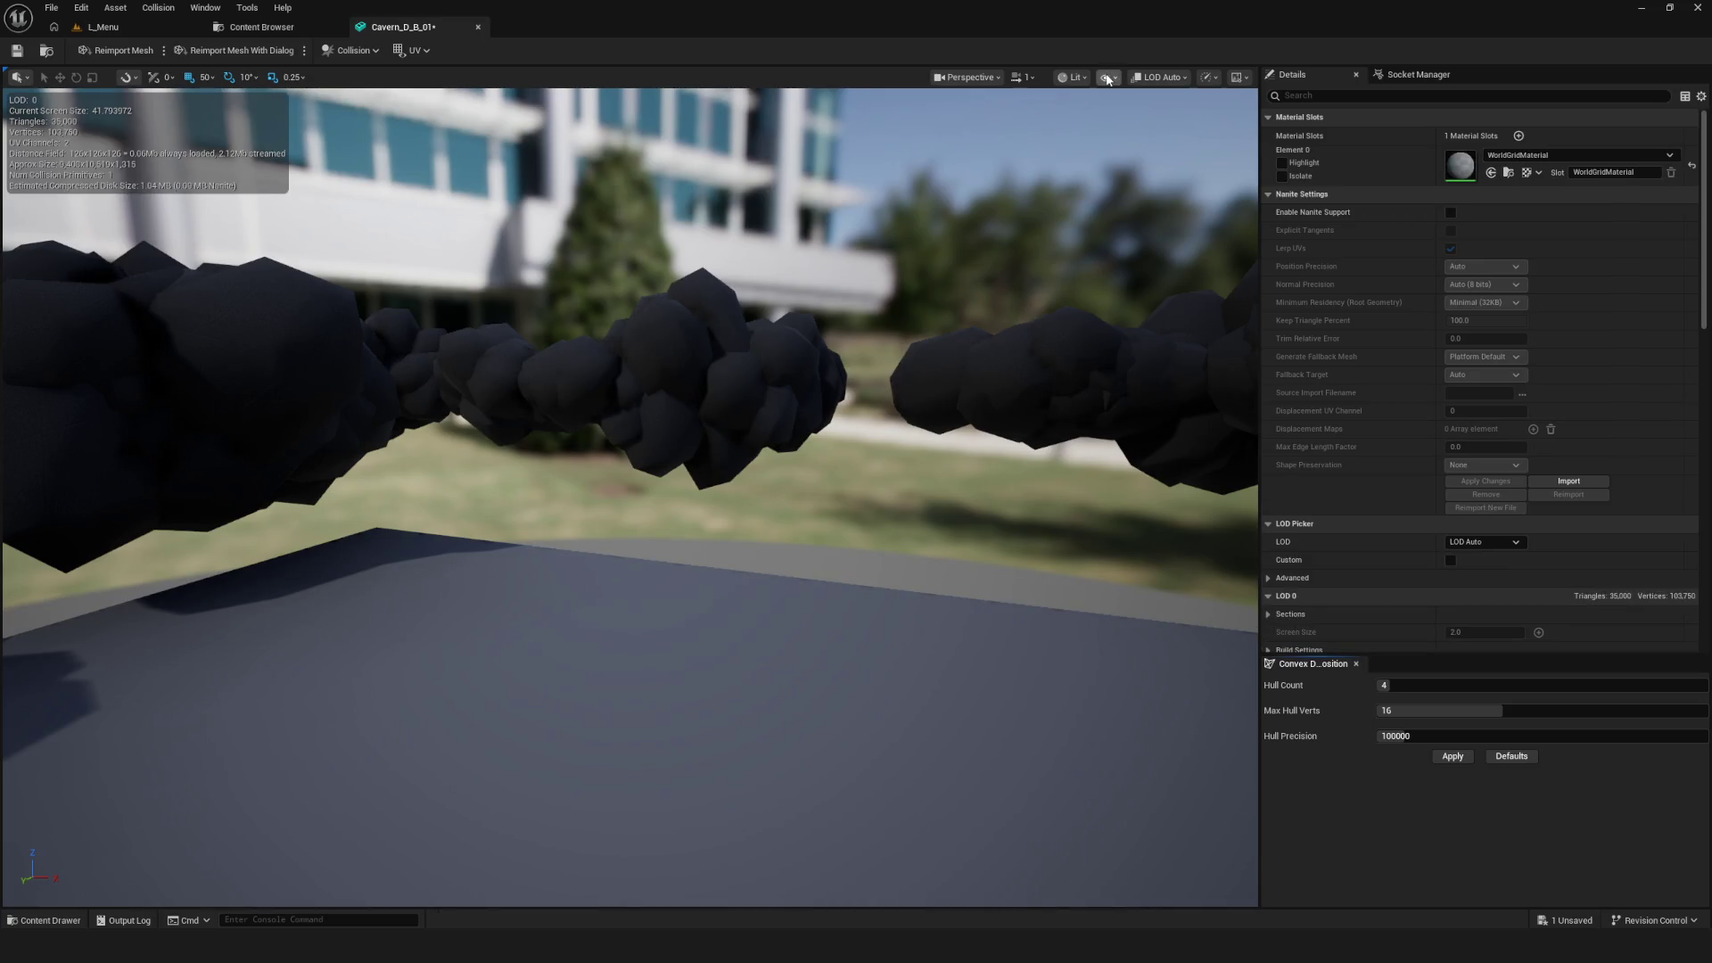
Show the simple collision hulls and complex collision wireframe, then hide both again
left_click(1107, 80)
left_click(1147, 324)
left_click_drag(1147, 325, 1147, 223)
scroll(631, 496, "down", 10)
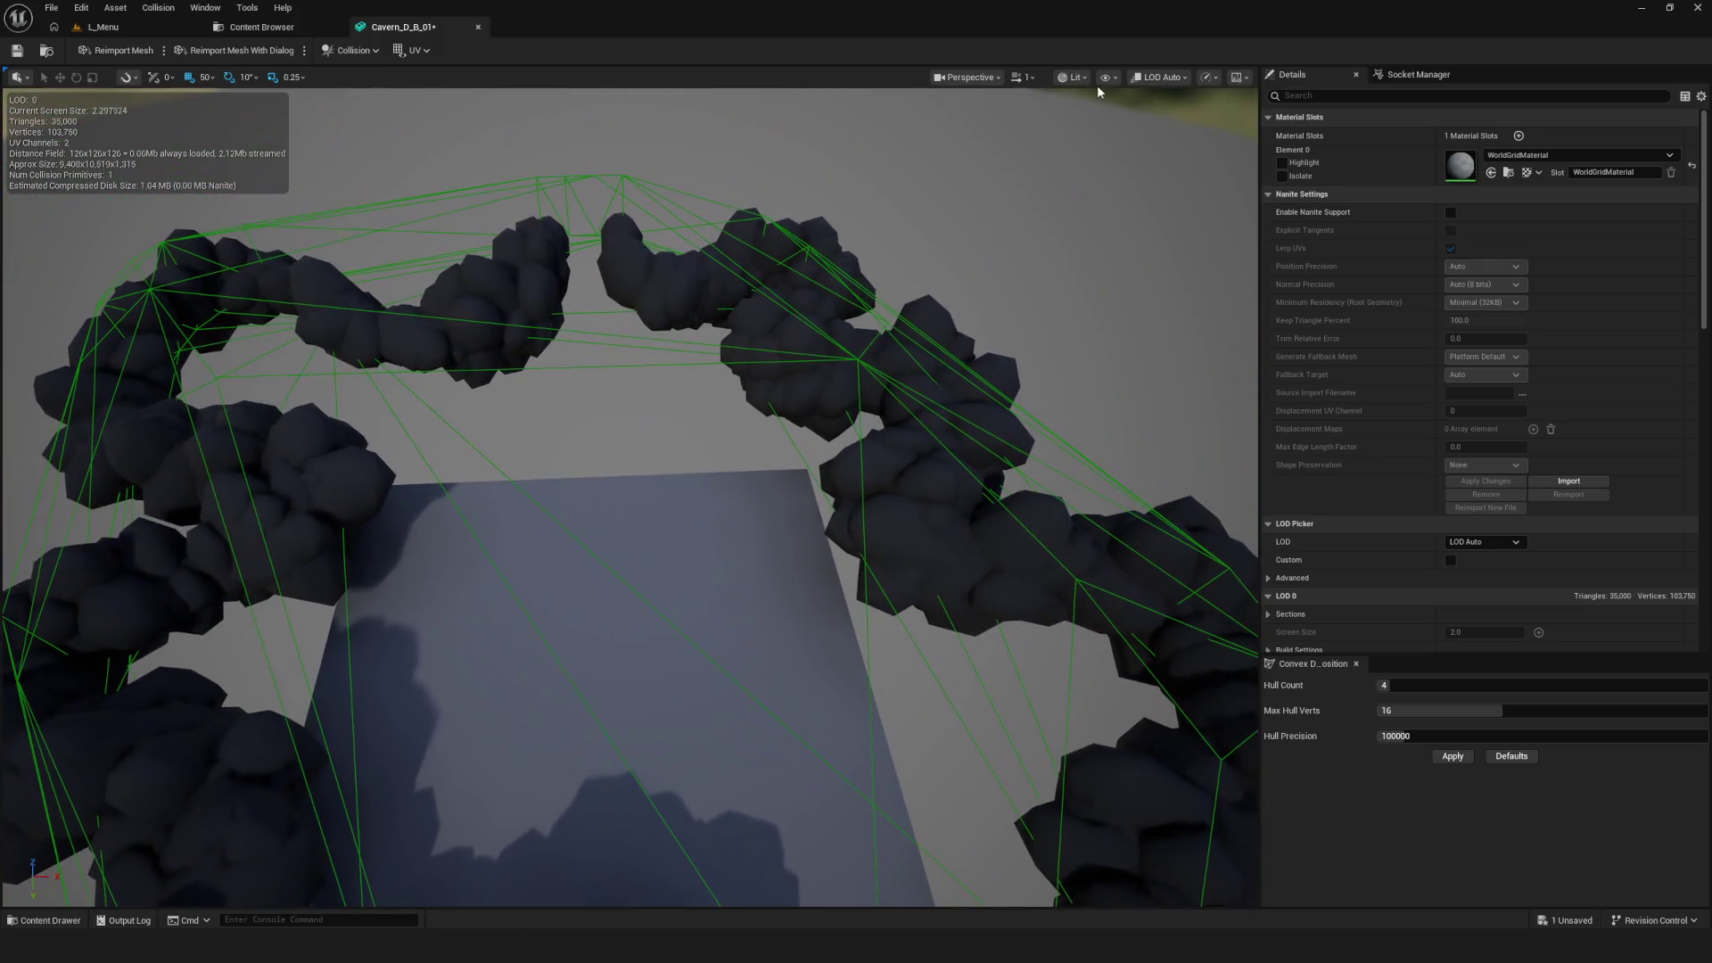
left_click(1107, 78)
left_click(1158, 336)
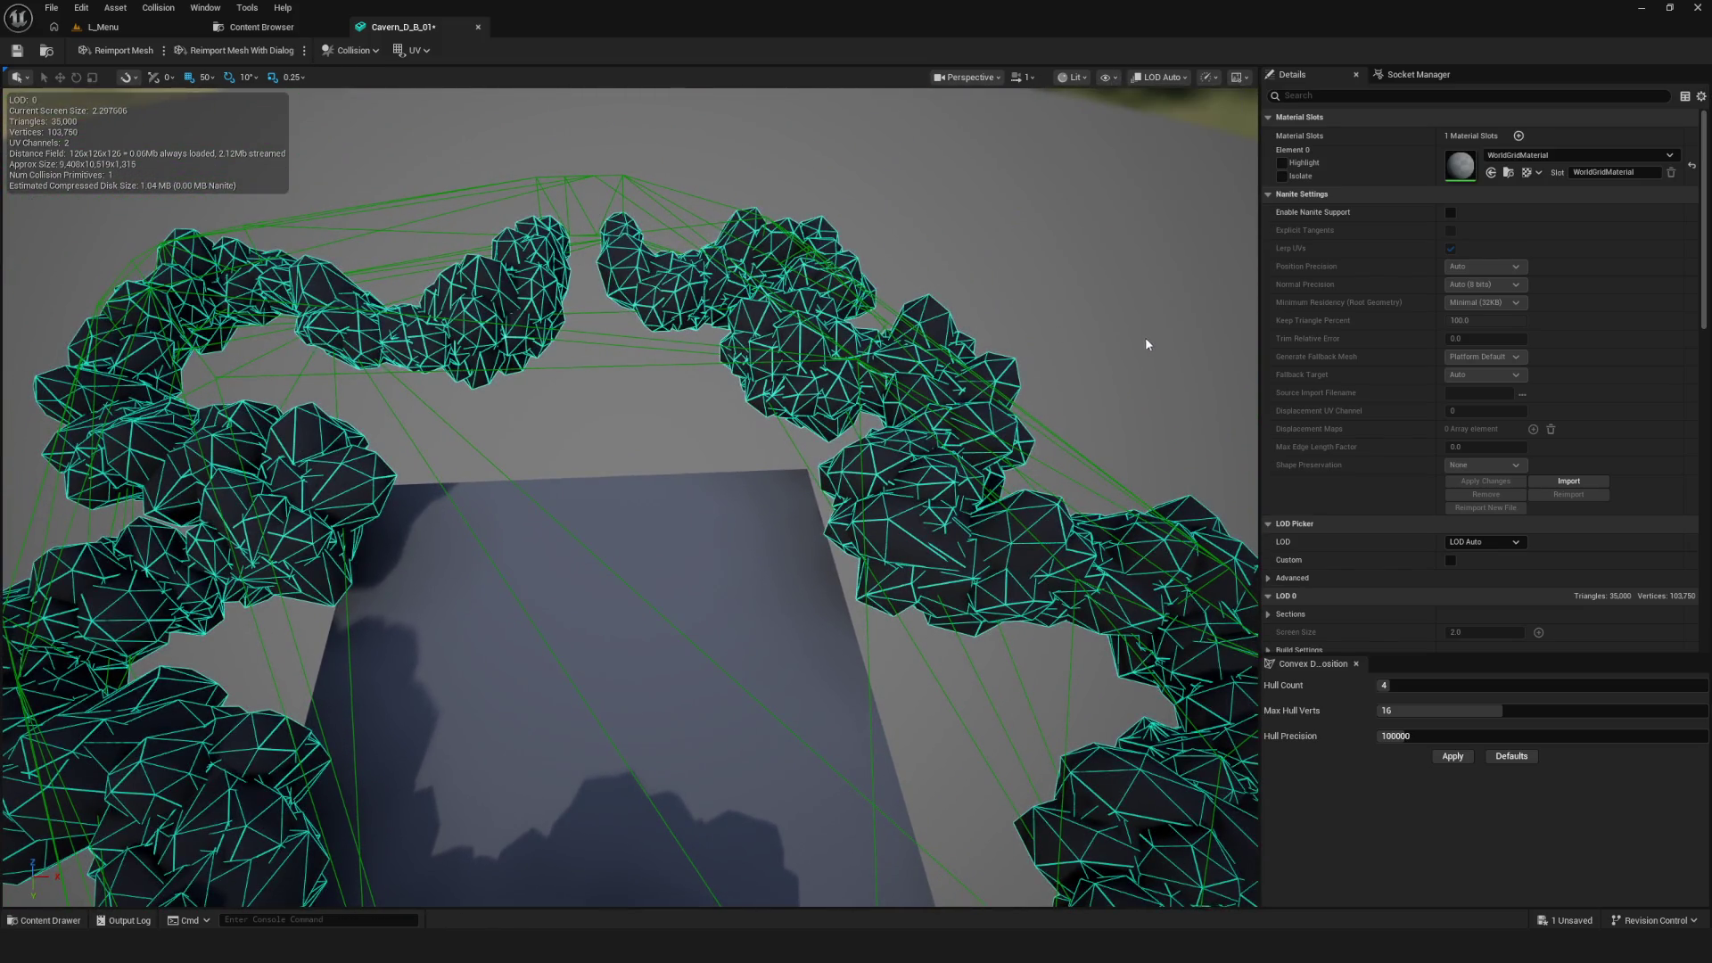
left_click(1104, 77)
left_click(1158, 330)
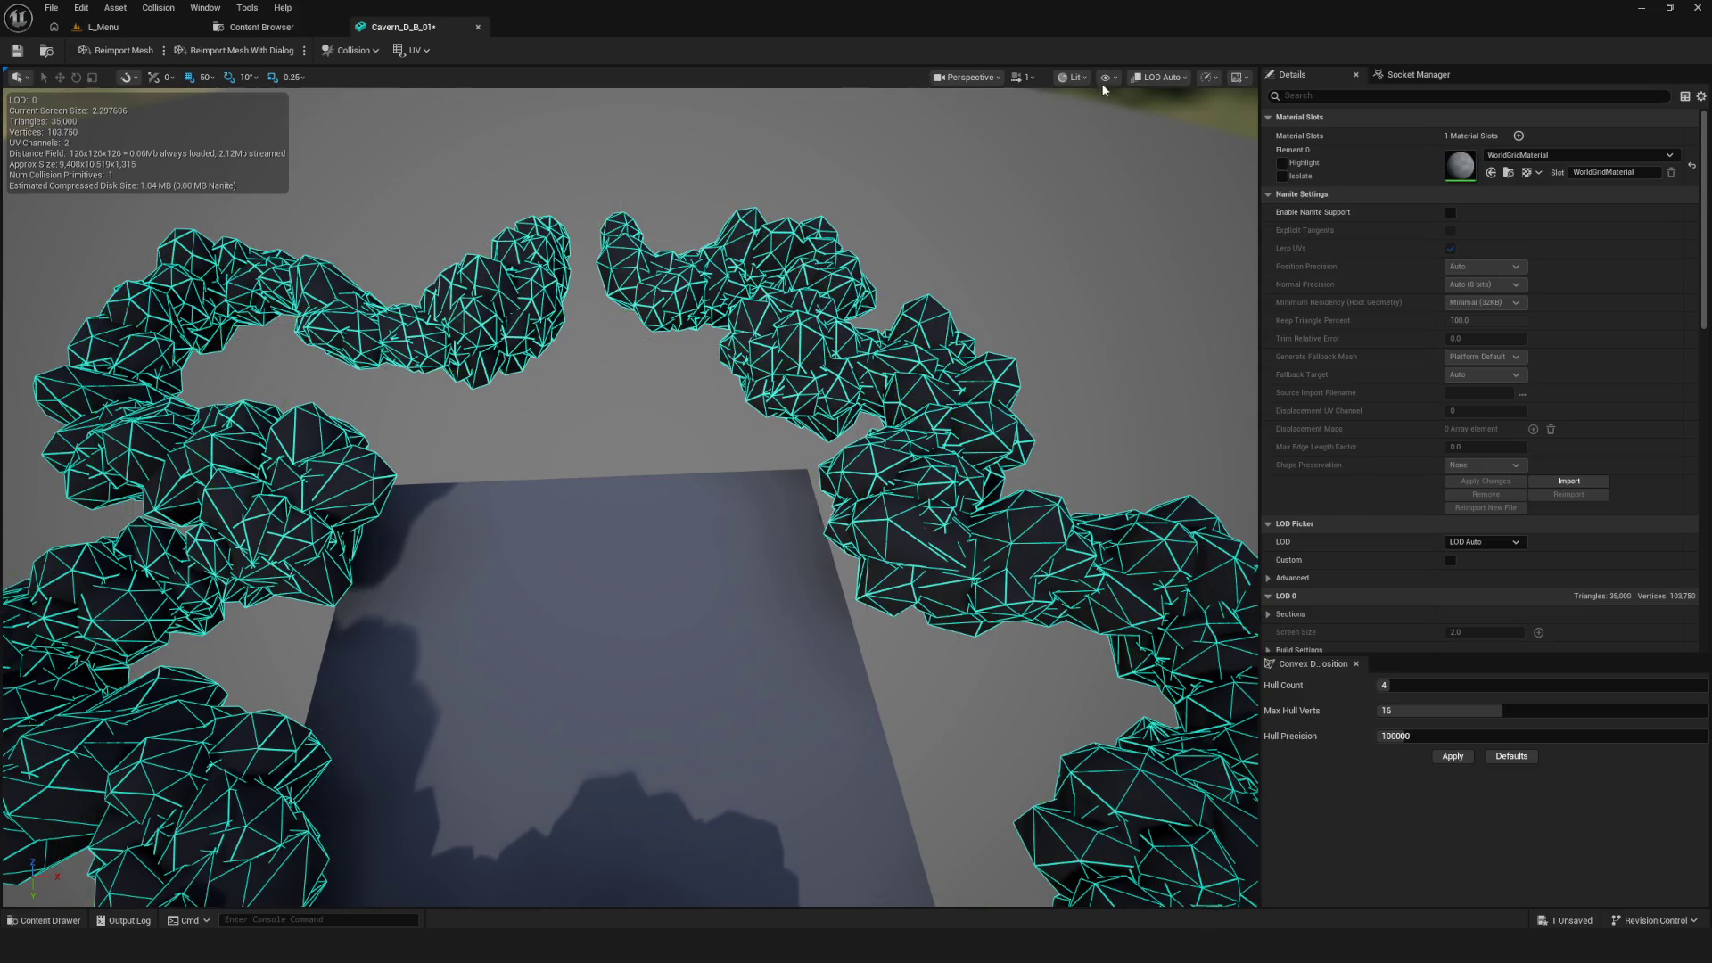
left_click(1105, 77)
left_click(1158, 333)
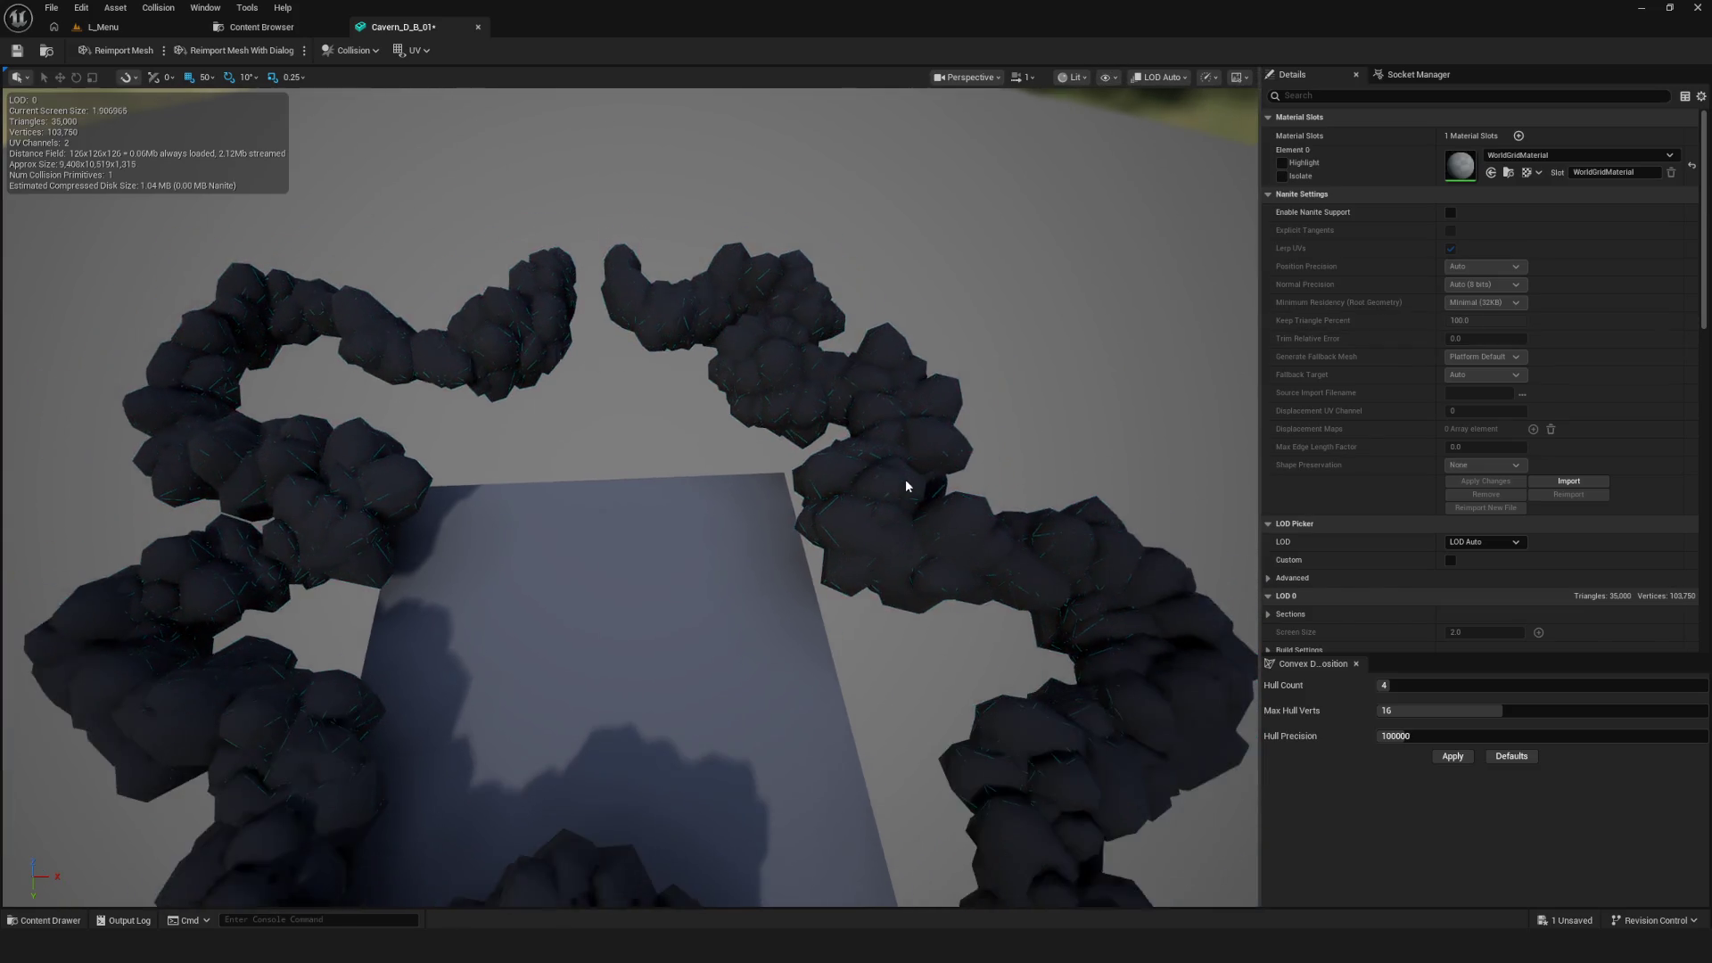
Expand the Level Of Detail and advanced mip-level settings in the details panel
mouse_move(895, 485)
left_mouse_down()
mouse_move(779, 642)
mouse_move(1650, 485)
left_mouse_up()
scroll(1650, 485, "down", 5)
scroll(1543, 427, "down", 5)
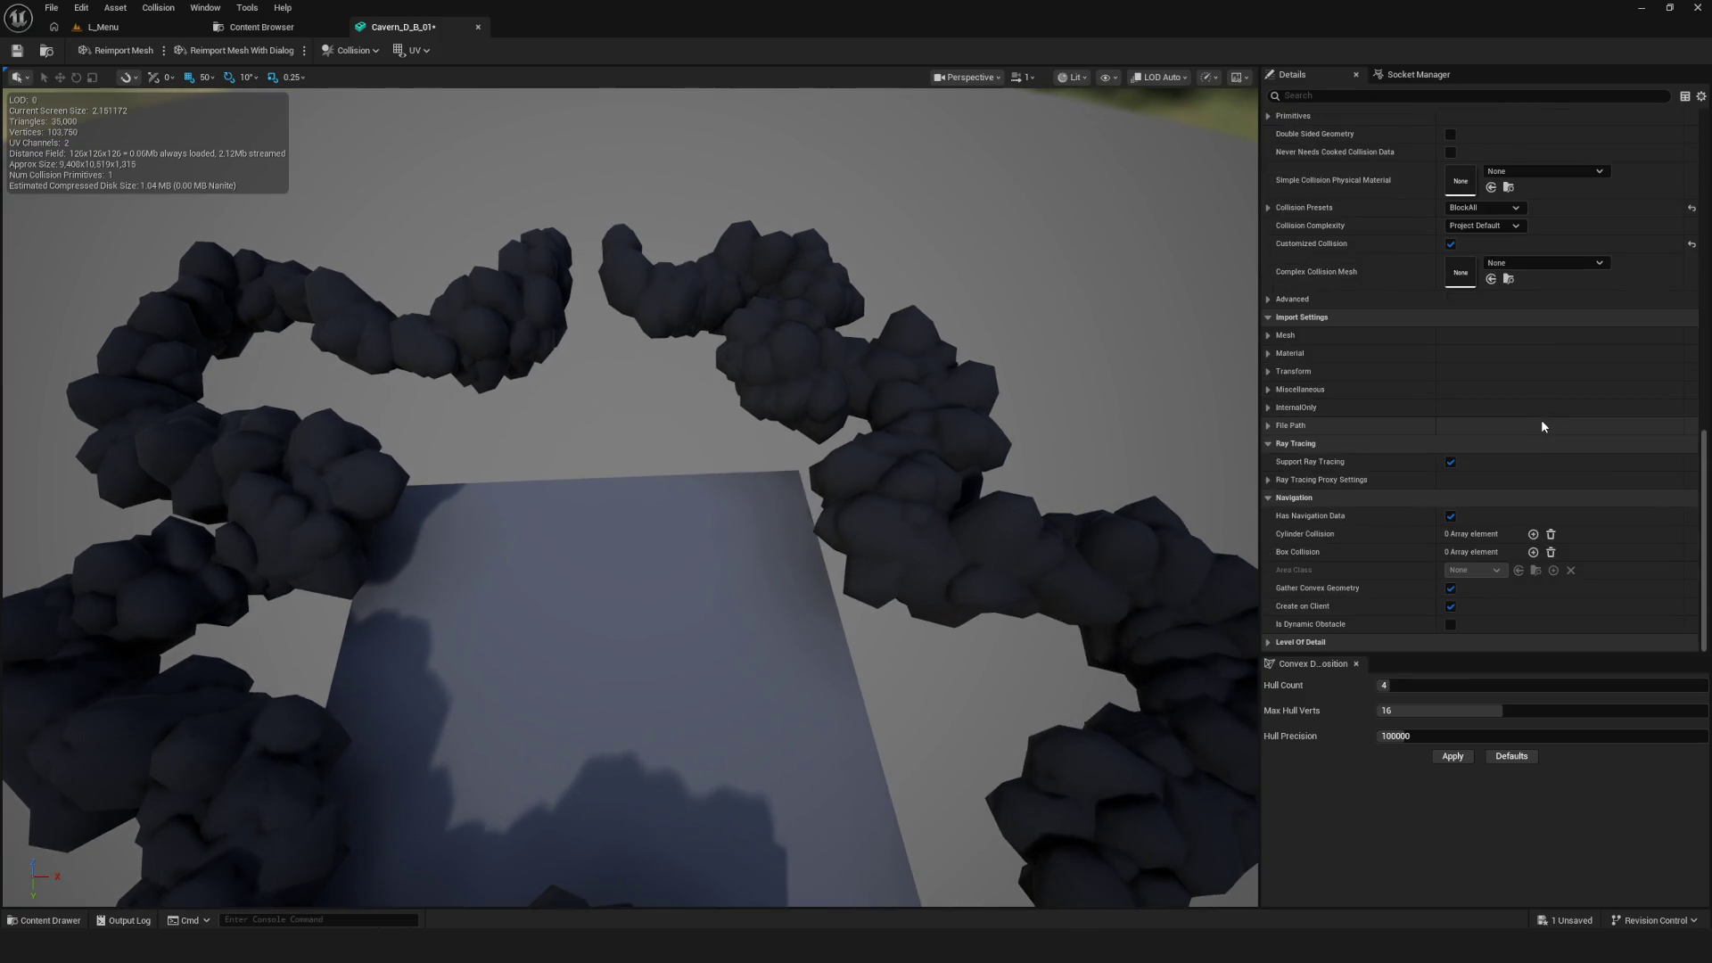
left_click(1275, 642)
scroll(1275, 642, "down", 2)
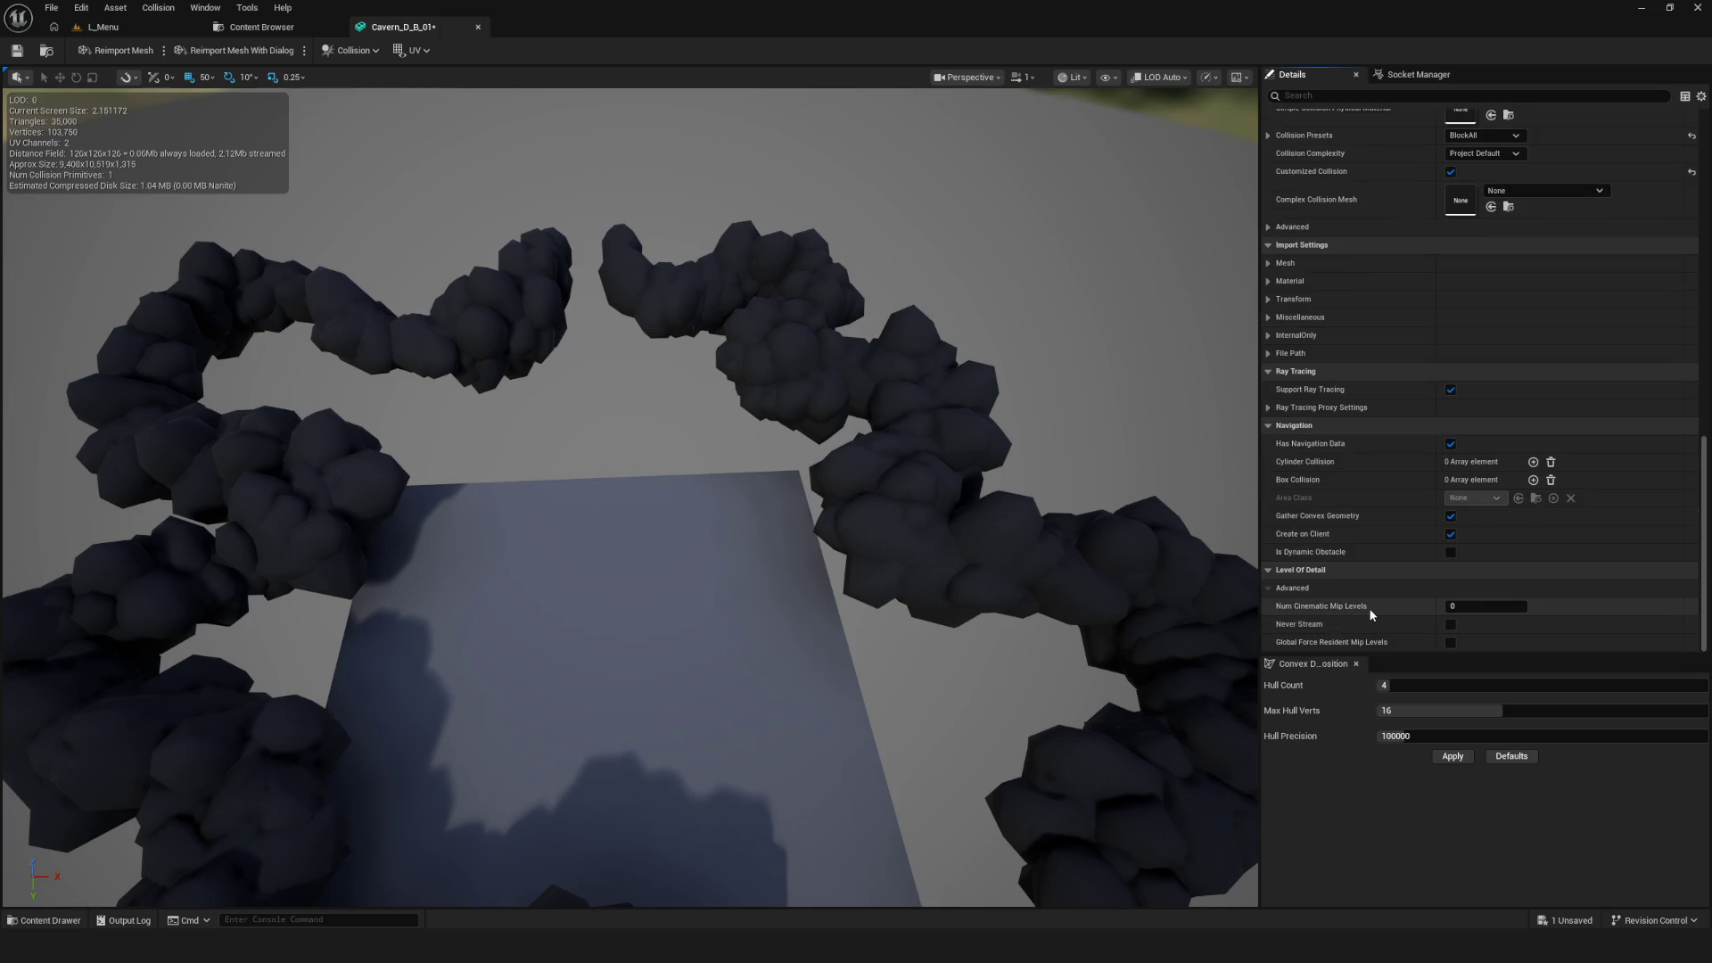
left_click(1285, 589)
Force-delete the reimported Cavern_D_B_01 from the Content Browser
left_click(261, 27)
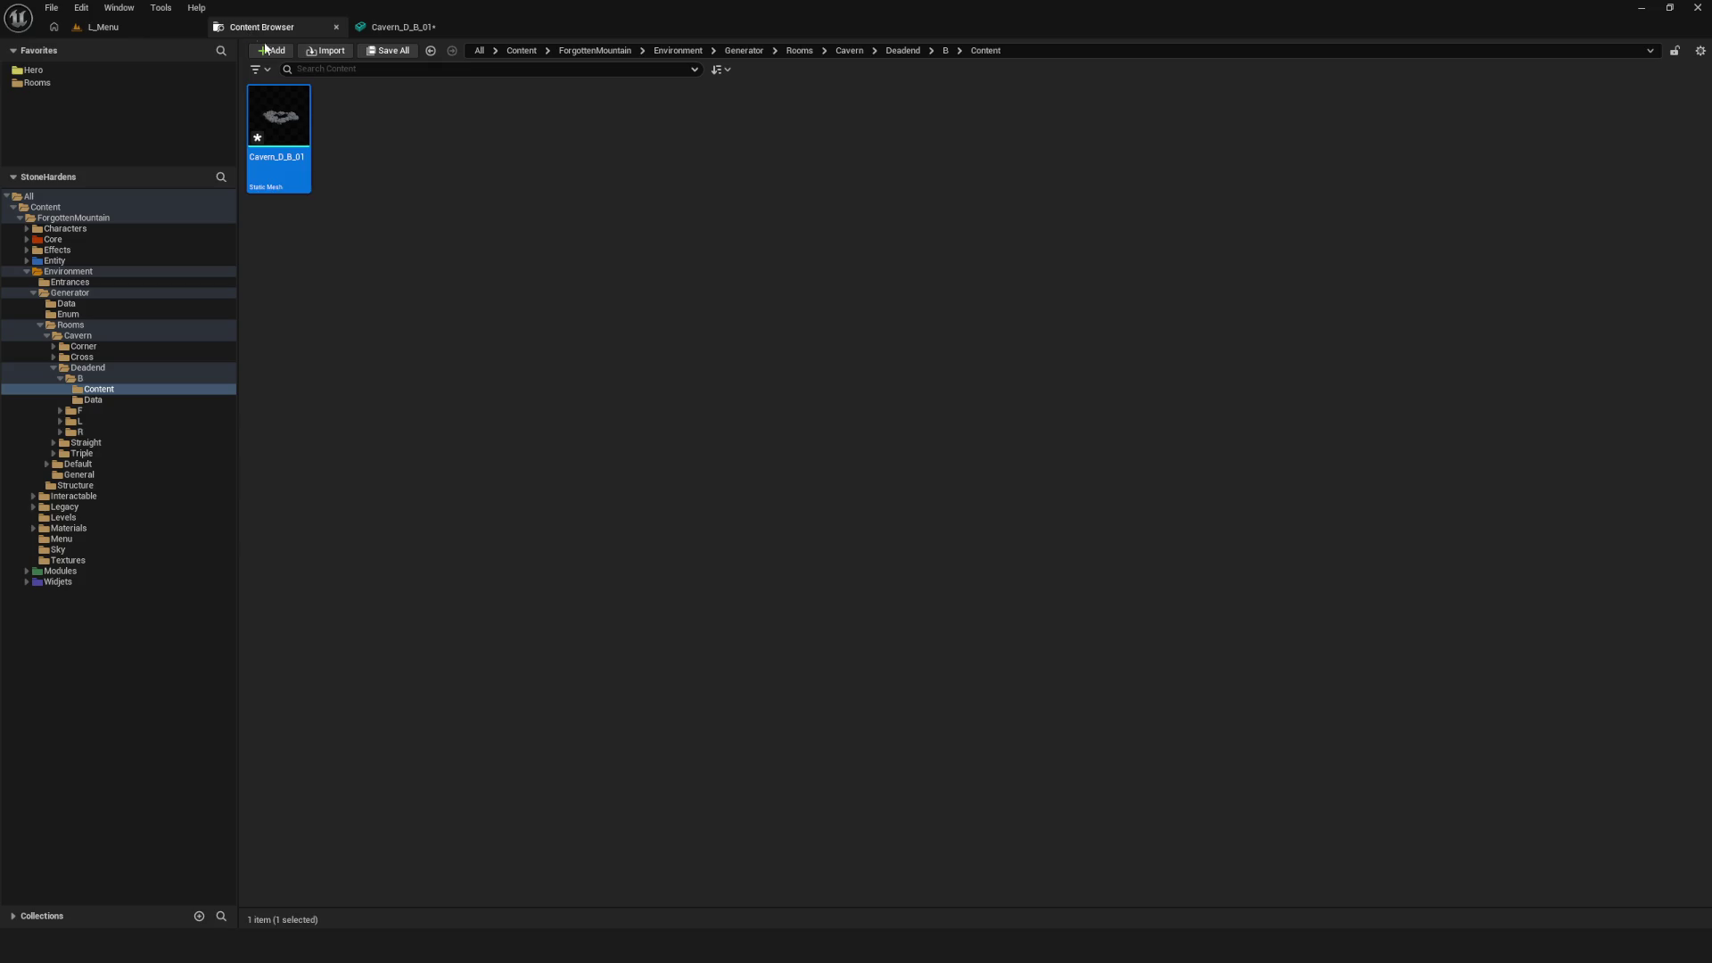
key("Delete")
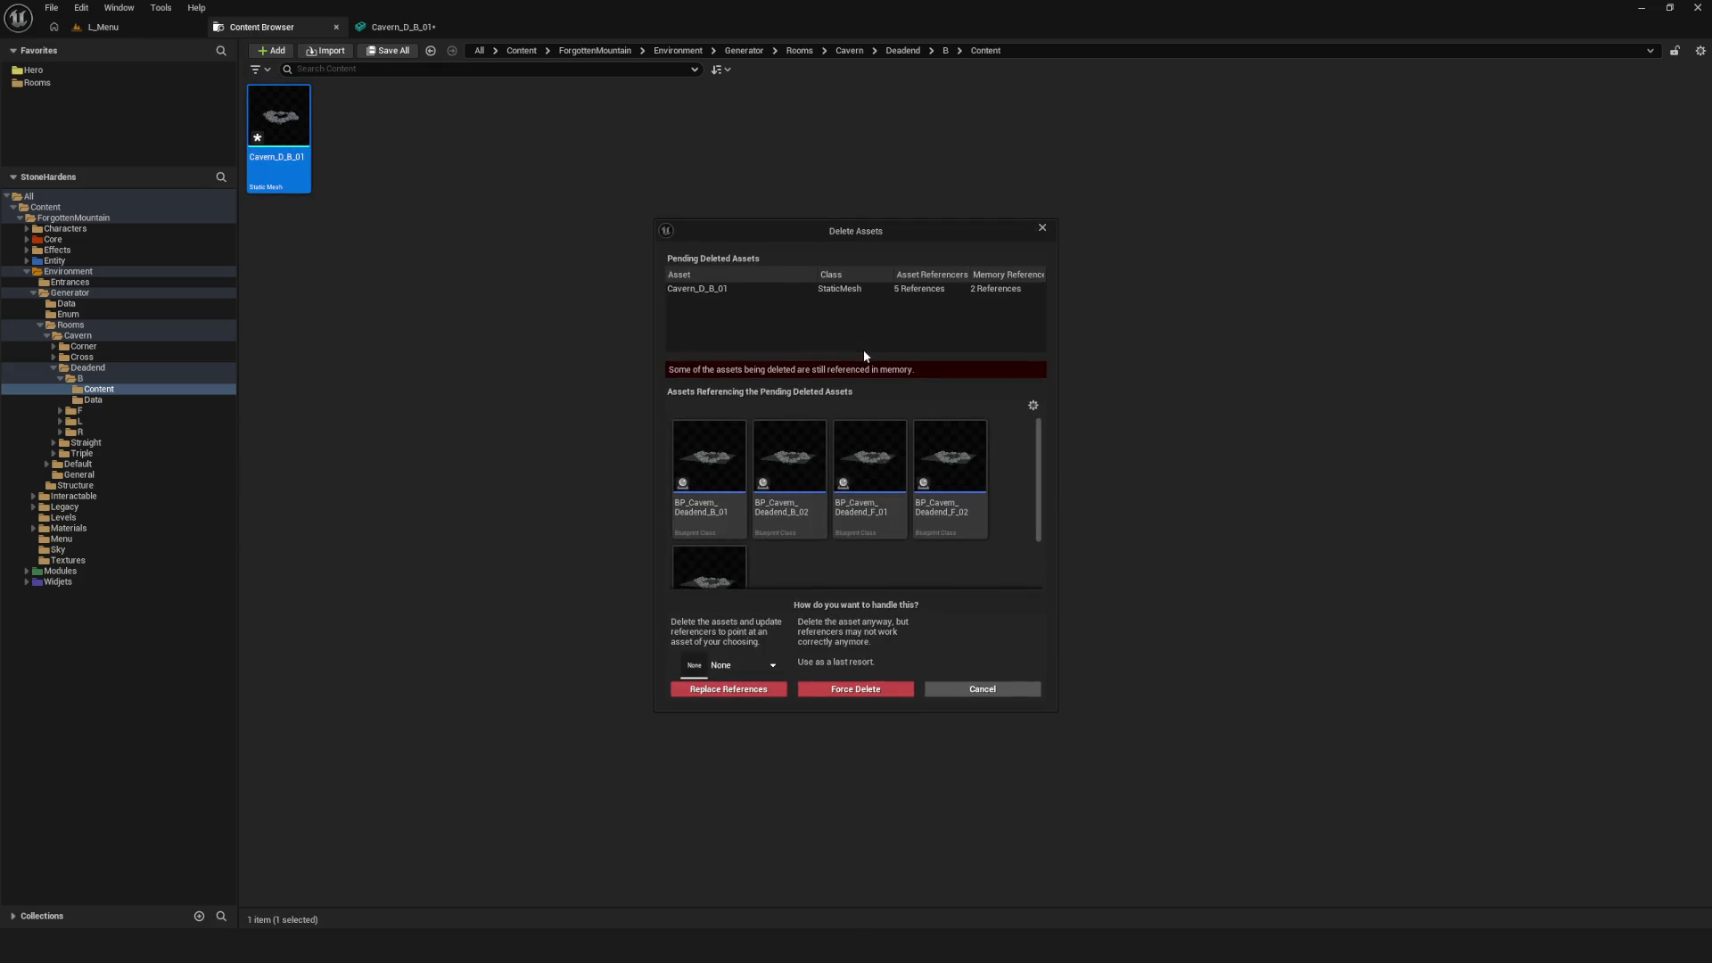
left_click(855, 691)
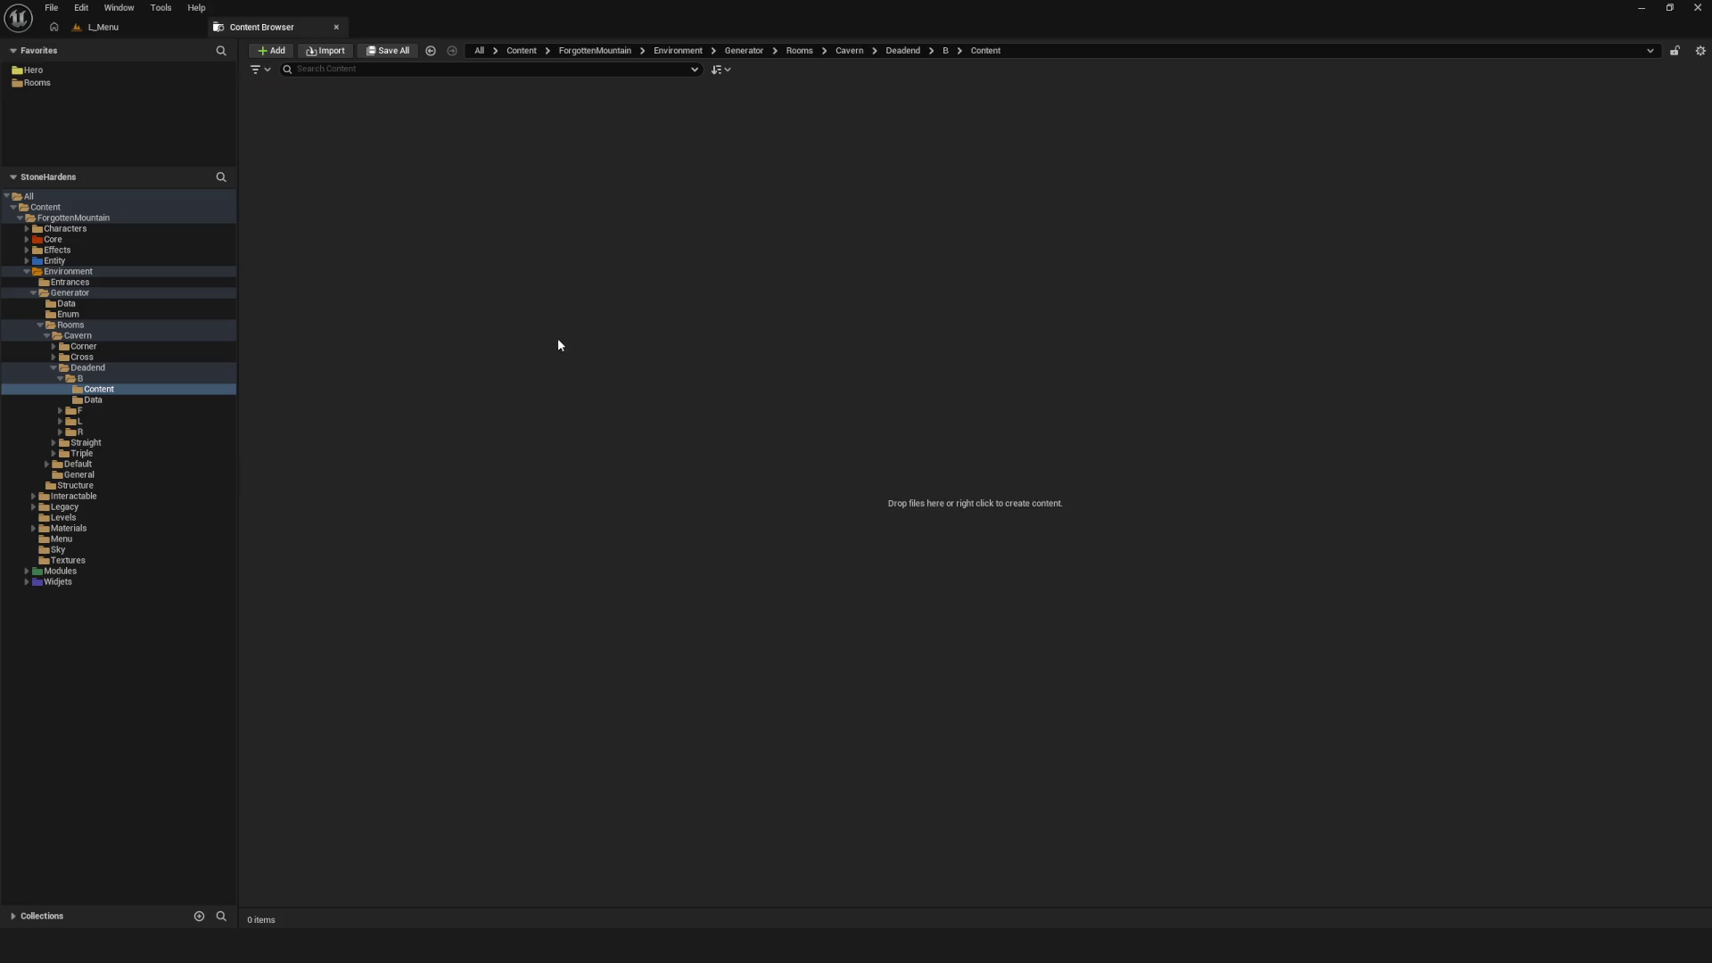
Import Cavern_D_B_01 into the Content folder with Generate Missing Collision unchecked
right_click(560, 309)
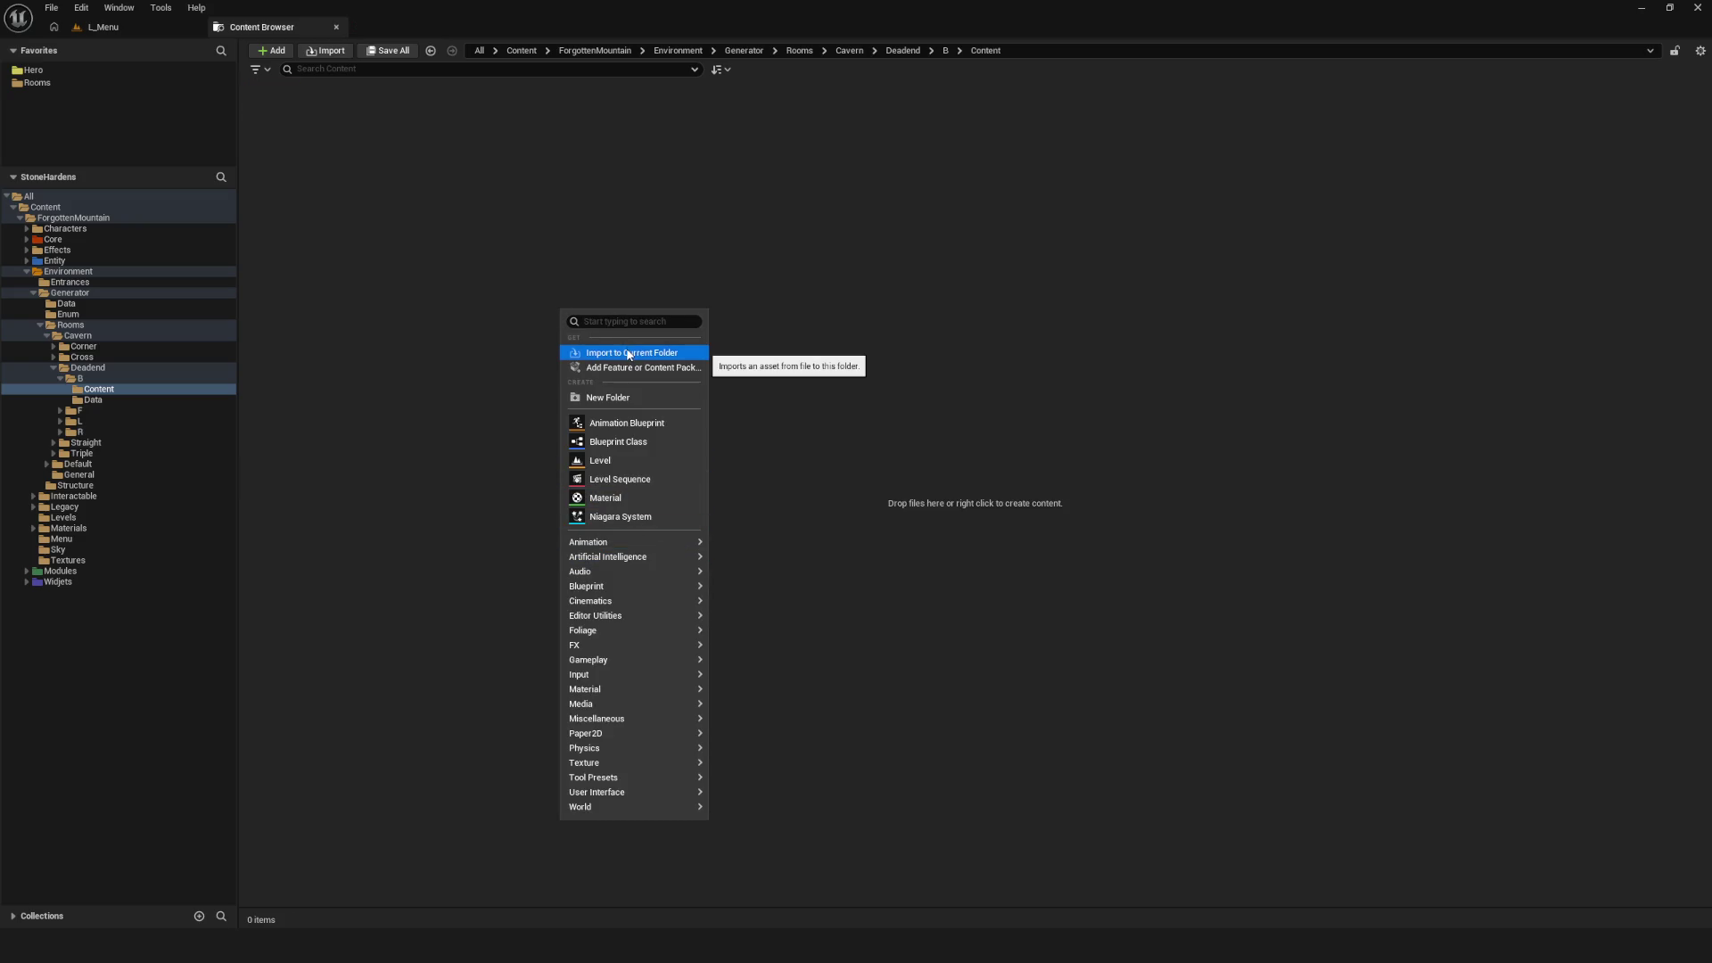
left_click(970, 315)
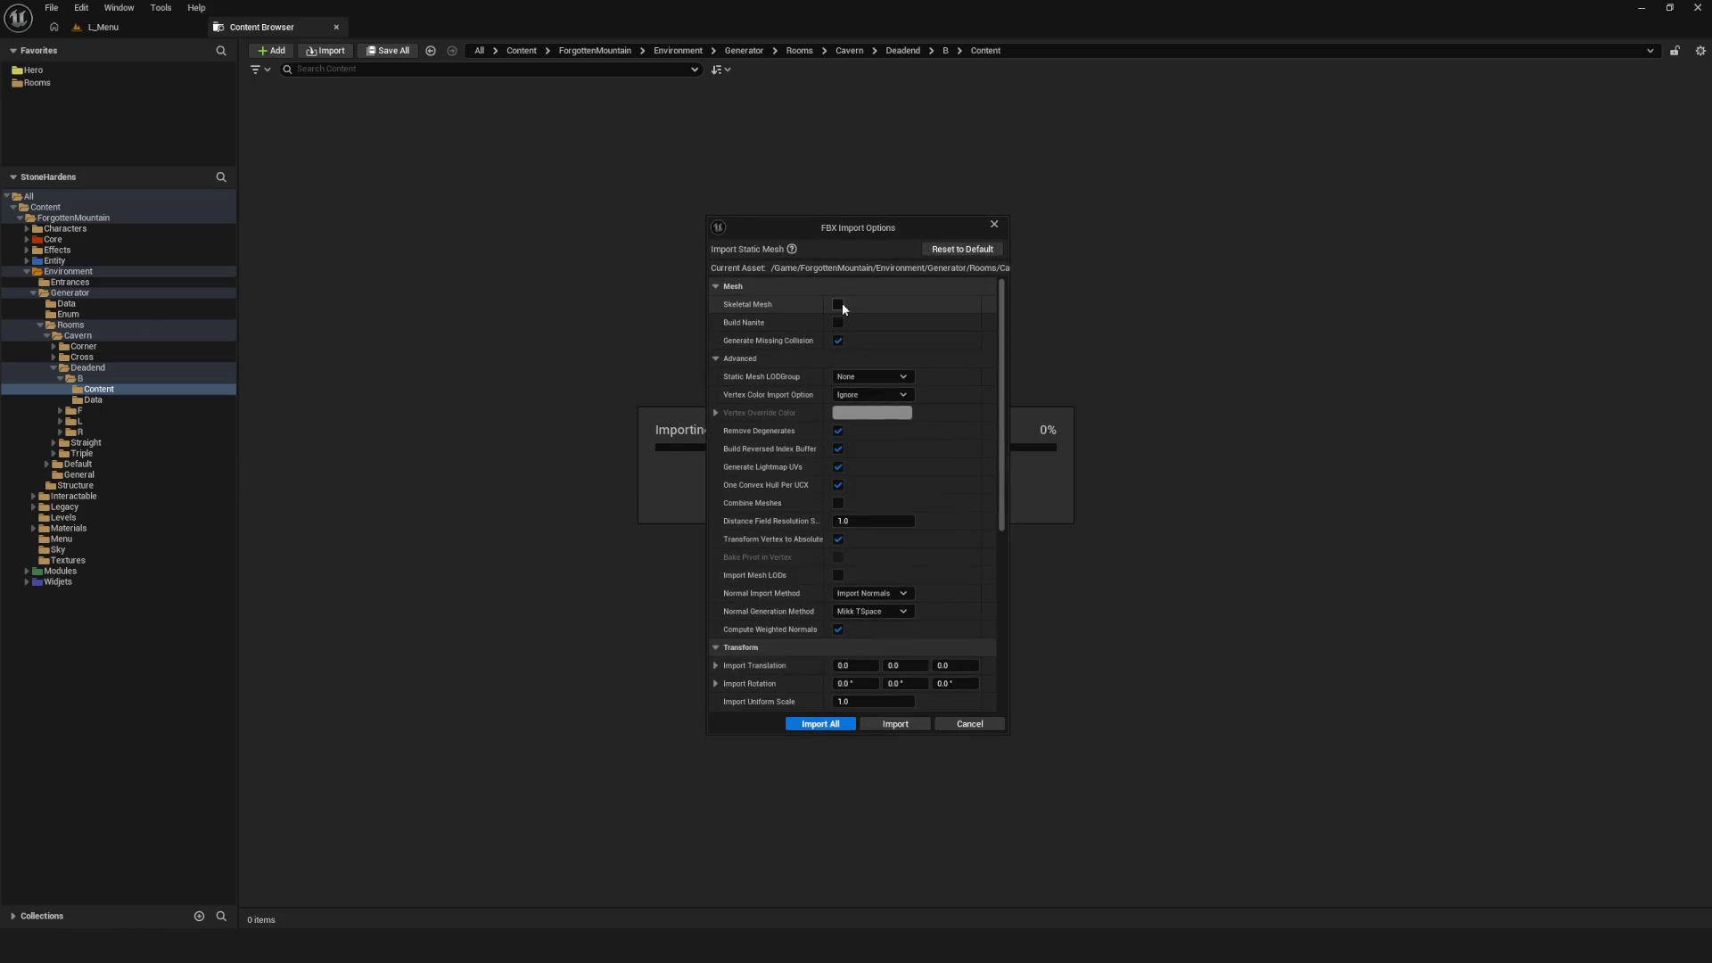
left_click(838, 340)
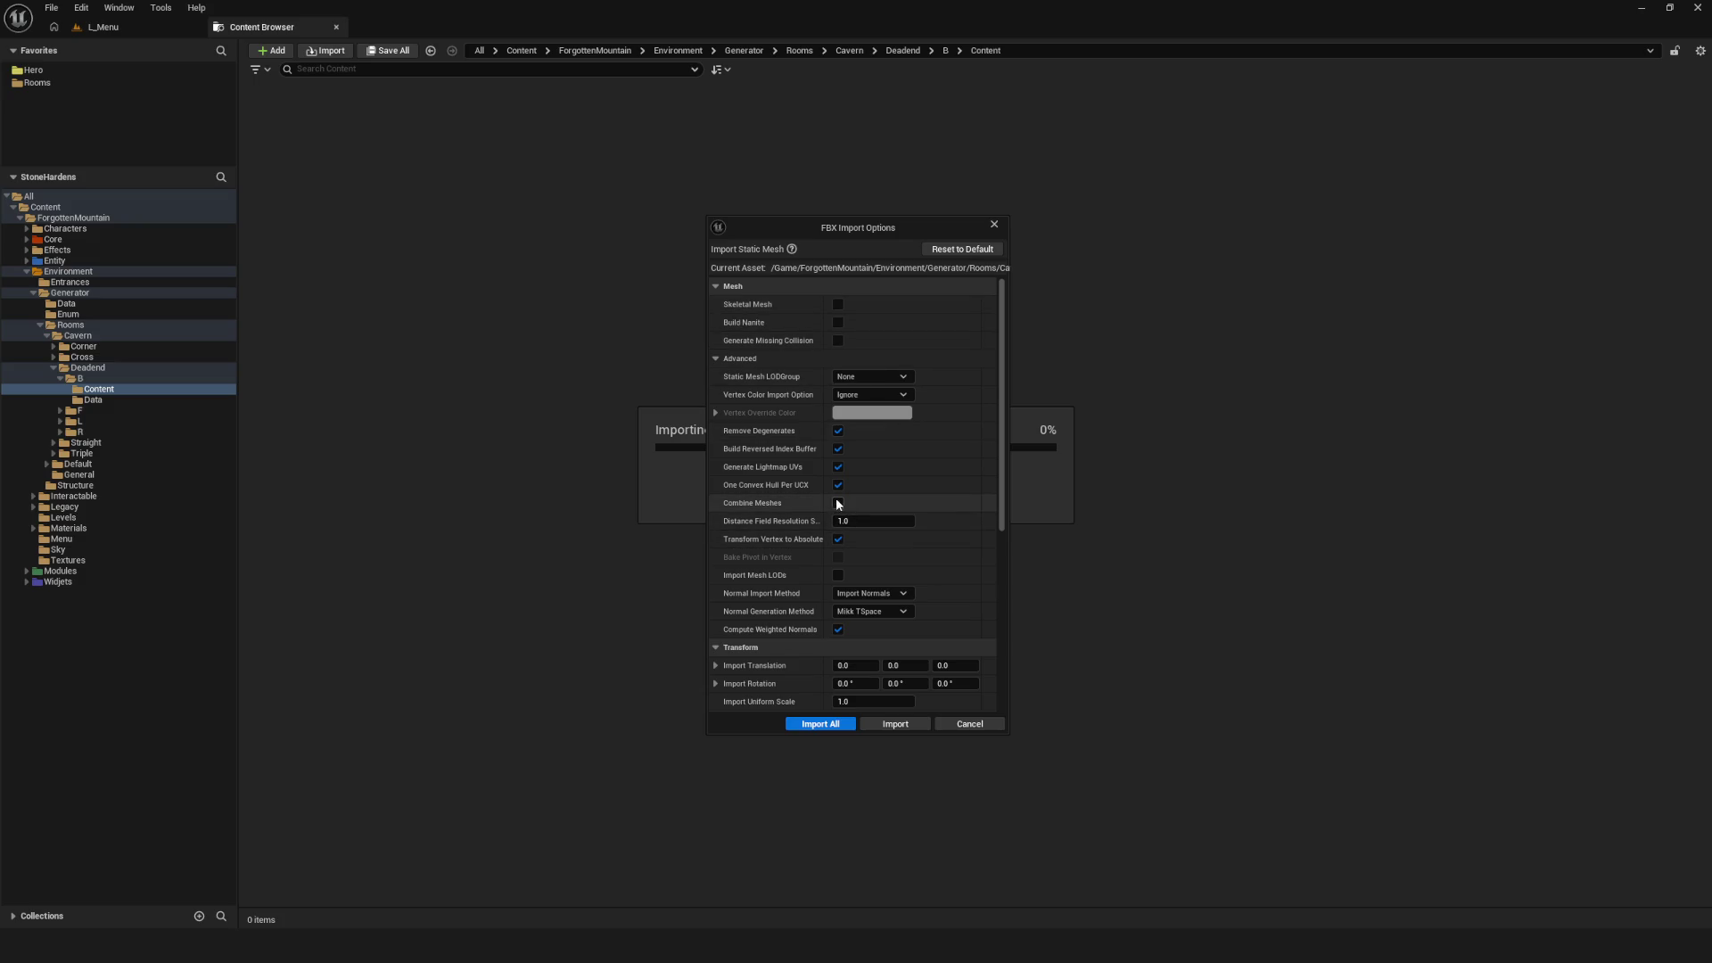
left_click(807, 724)
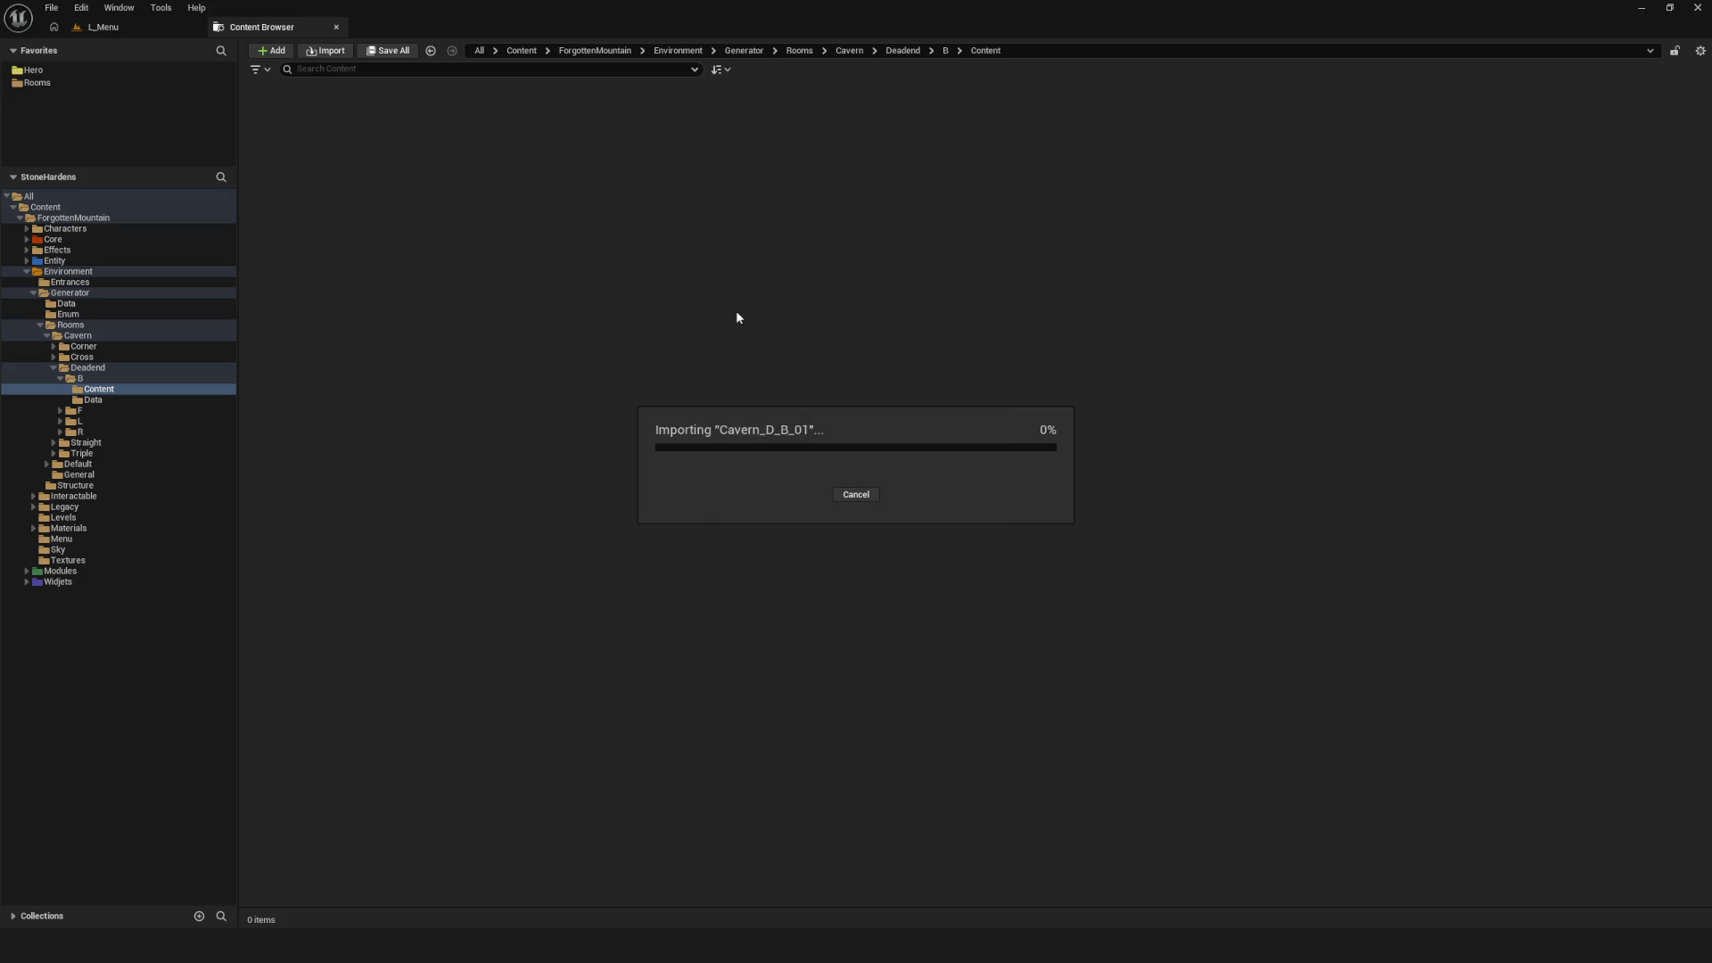
Open the imported mesh, orbit down onto the floor, and show simple collision hulls
double_click(292, 138)
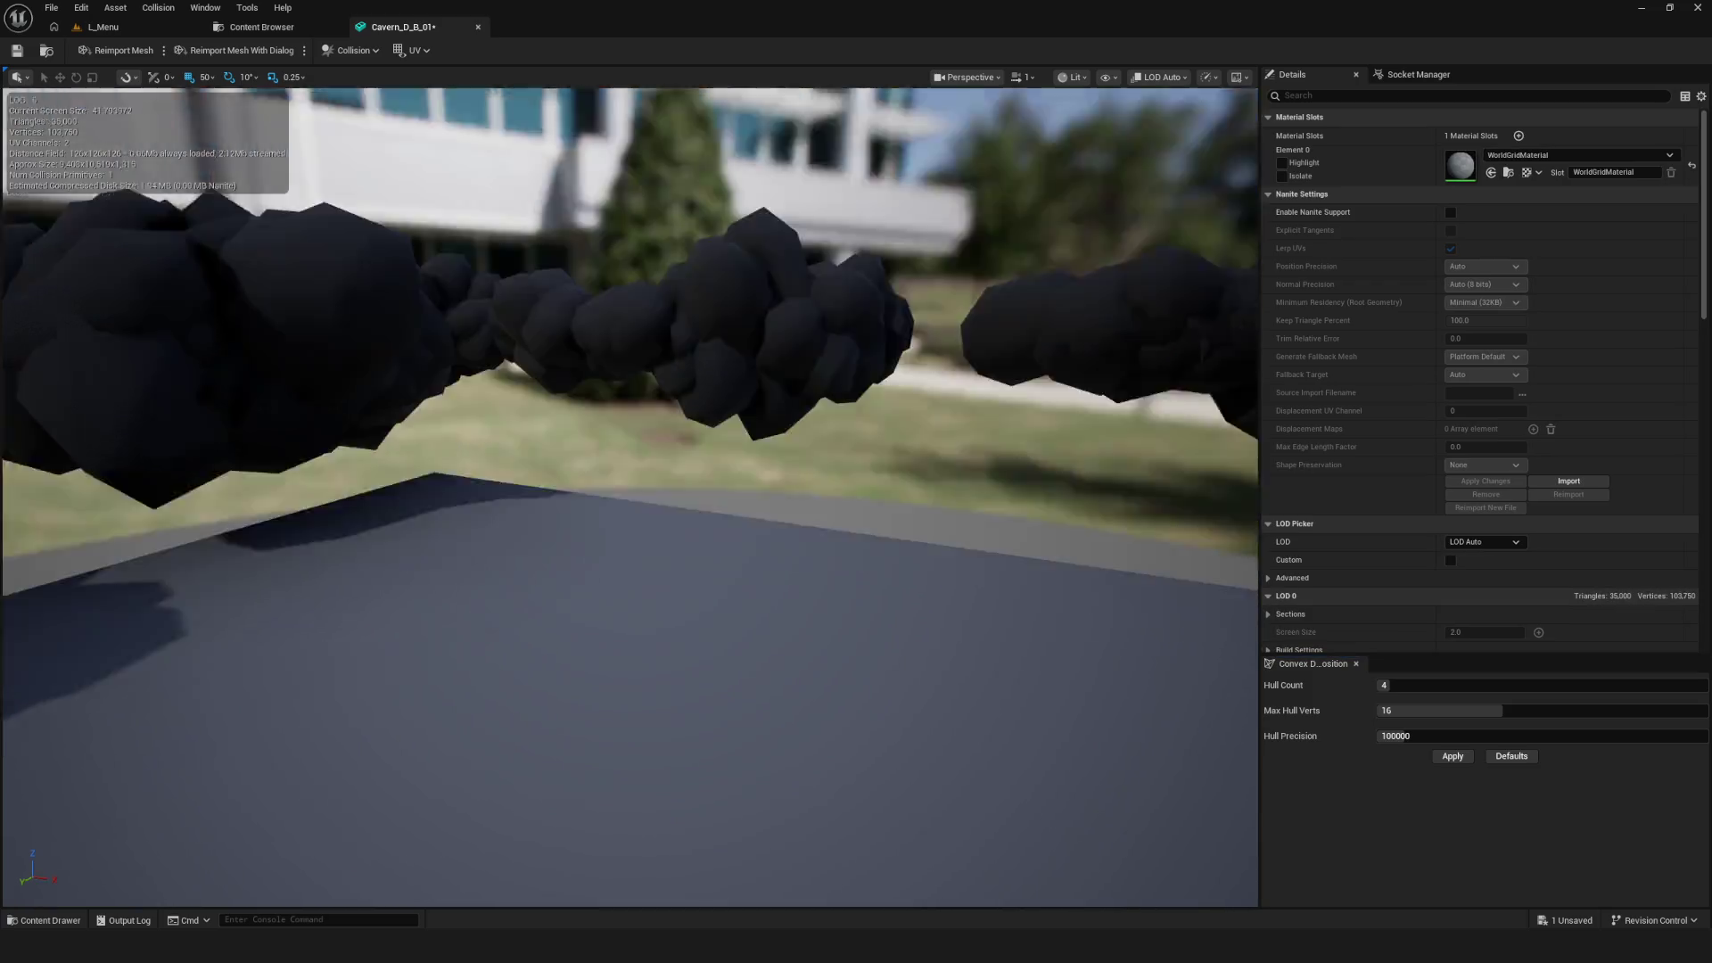
mouse_move(891, 373)
left_mouse_down()
mouse_move(919, 544)
mouse_move(981, 535)
left_mouse_up()
left_click(1108, 77)
left_click(1163, 314)
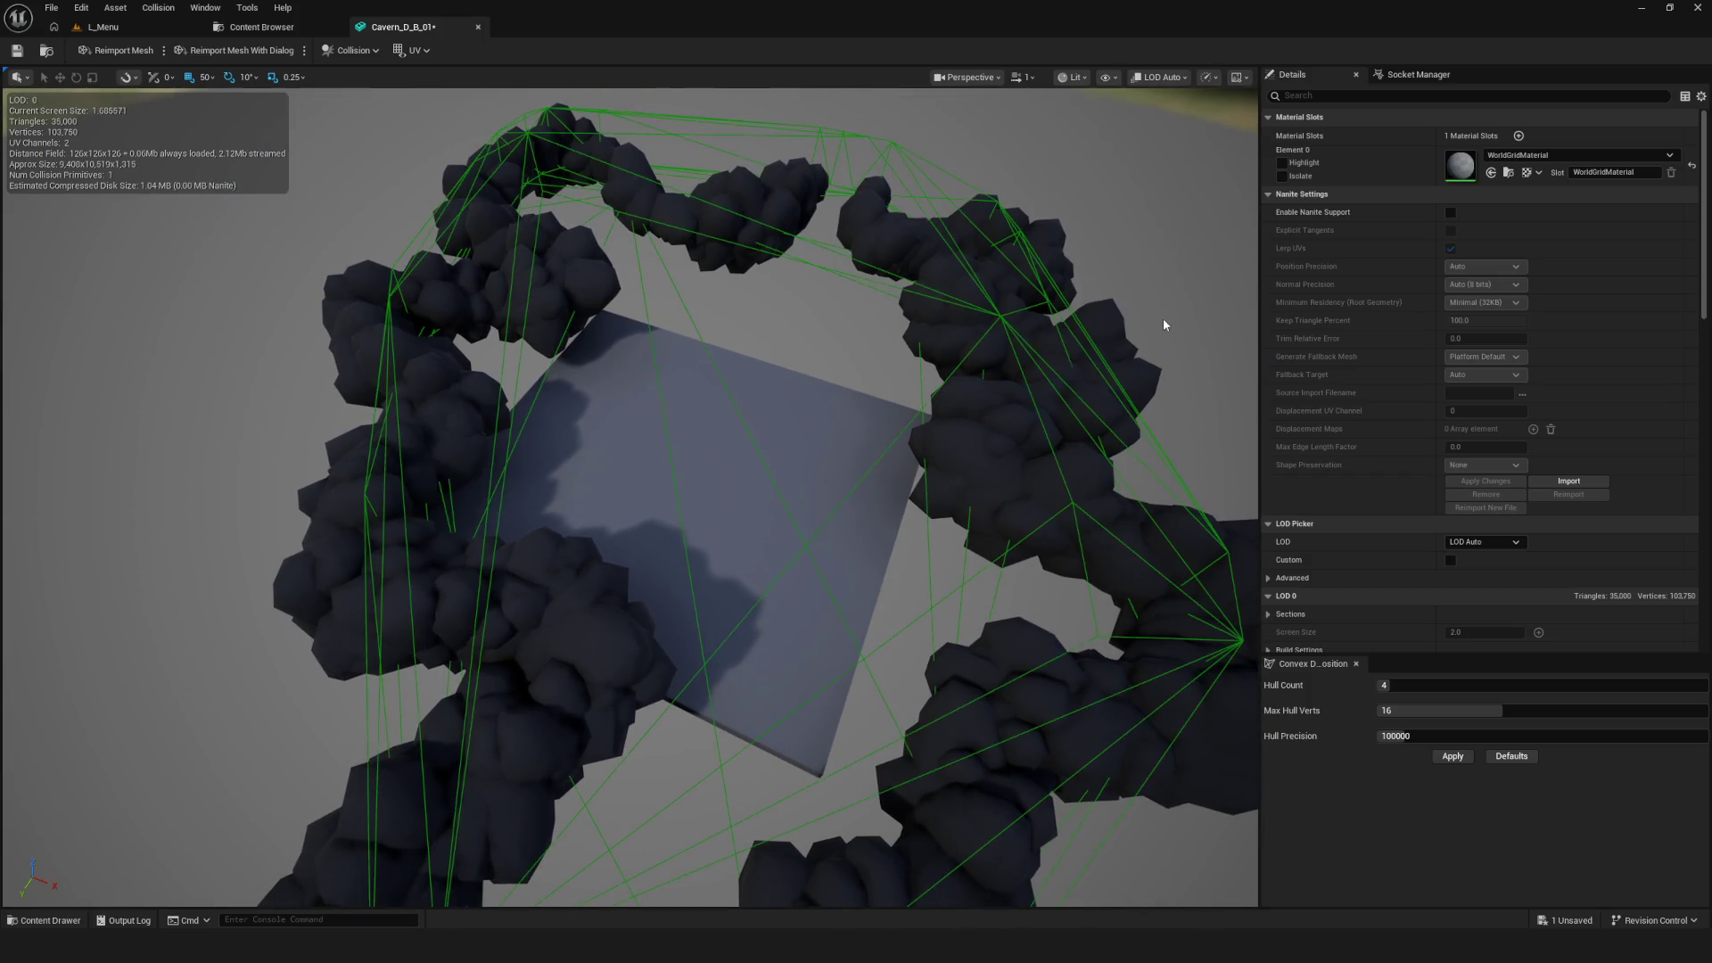
Show the complex collision wireframe, then close the mesh editor
left_click(1108, 76)
left_click(1155, 336)
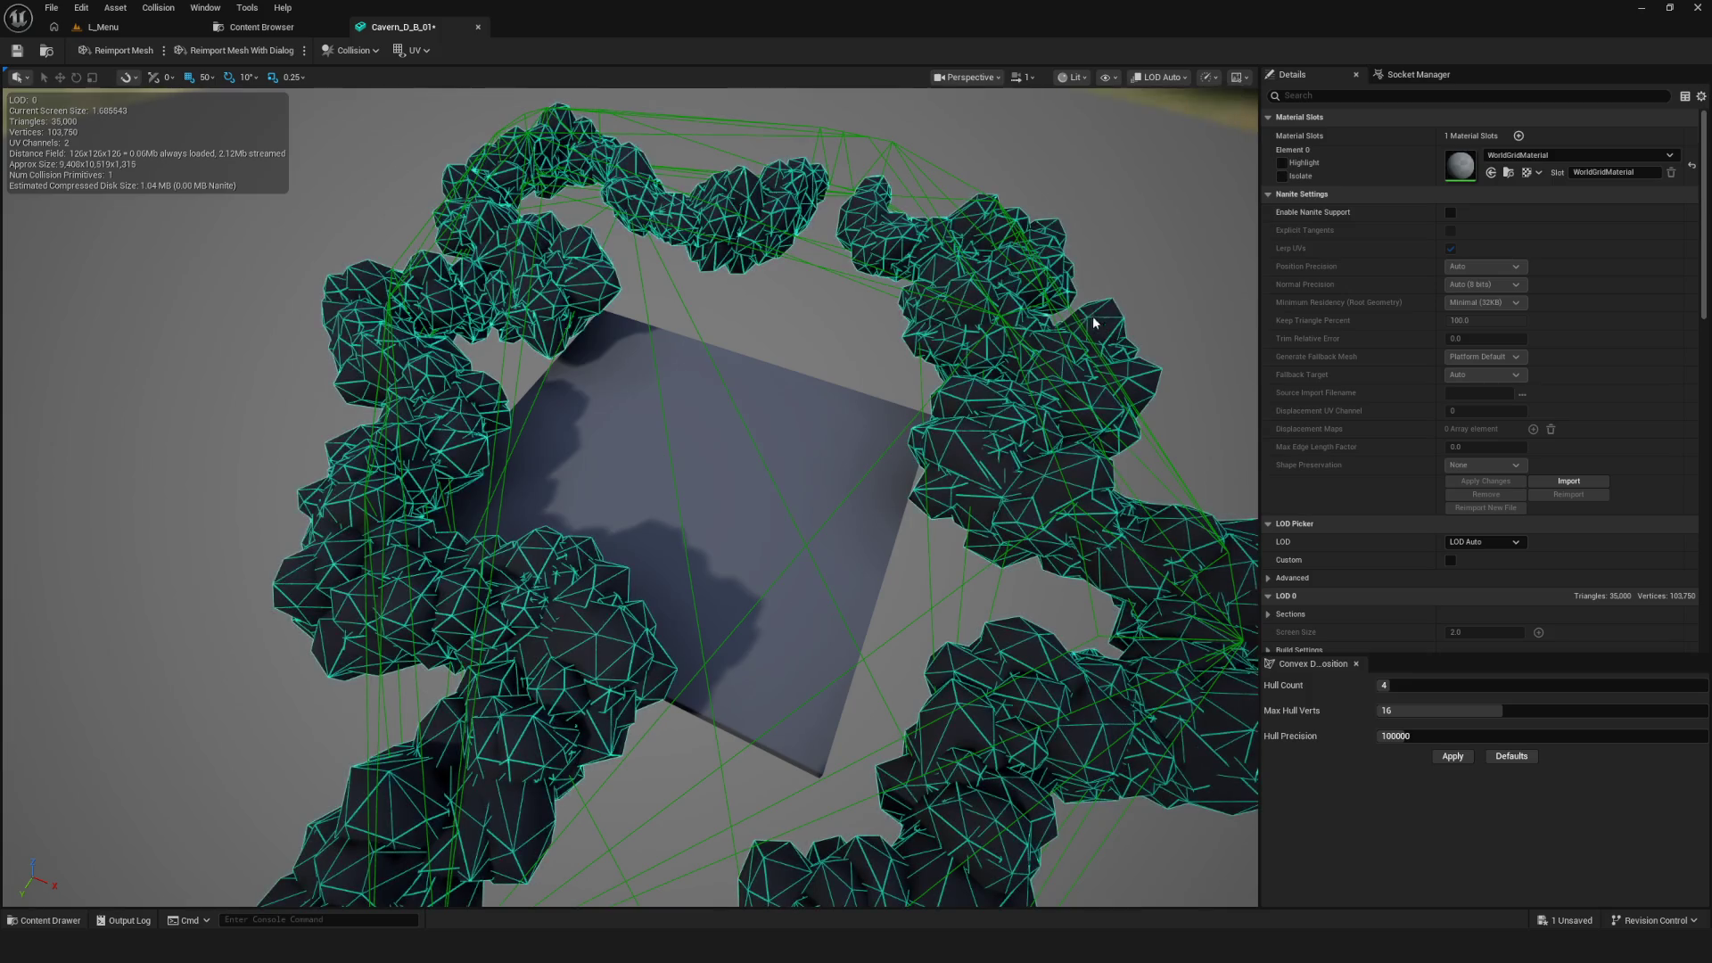
left_click(479, 29)
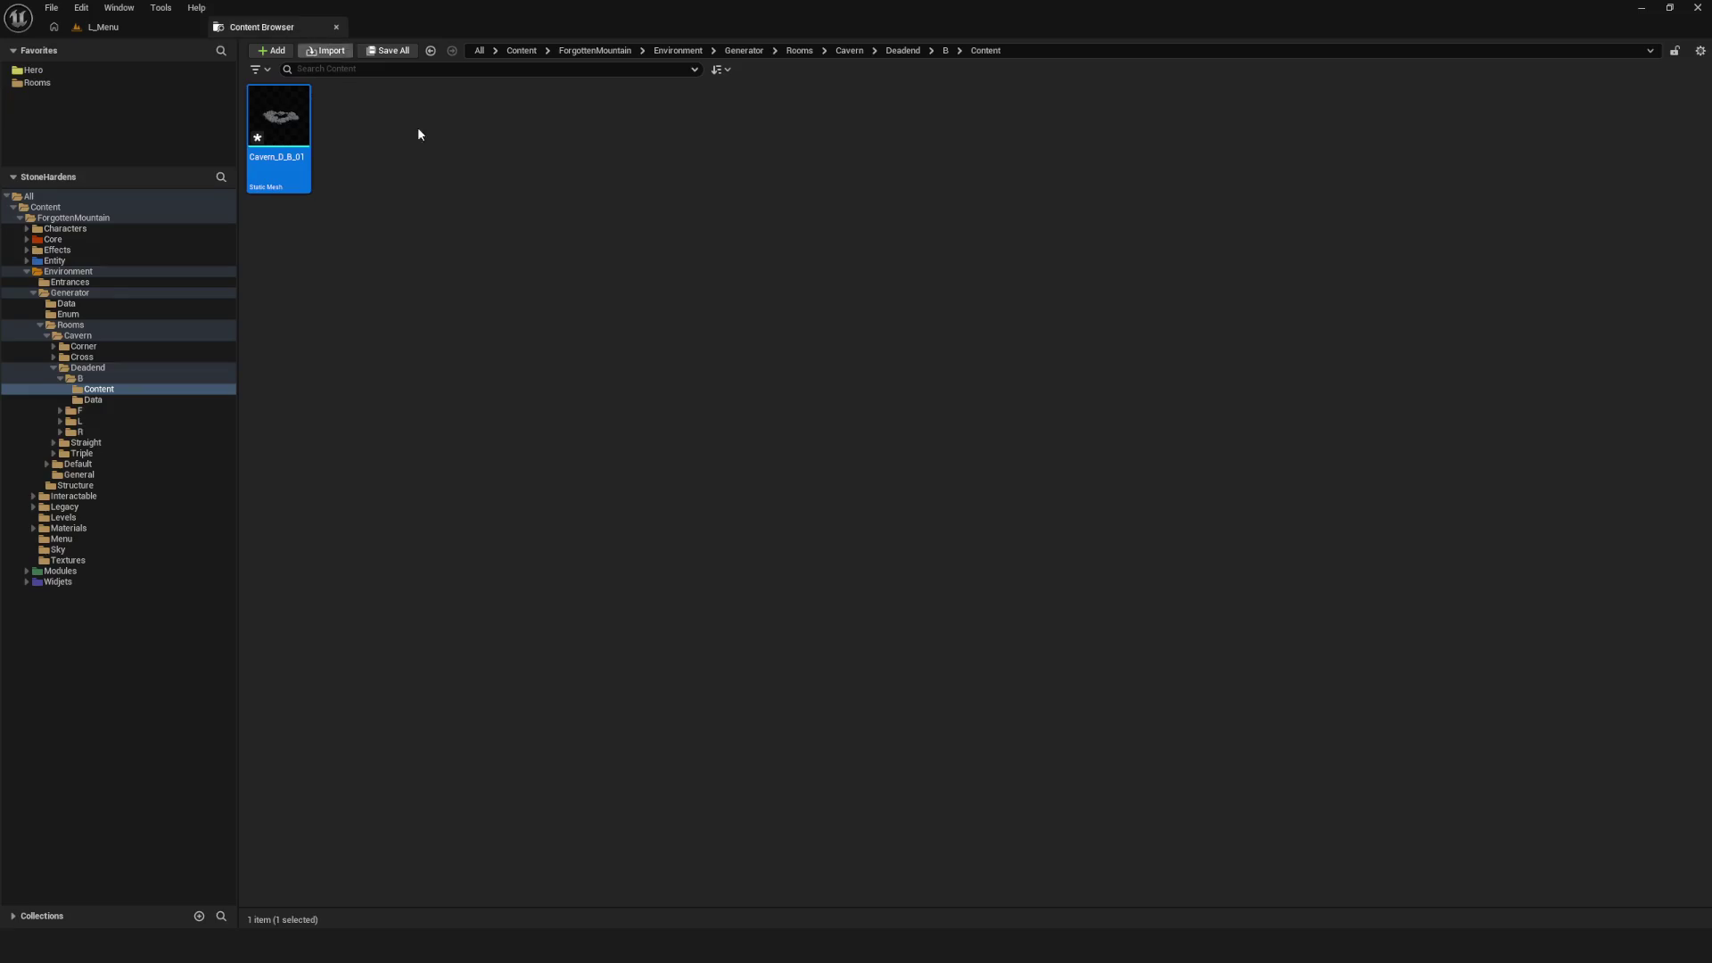
Force-delete the Cavern_D_B_01 asset and switch over to Blender
key("Delete")
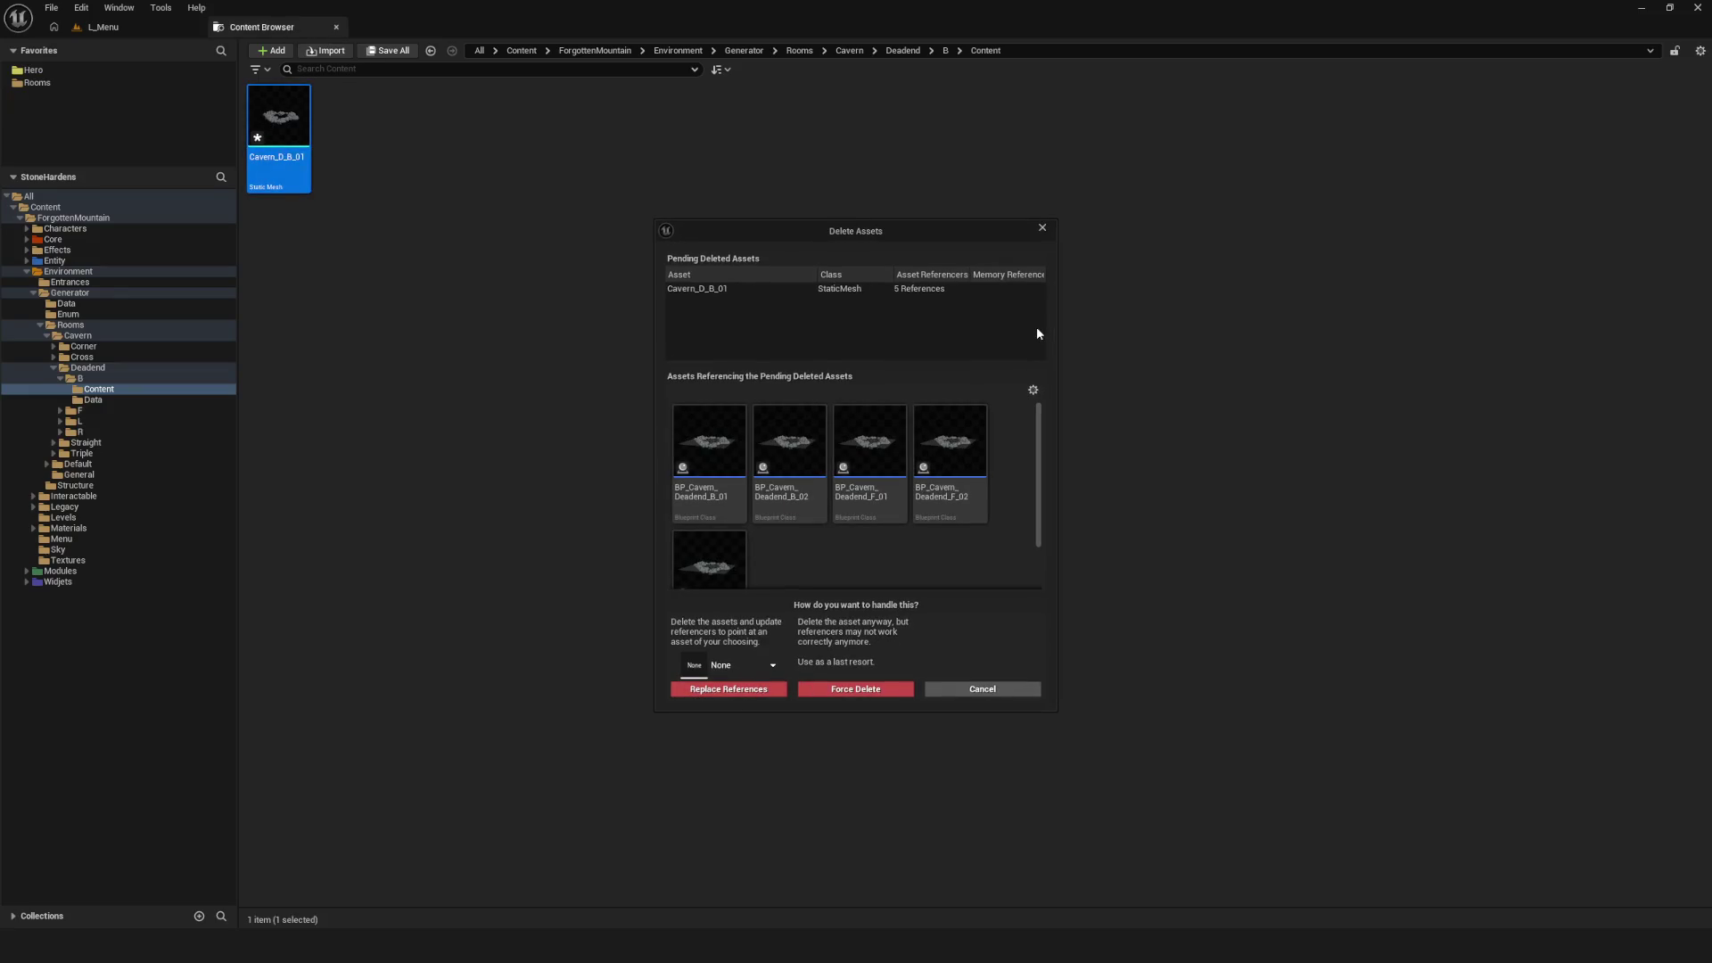
left_click(854, 693)
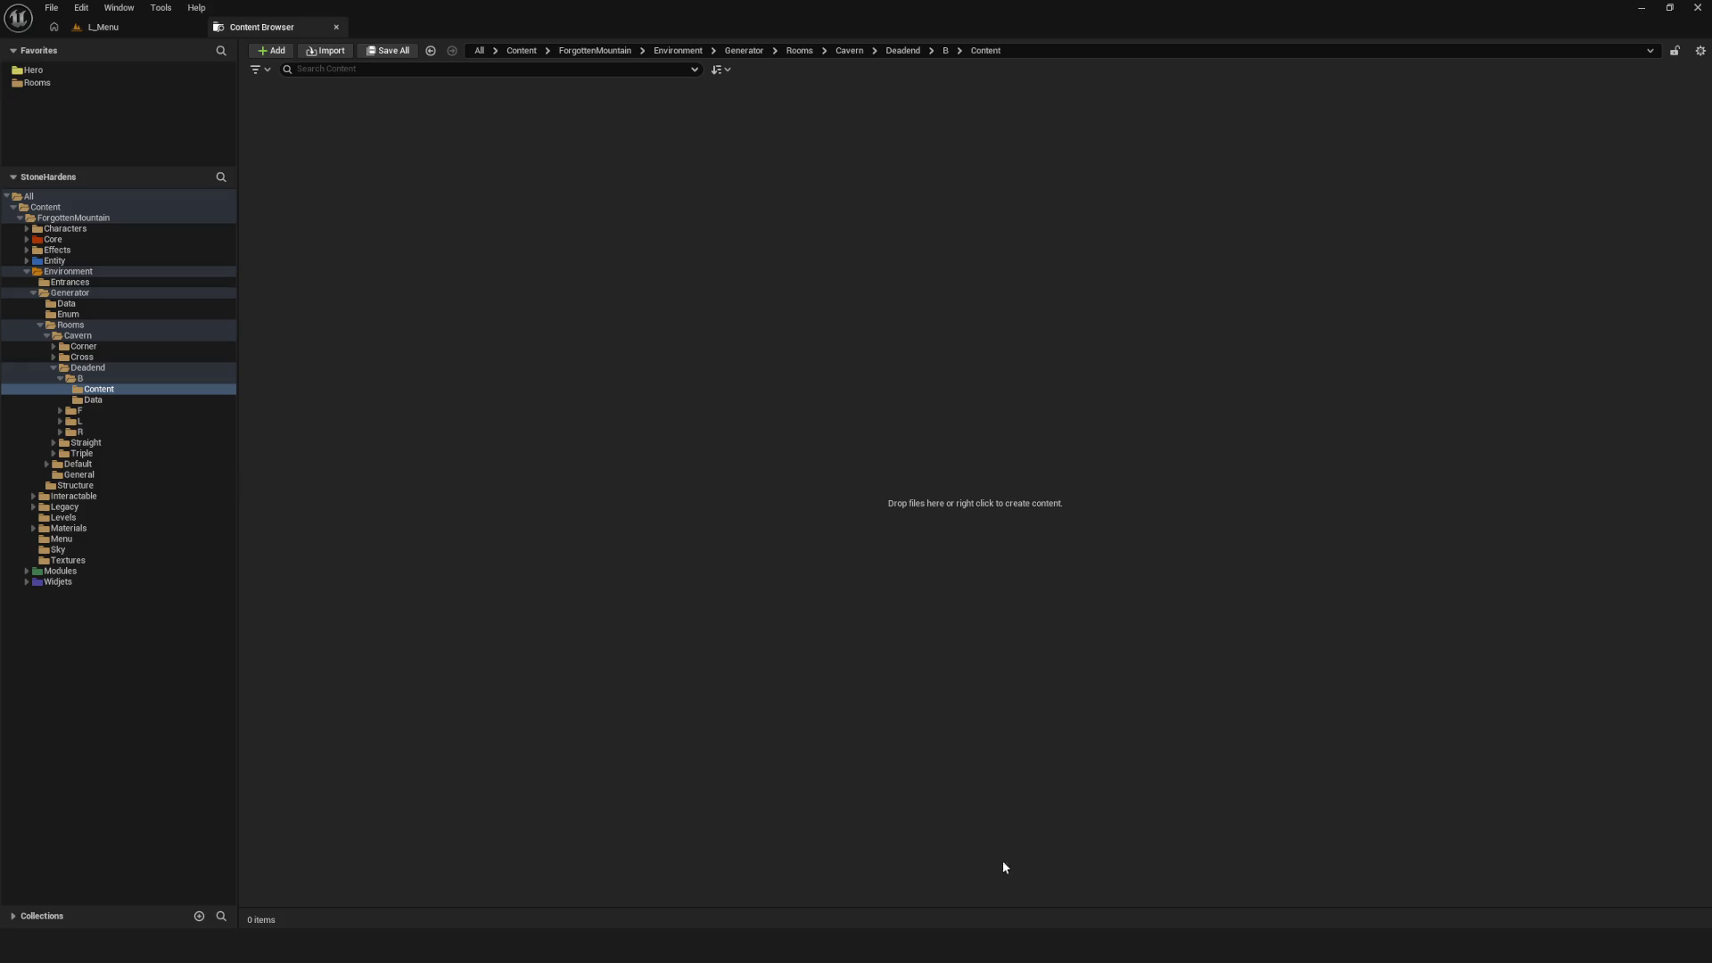
key("alt+Tab")
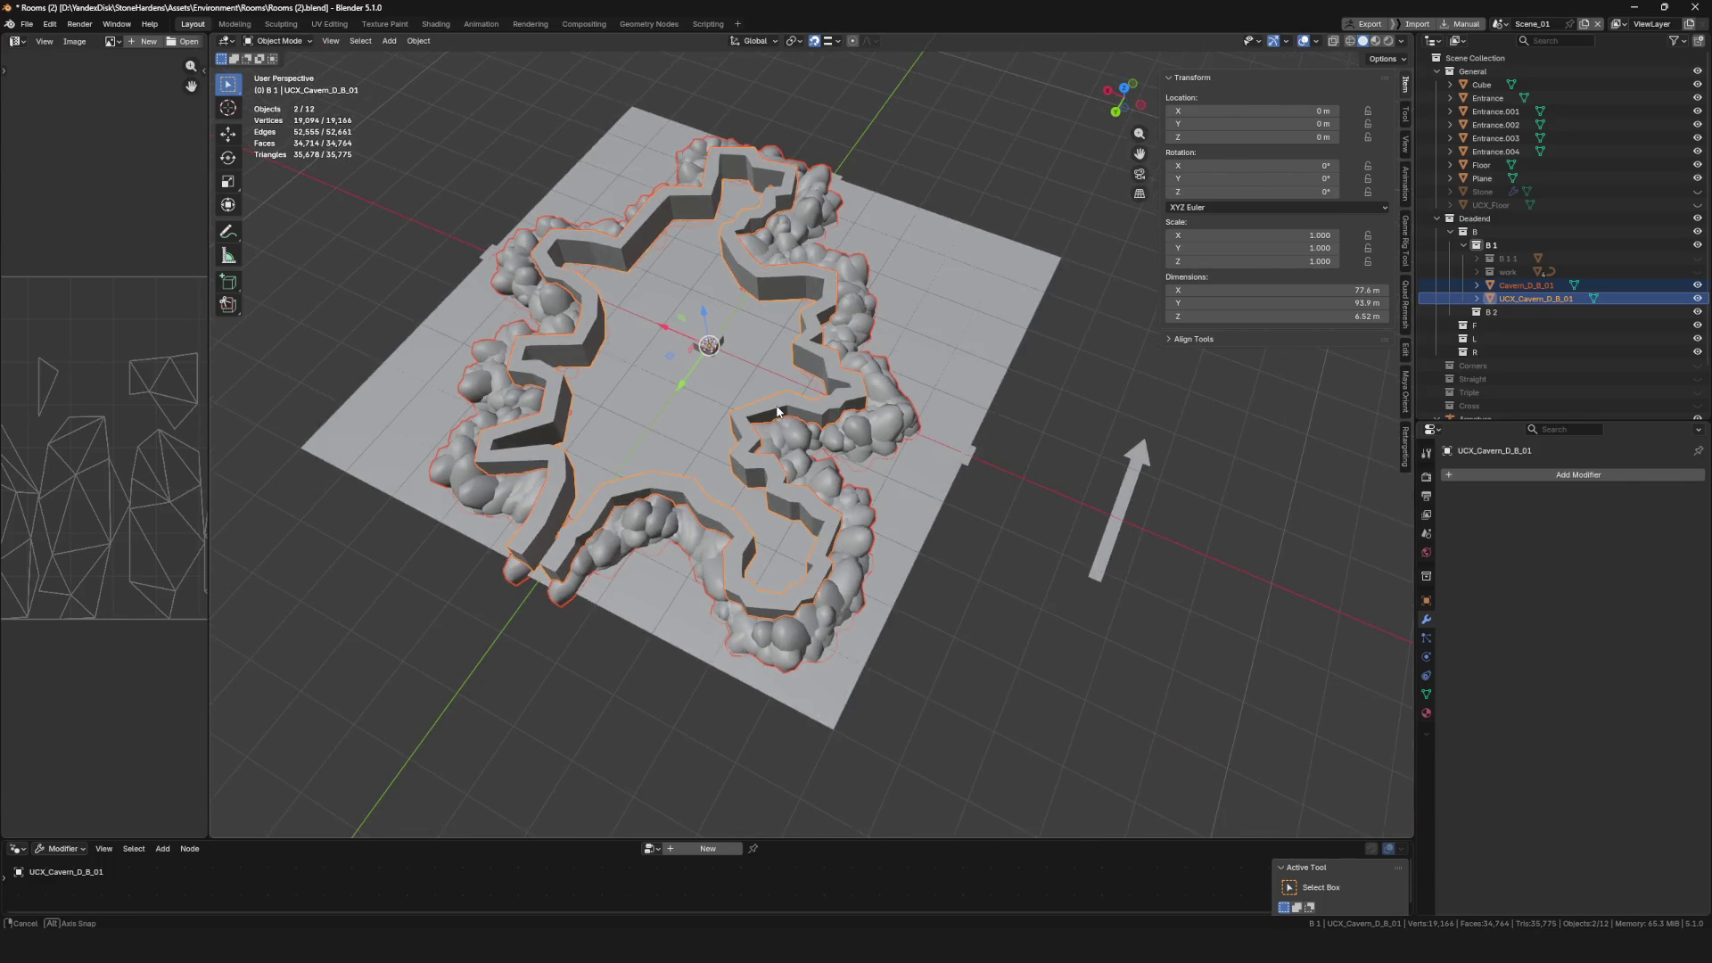
Trim the cavern mesh's name to Cavern_D_B, select the collision hull and save the .blend
left_click(815, 368)
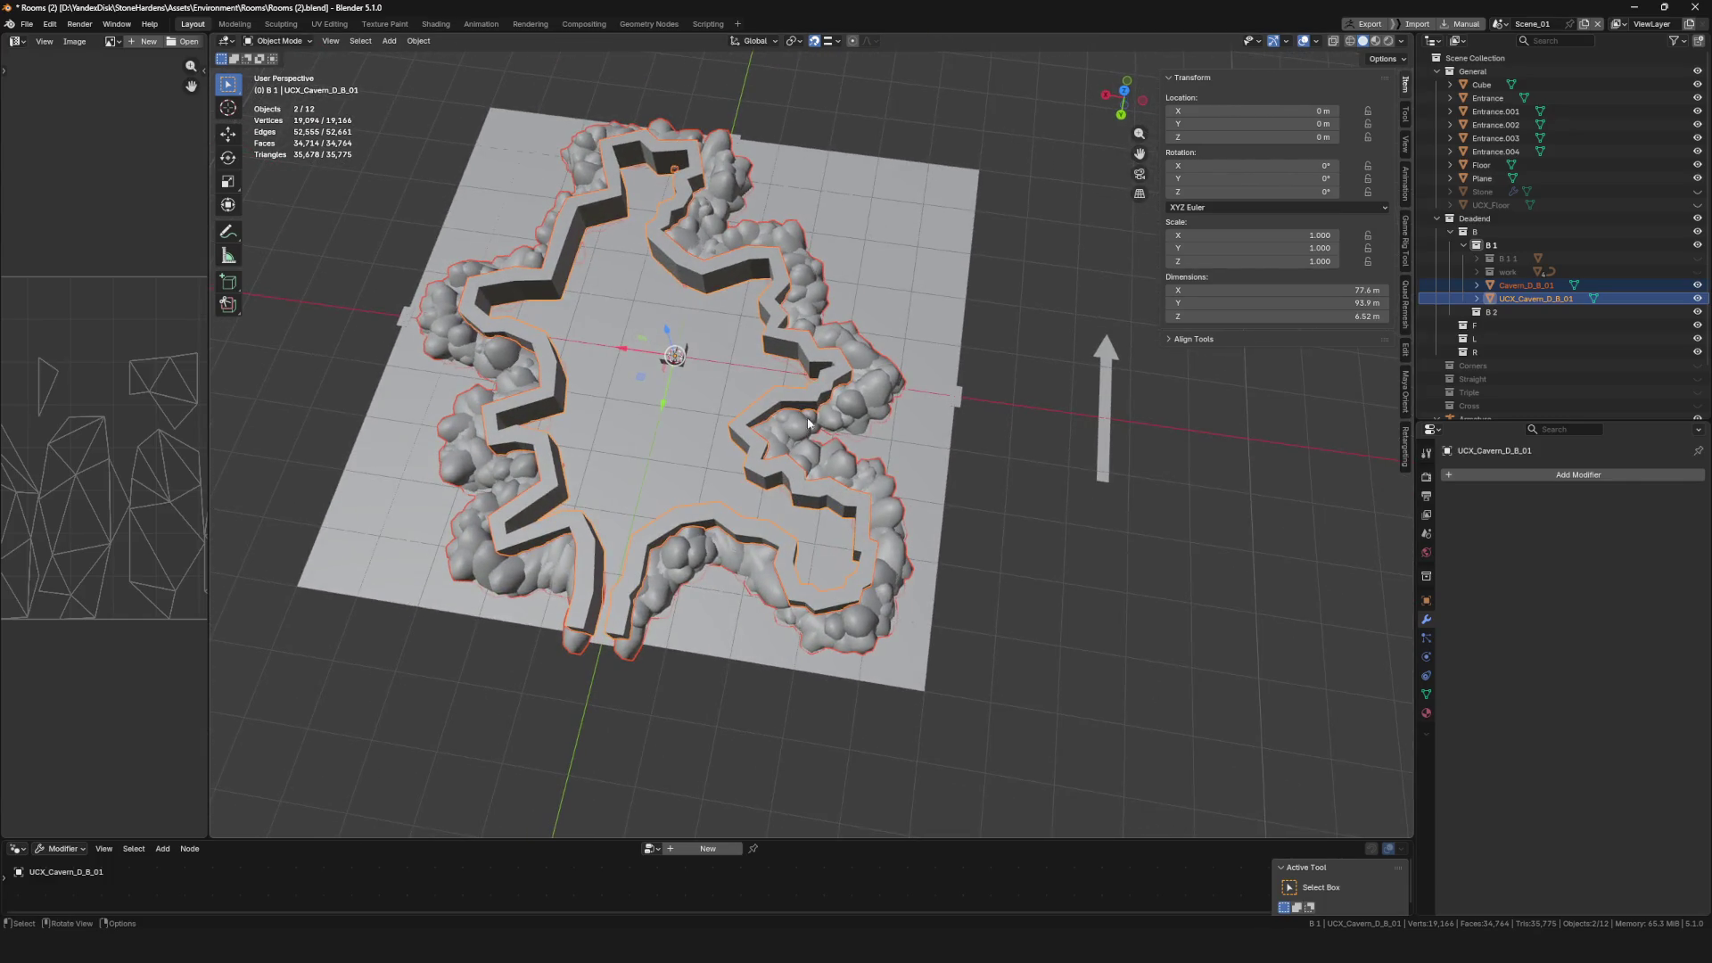
left_click(881, 389)
left_click_drag(881, 388, 895, 416)
key("F2")
left_click(927, 420)
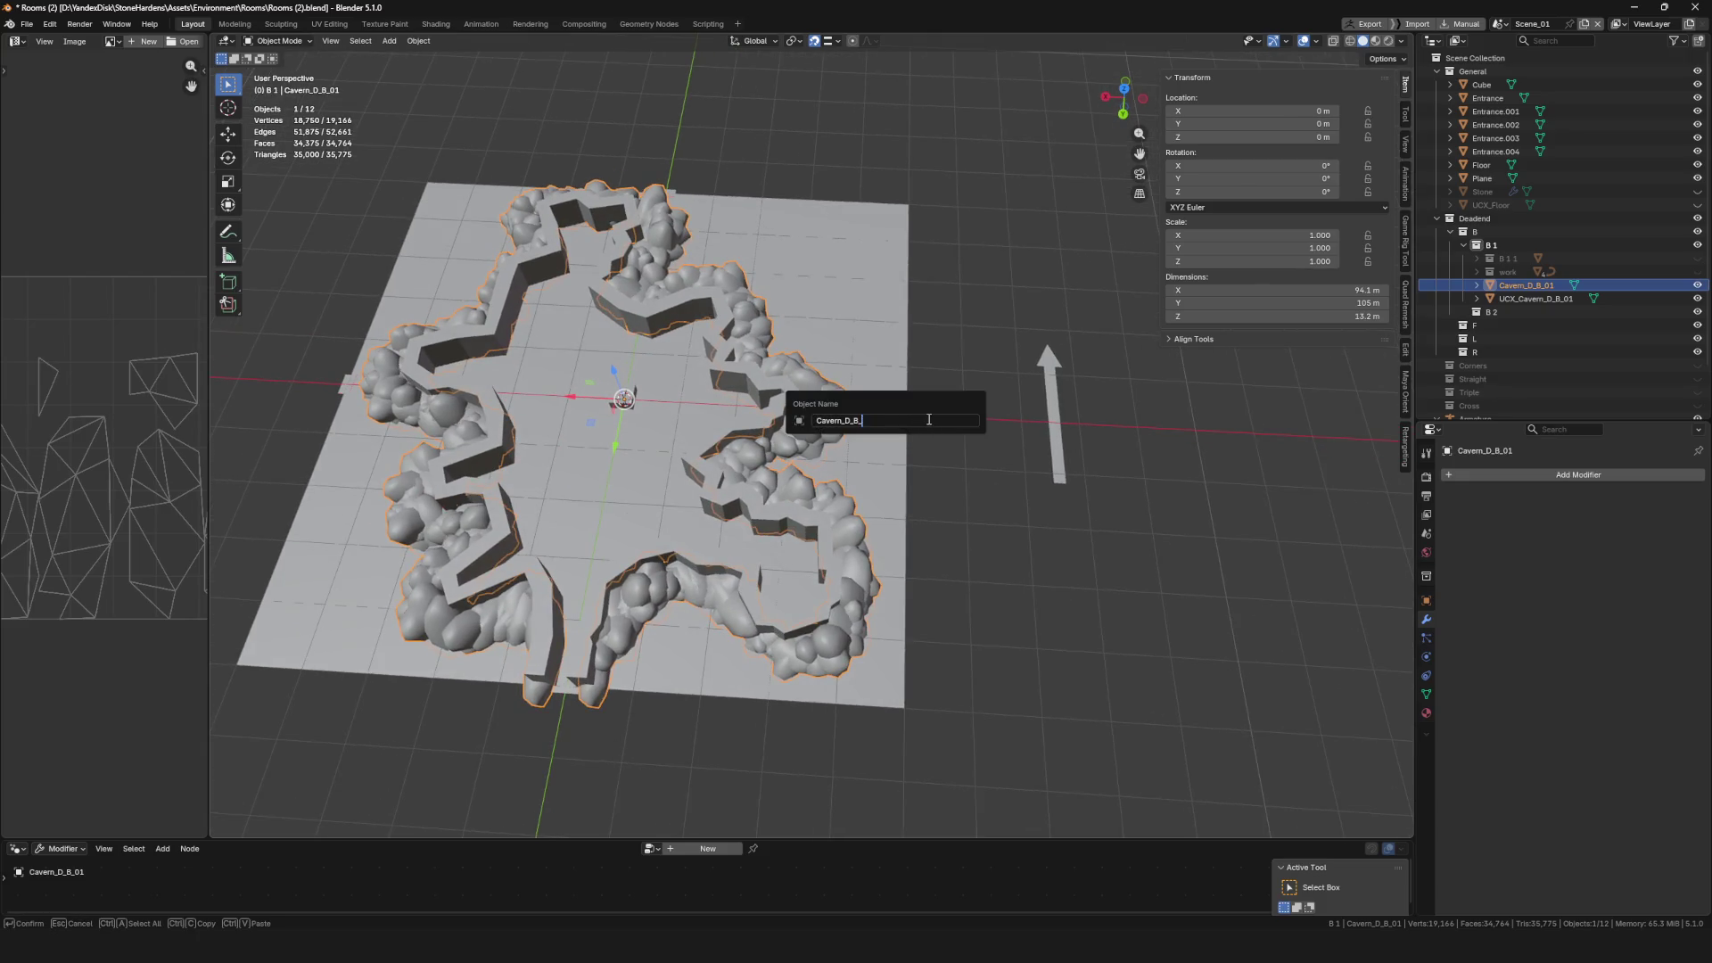
key("BackSpace")
key("Return")
key("F2")
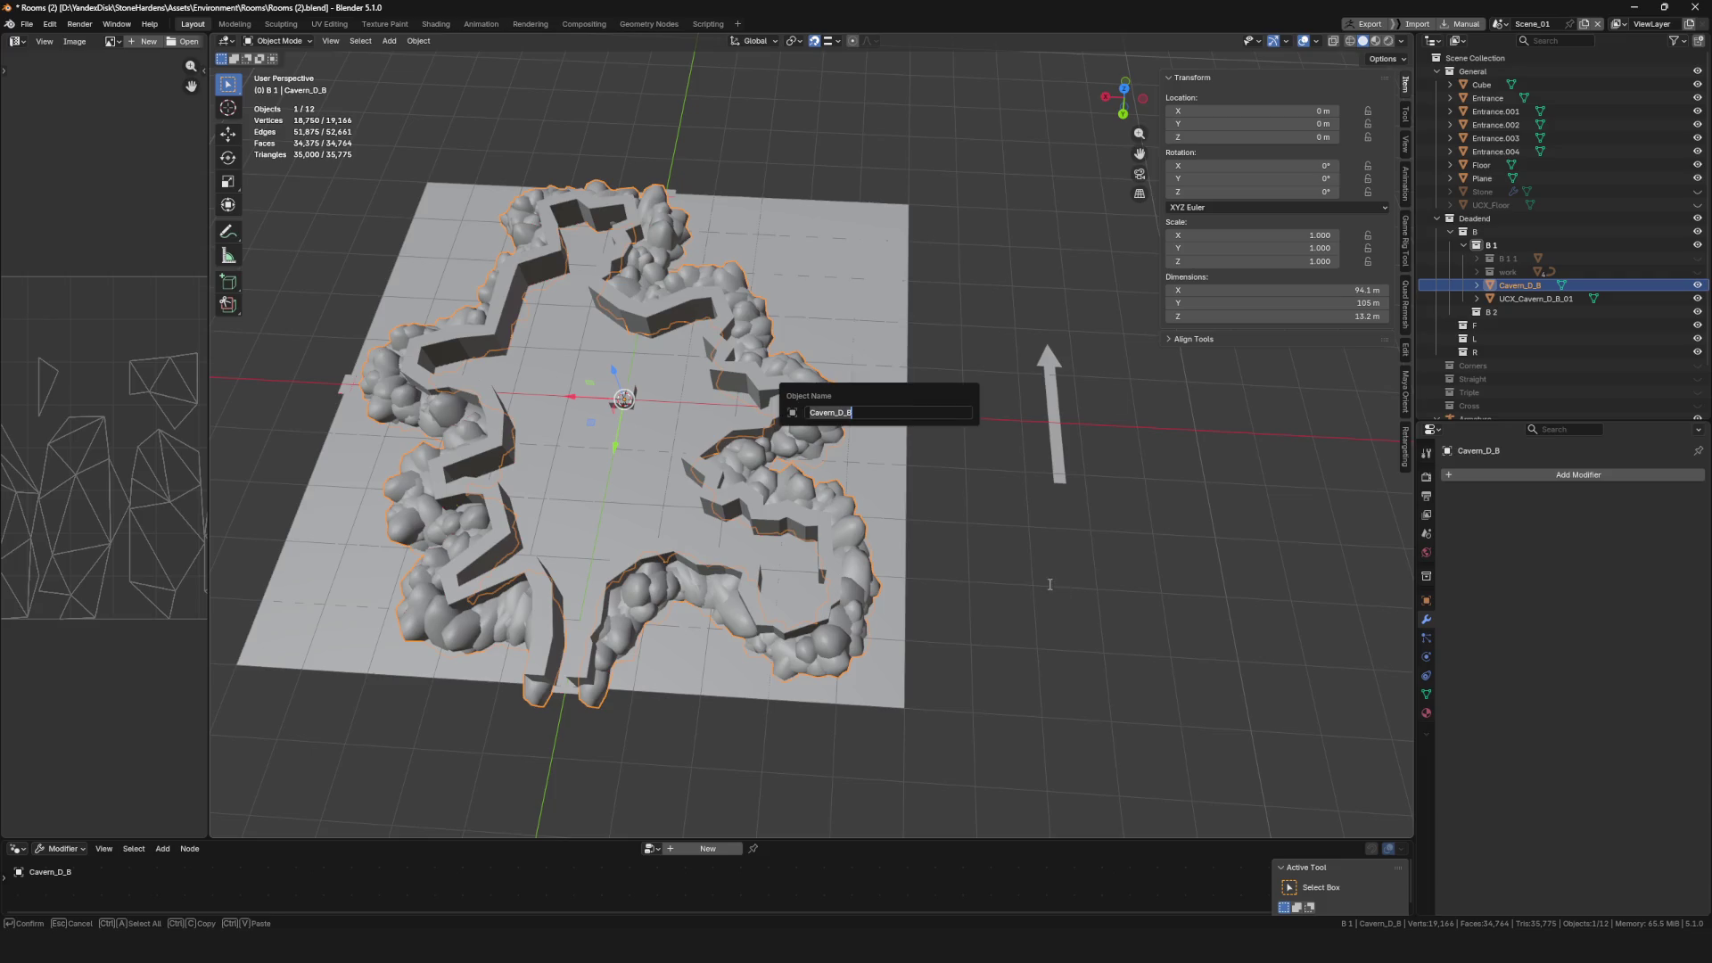
key("Escape")
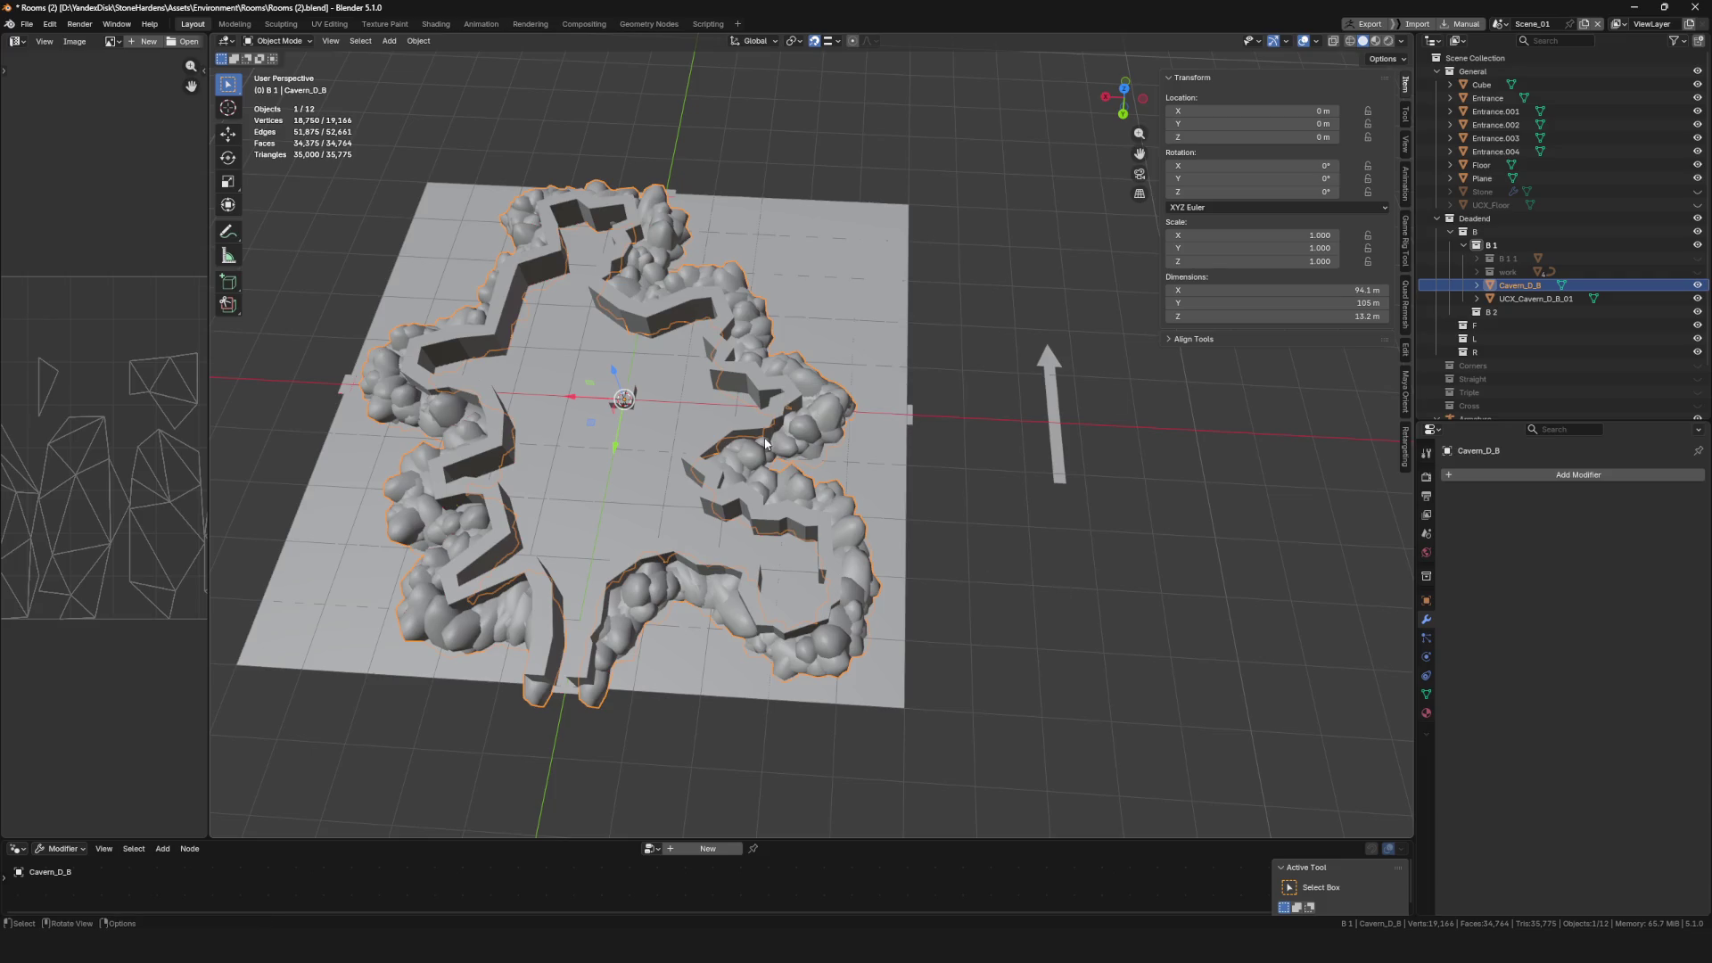
left_click(747, 440)
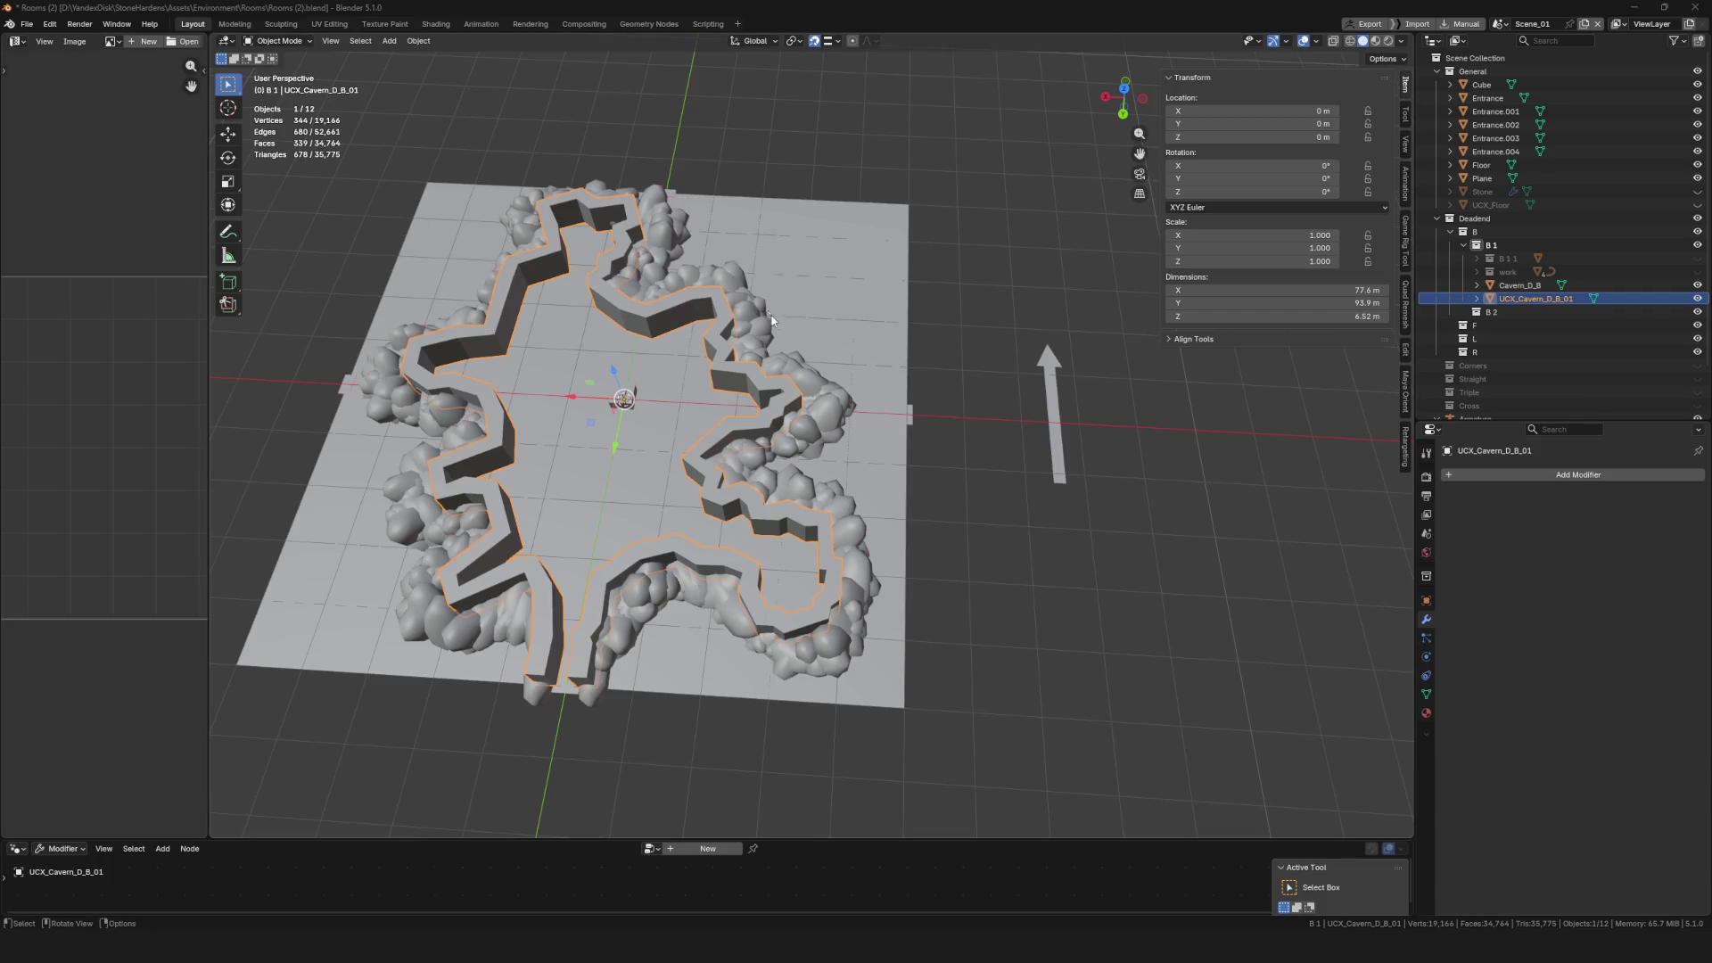
key("ctrl+s")
Rename the mesh to Cavern and the collision hull to UCX_Cavern_01, then save
mouse_move(736, 462)
left_mouse_down()
mouse_move(667, 448)
mouse_move(678, 419)
left_mouse_up()
left_click(1521, 285)
double_click(1531, 287)
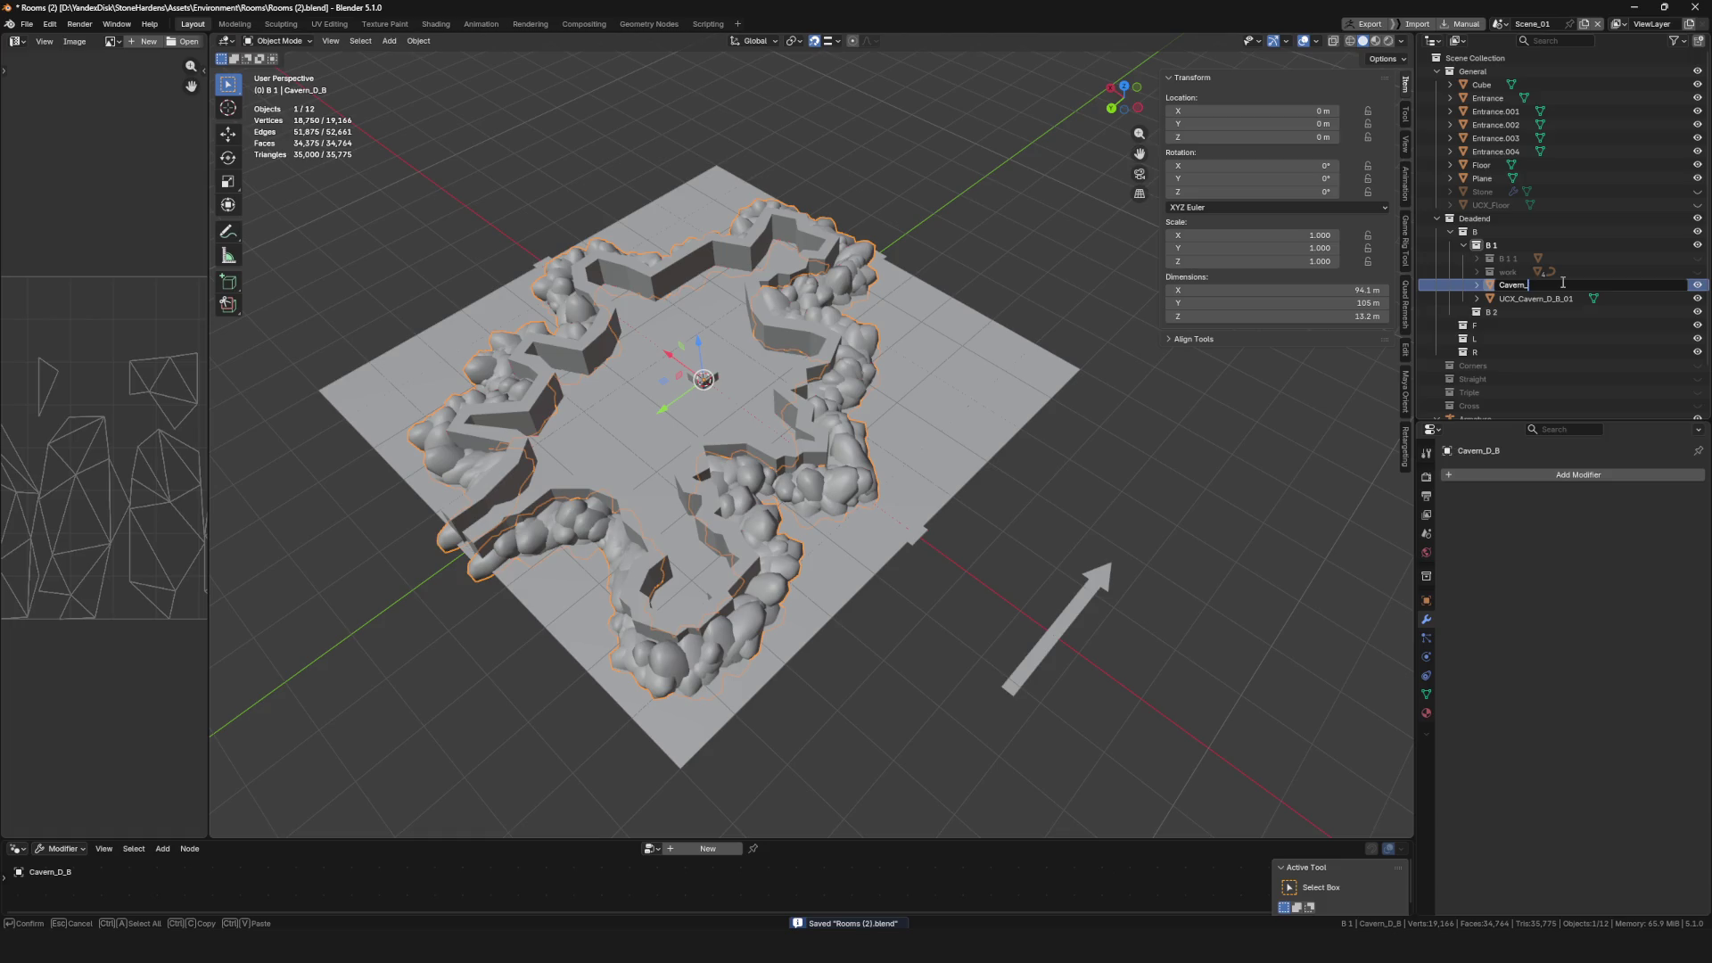
key("BackSpace")
key("Return")
double_click(1681, 297)
key("BackSpace")
key("BackSpace")
key("BackSpace")
key("Return")
key("ctrl+s")
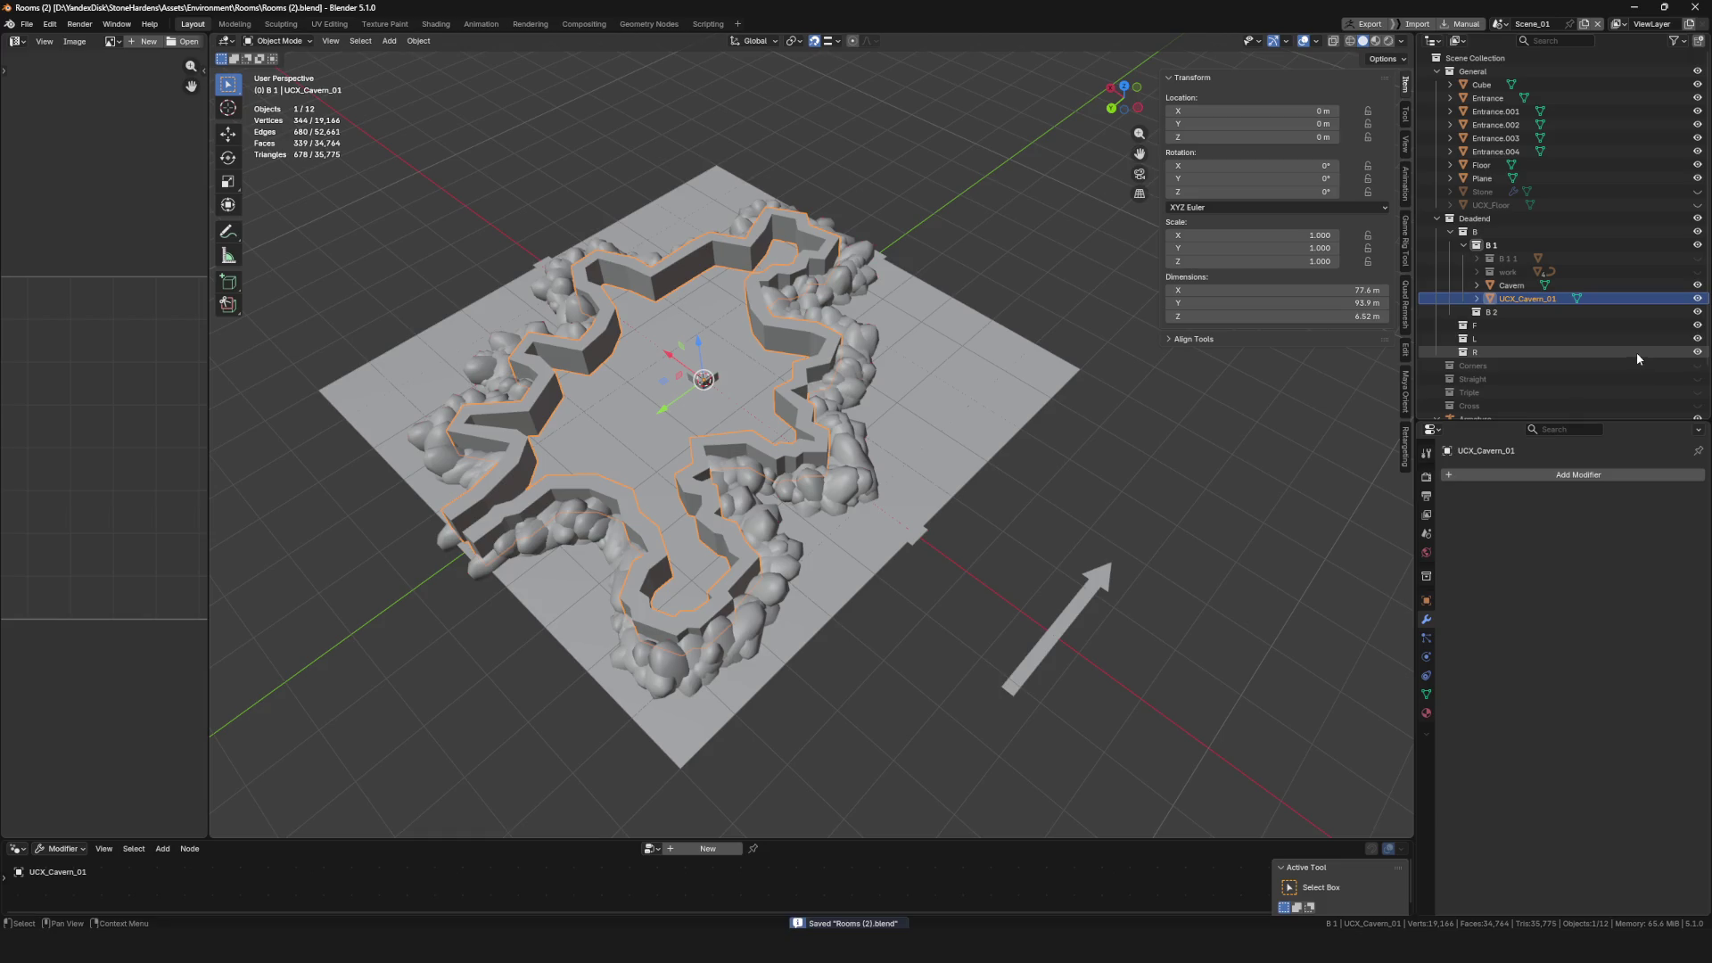
Export Cavern and UCX_Cavern_01 as FBX, overwriting Cavern_D_B_01.fbx, and save the .blend
left_click(1623, 285, "ctrl")
key("F4")
mouse_move(875, 395)
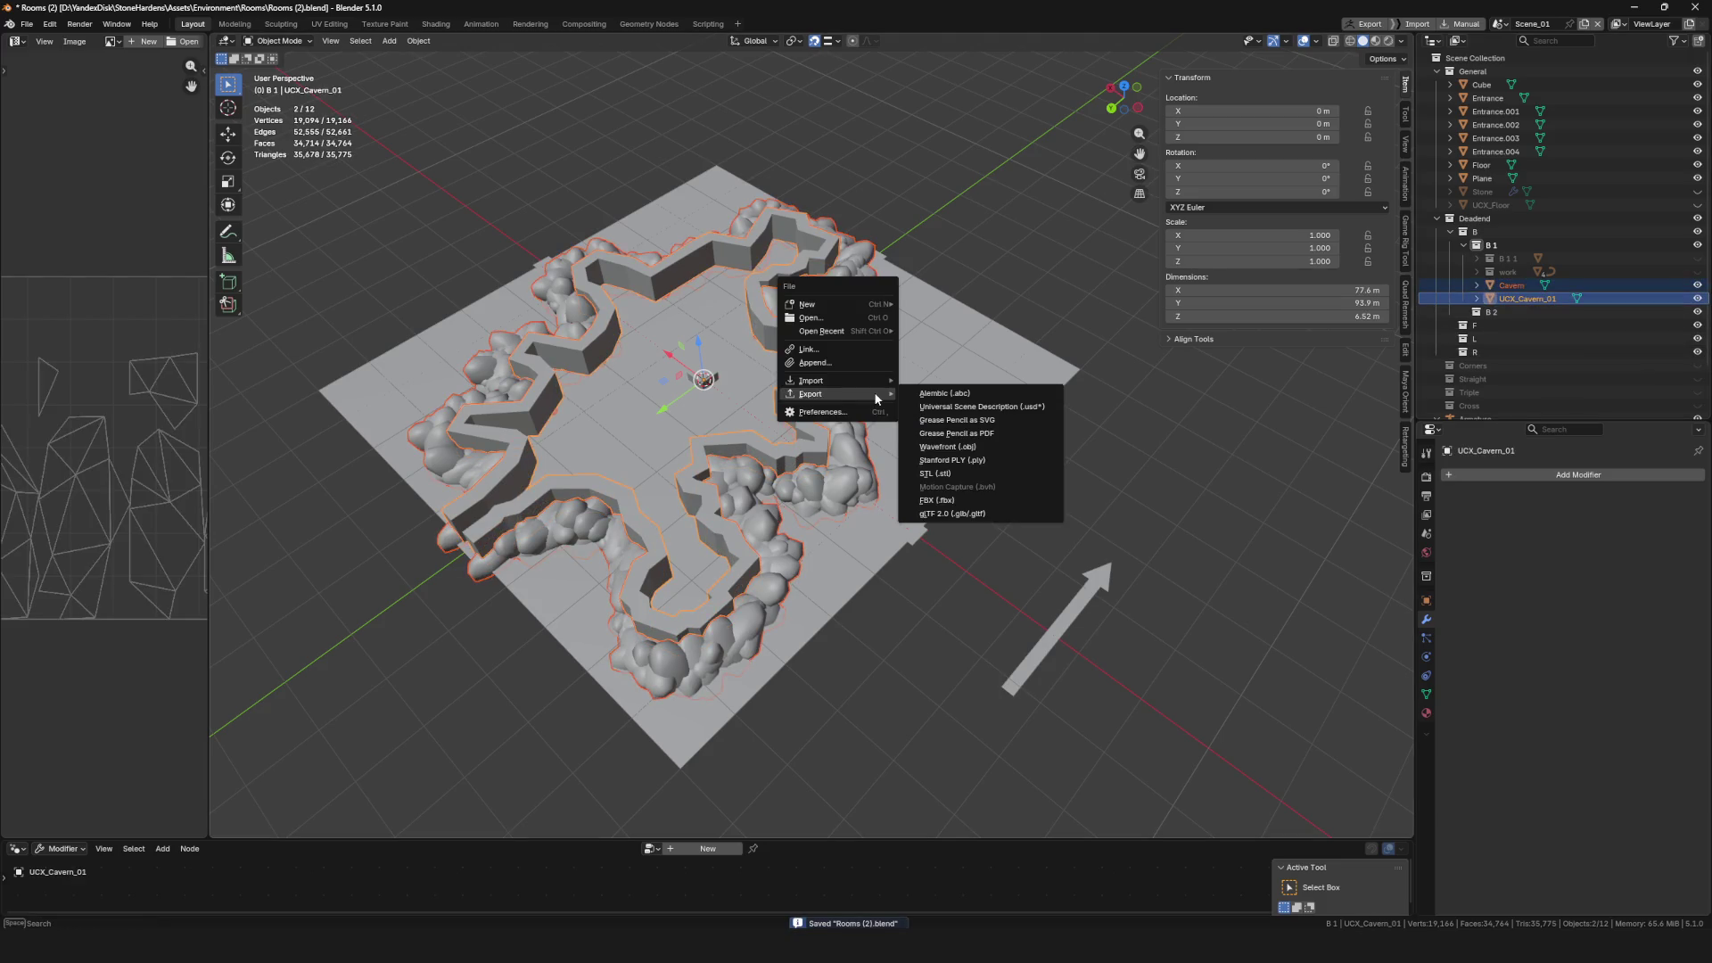
left_click(954, 500)
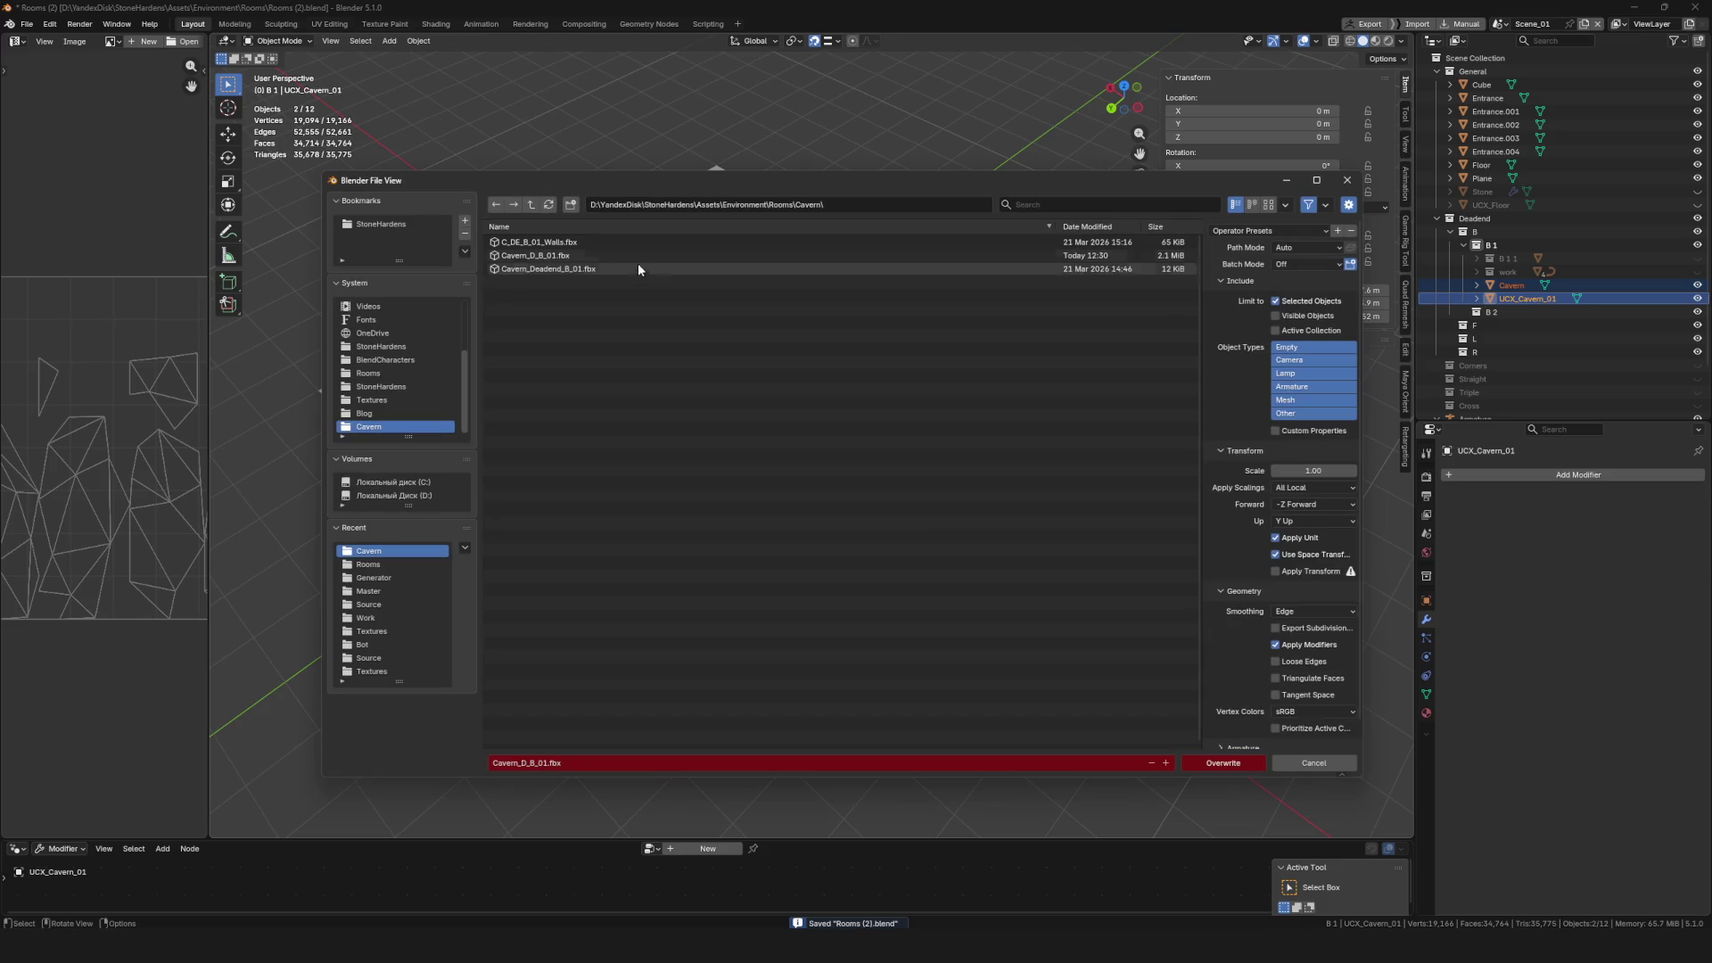
left_click(1232, 767)
key("ctrl+s")
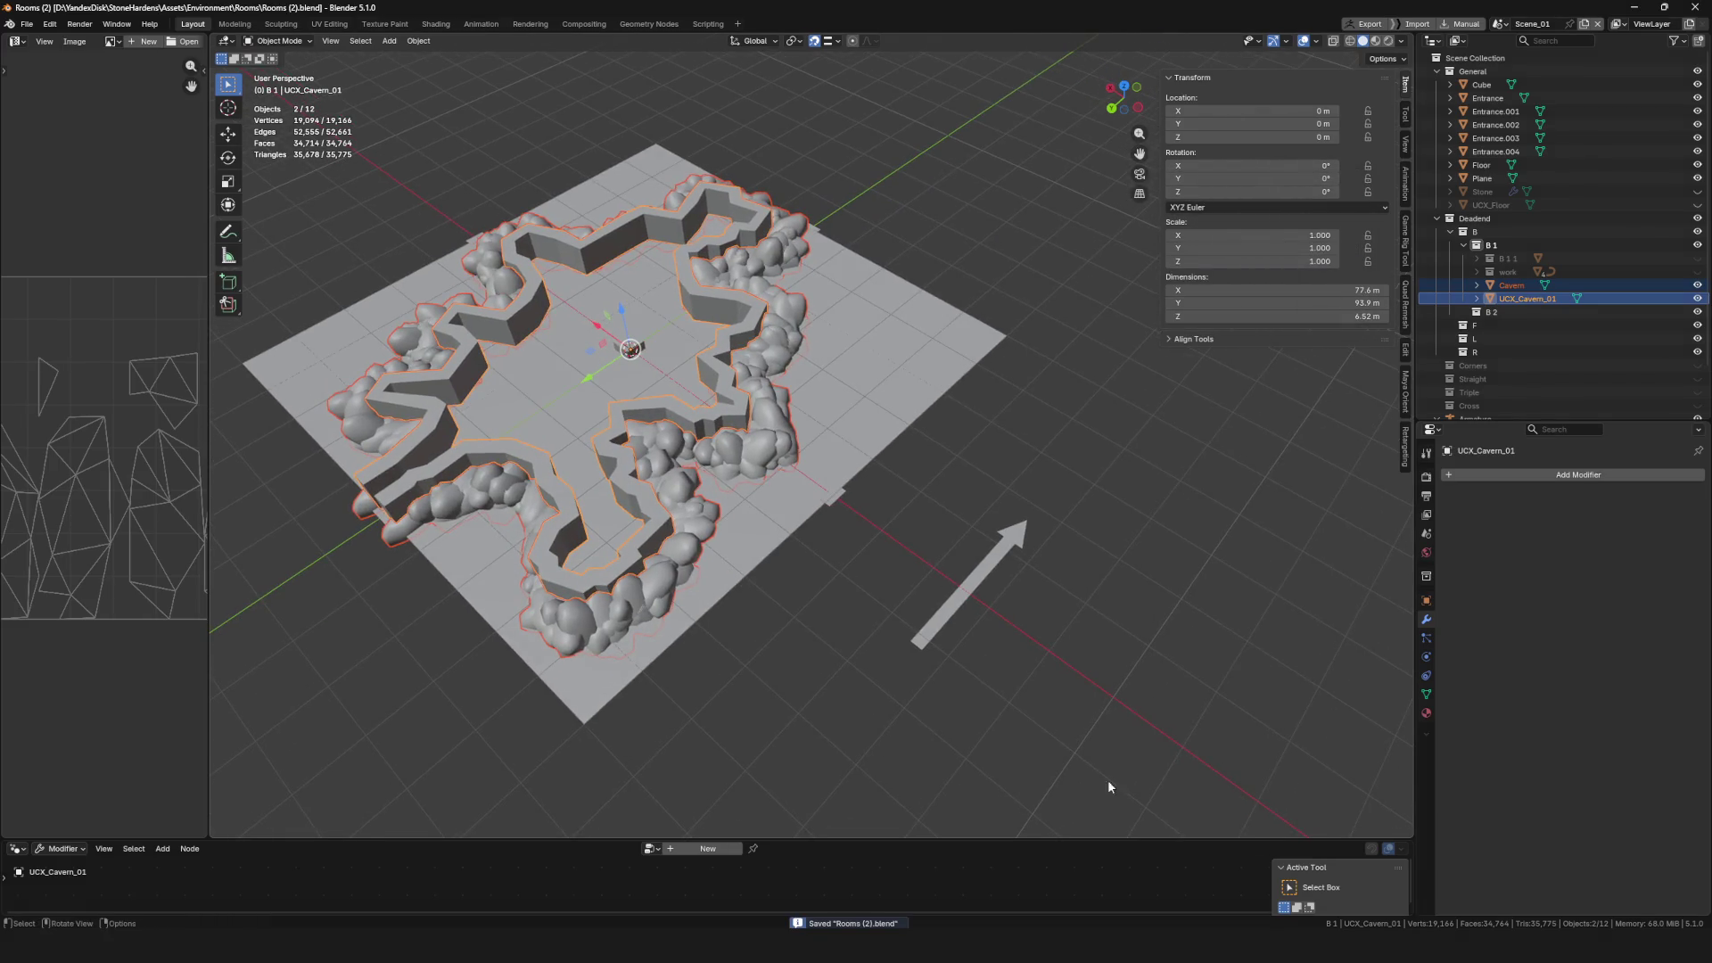
key("alt+Tab")
right_click(458, 238)
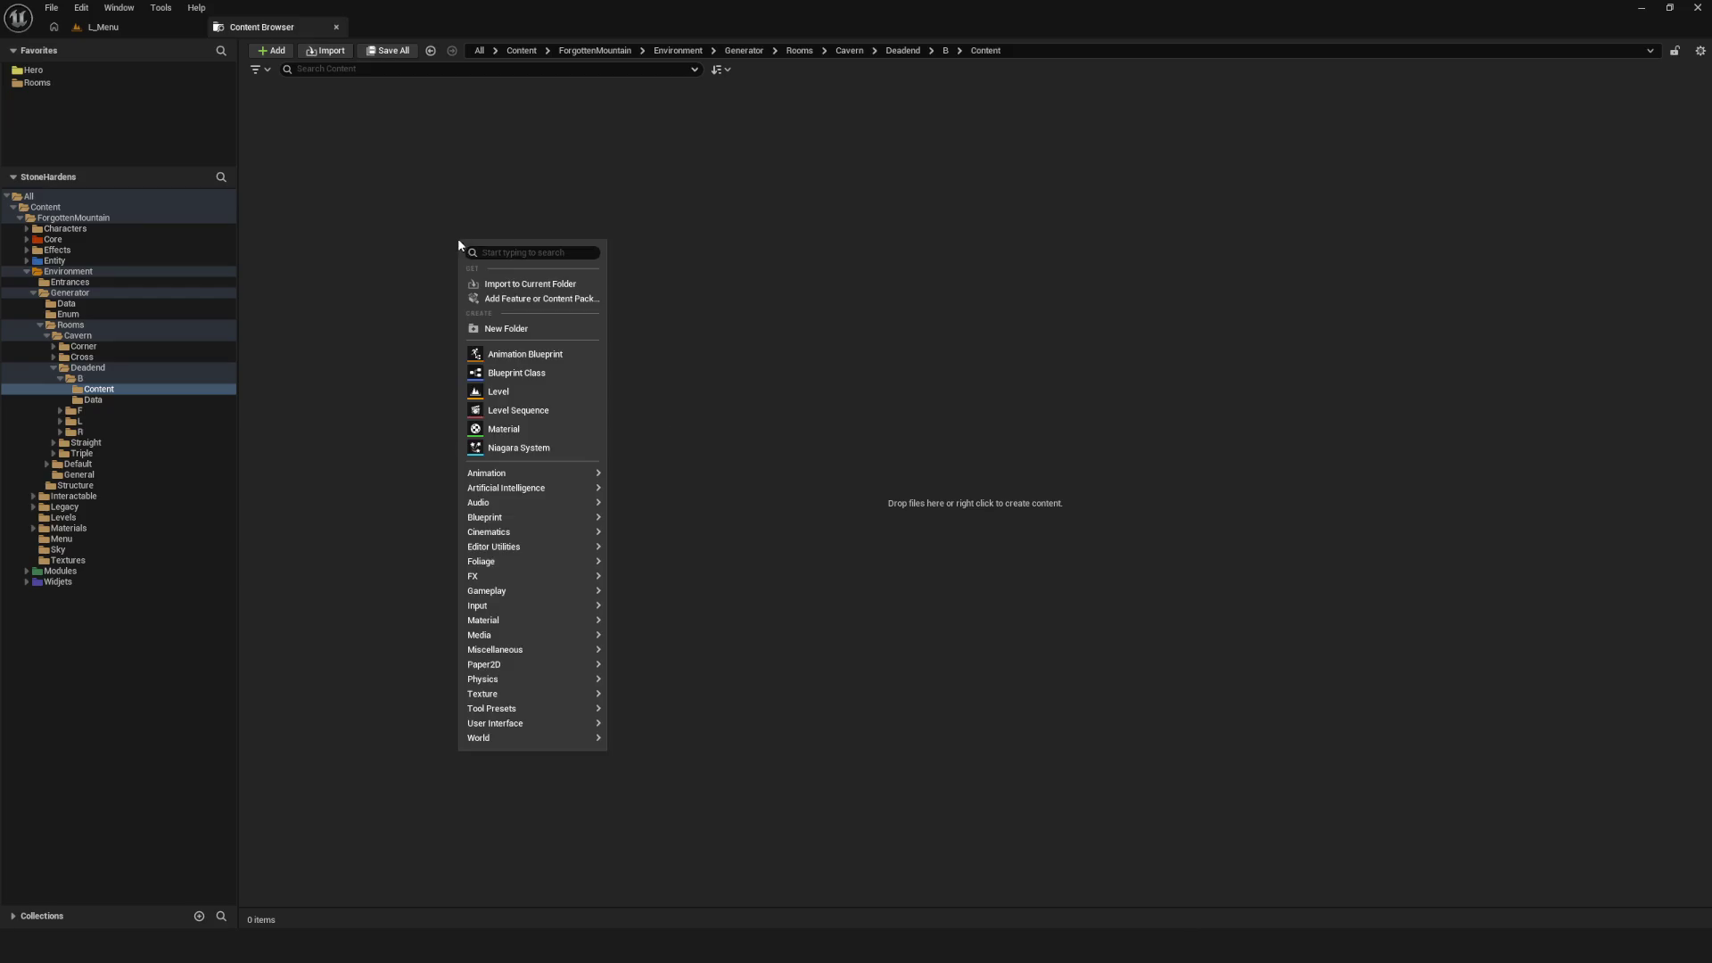
Import Cavern_D_B_01.fbx into Deadend/B/Content with default settings and open it in the mesh editor
left_click(504, 284)
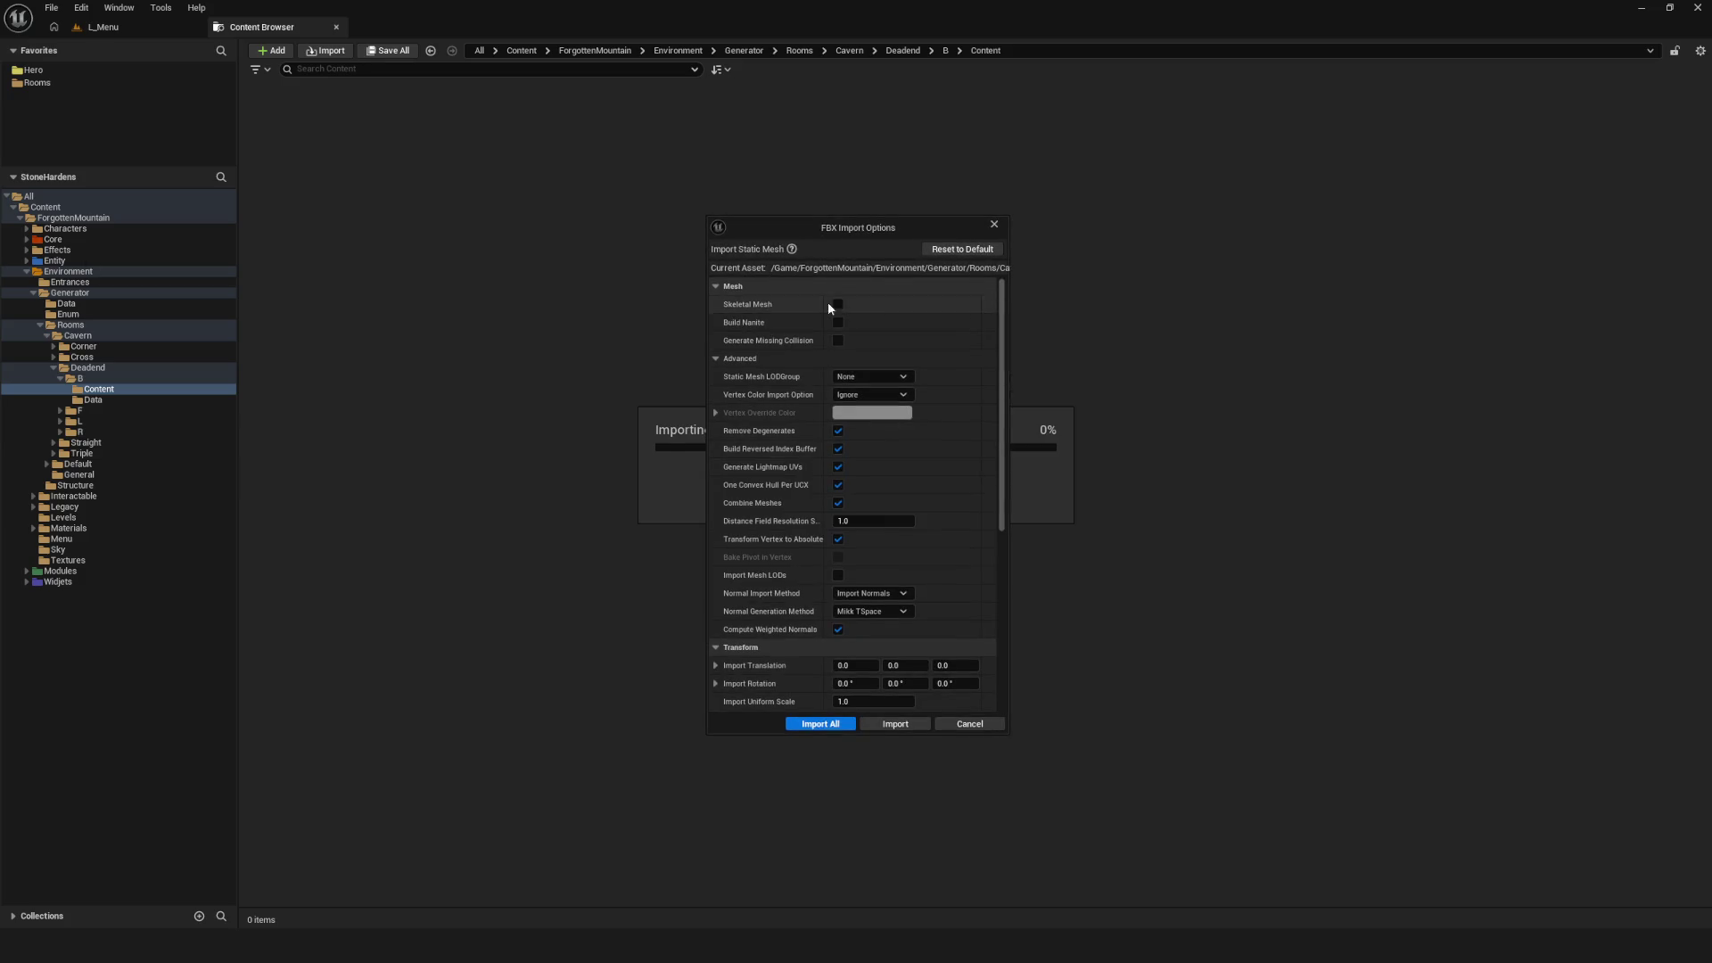
left_click(813, 725)
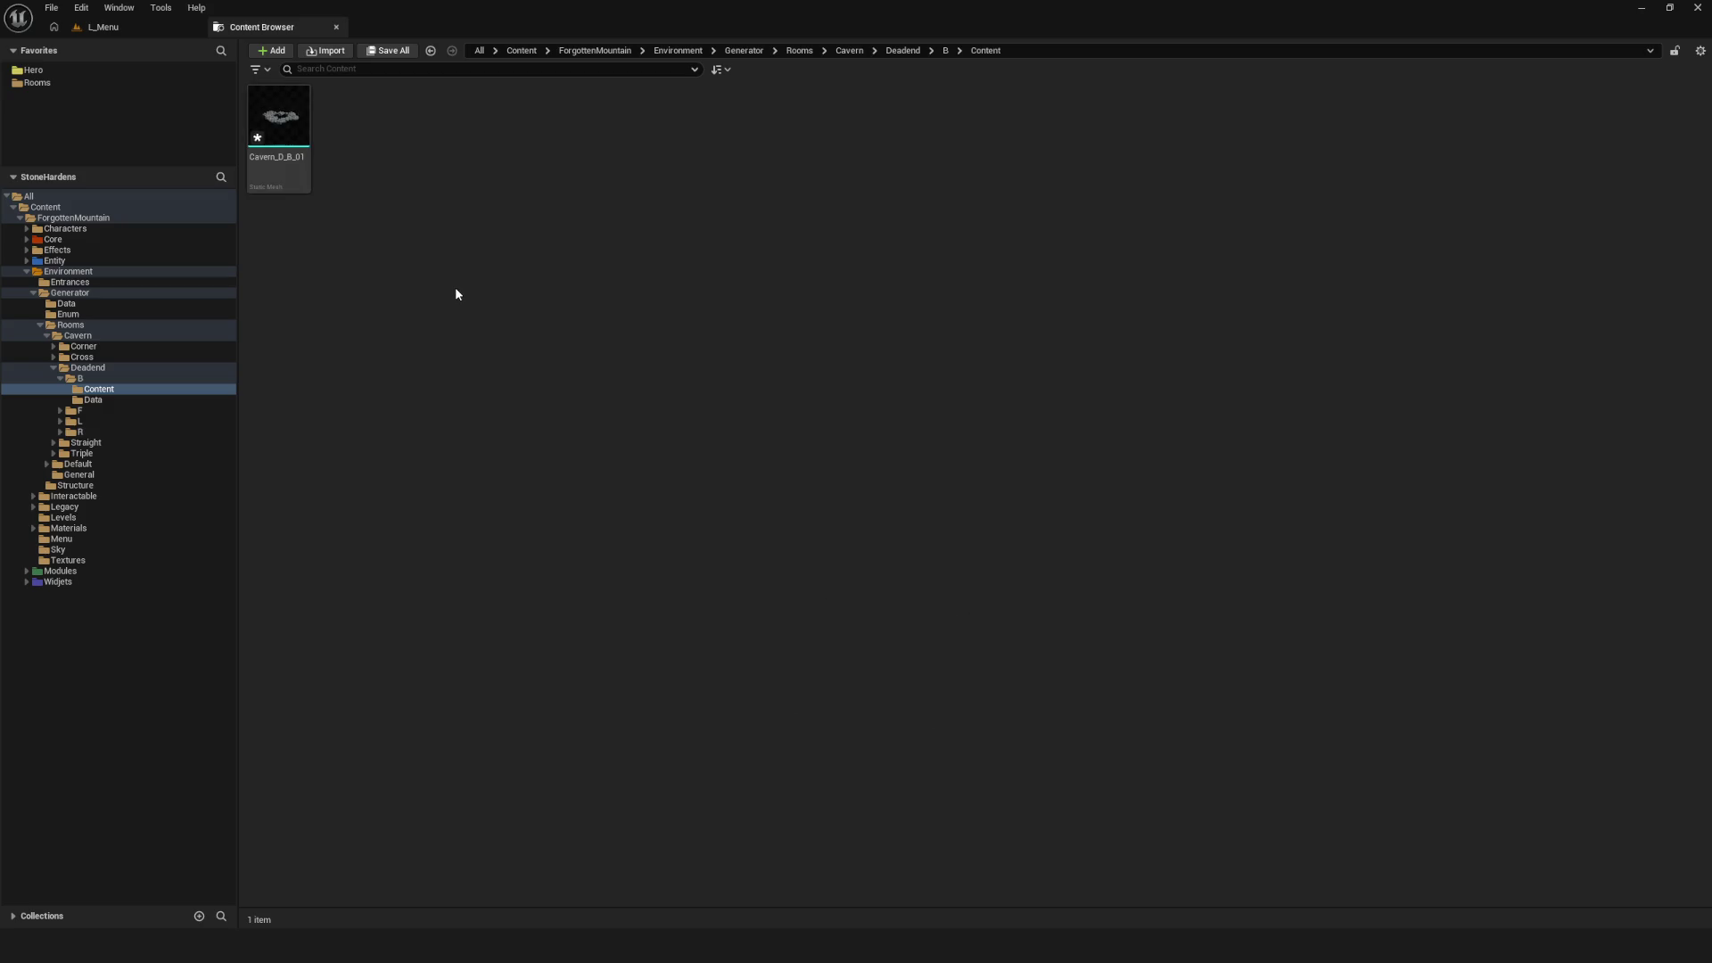
left_click(293, 127)
double_click(295, 129)
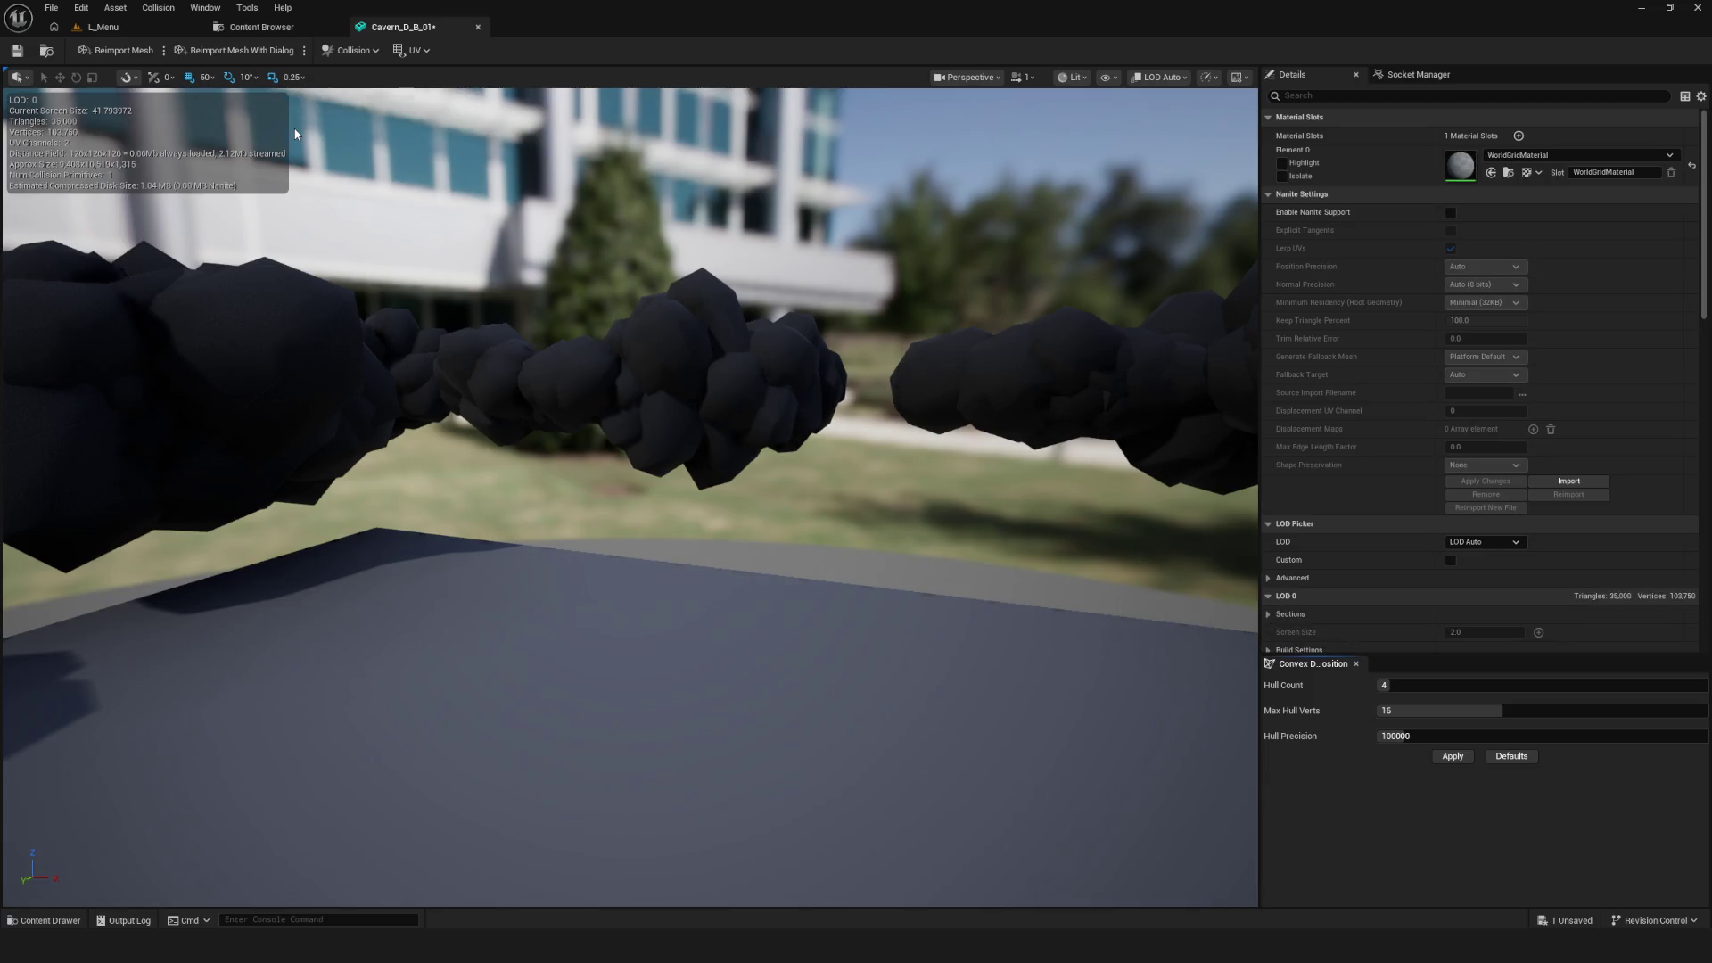
Show the simple collision hulls and then the complex collision wireframe on Cavern_D_B_01
left_click(1107, 77)
left_click(1158, 319)
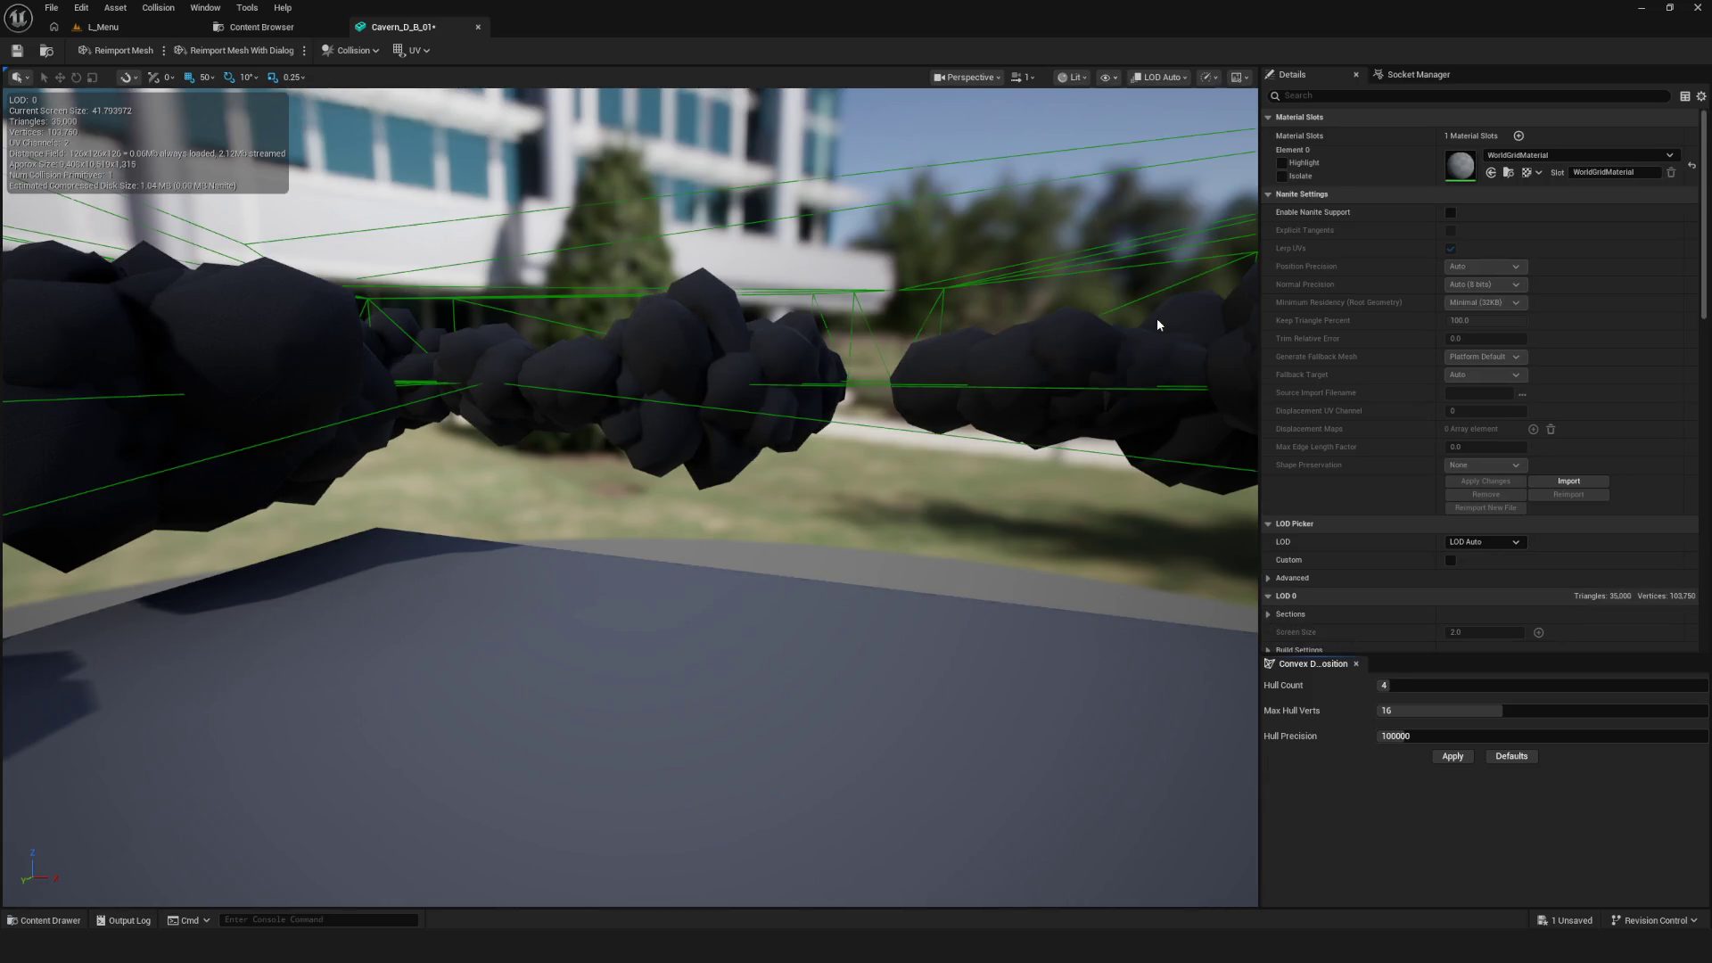
scroll(631, 497, "down", 10)
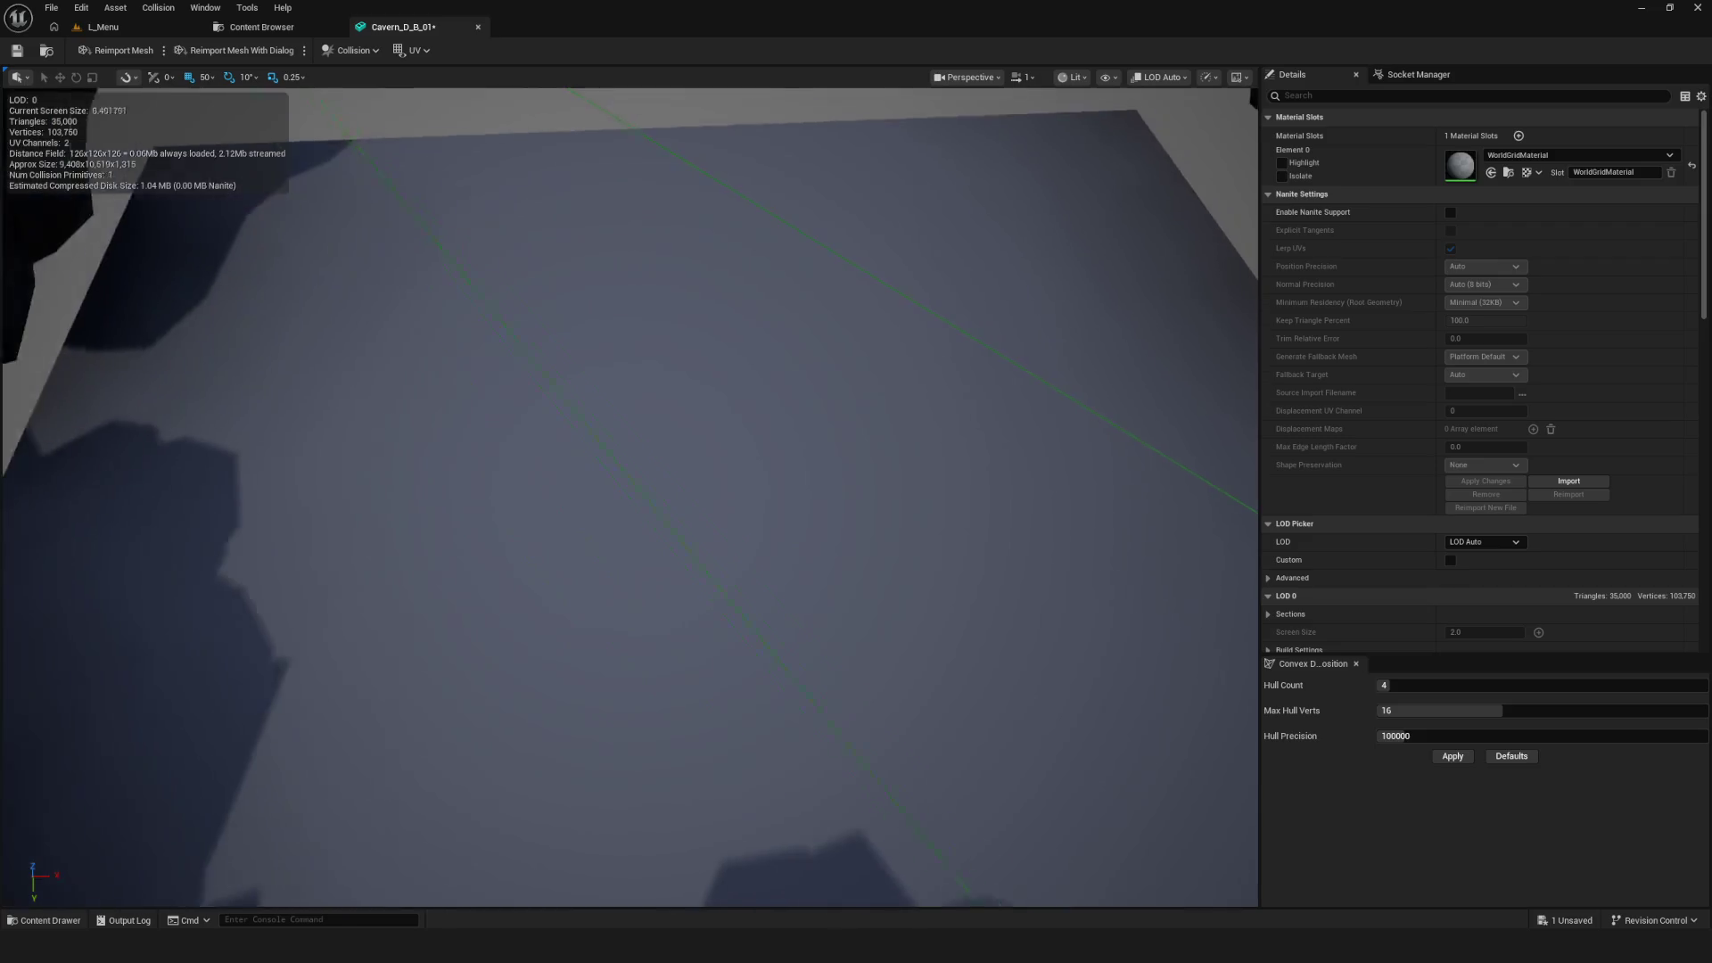
scroll(630, 497, "down", 8)
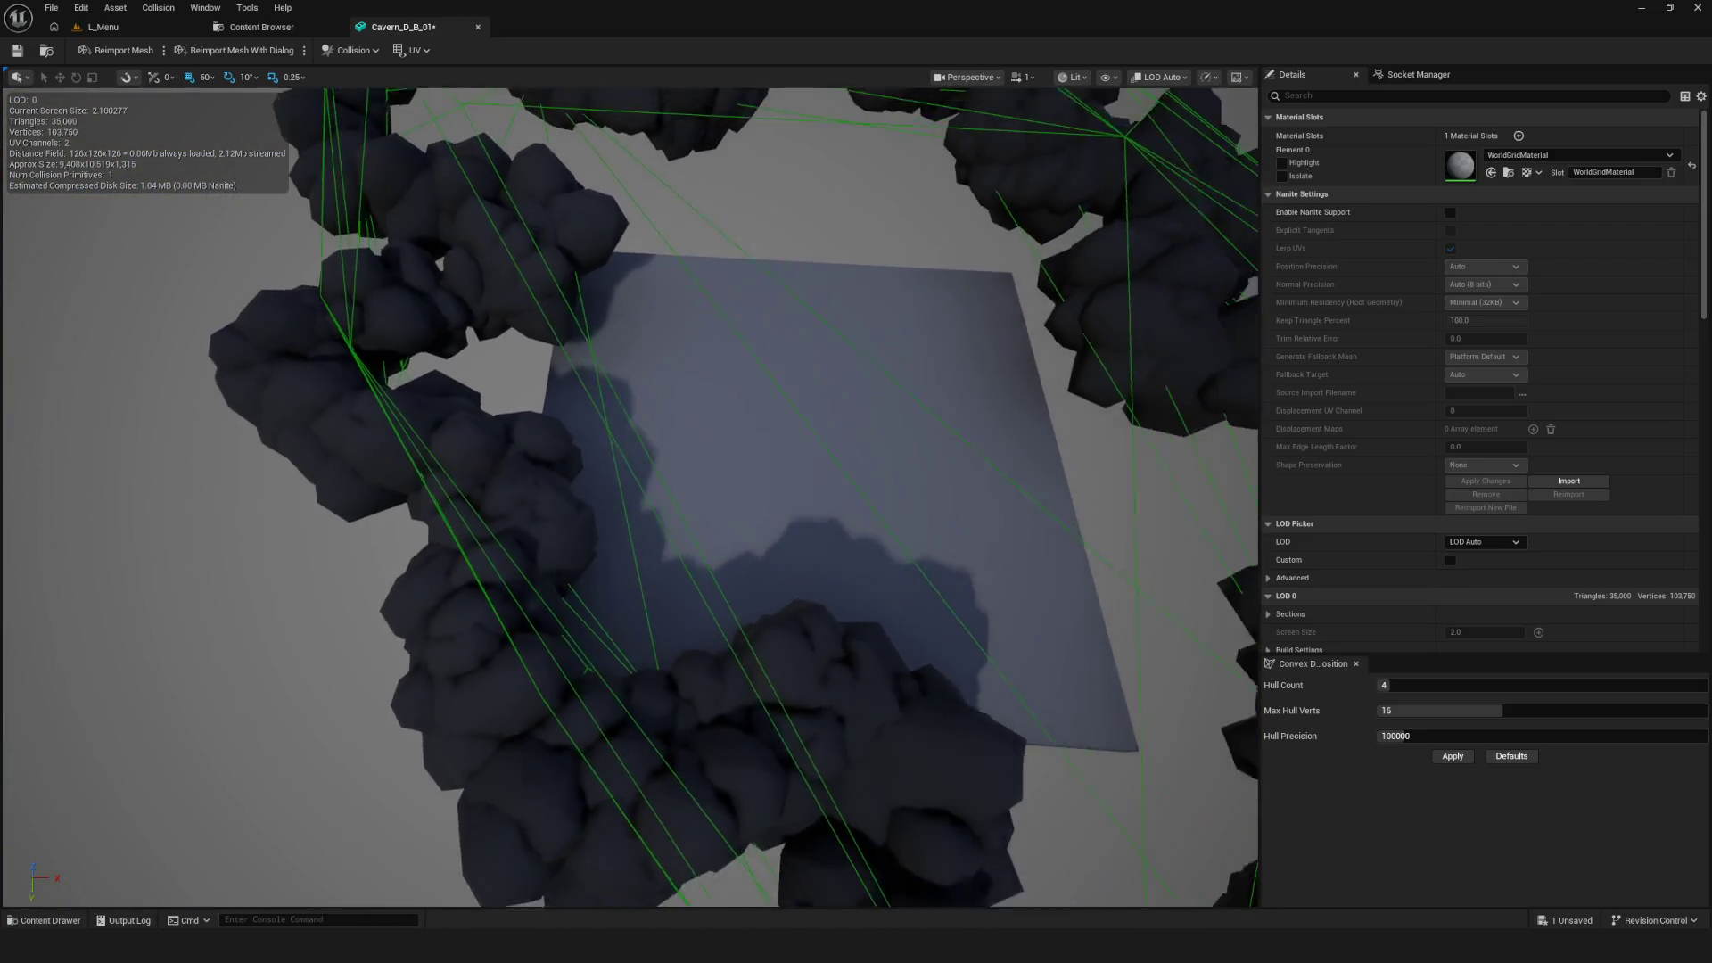
left_click(1107, 77)
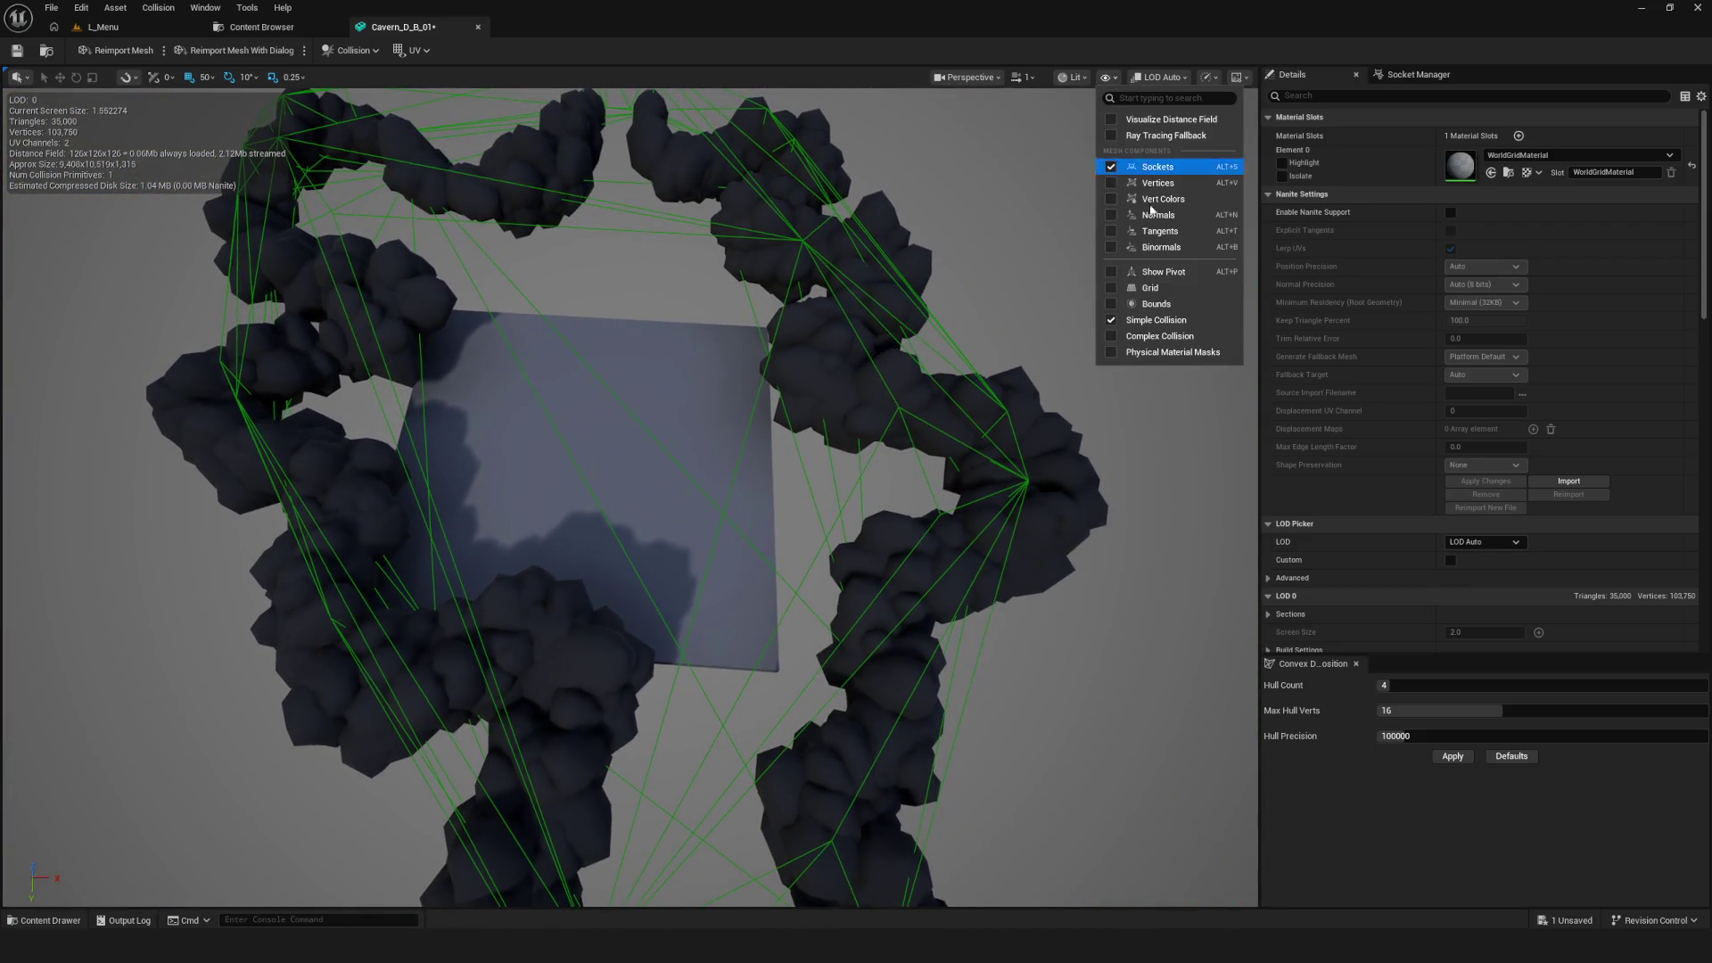
left_click(1155, 338)
left_click_drag(993, 307, 1068, 222)
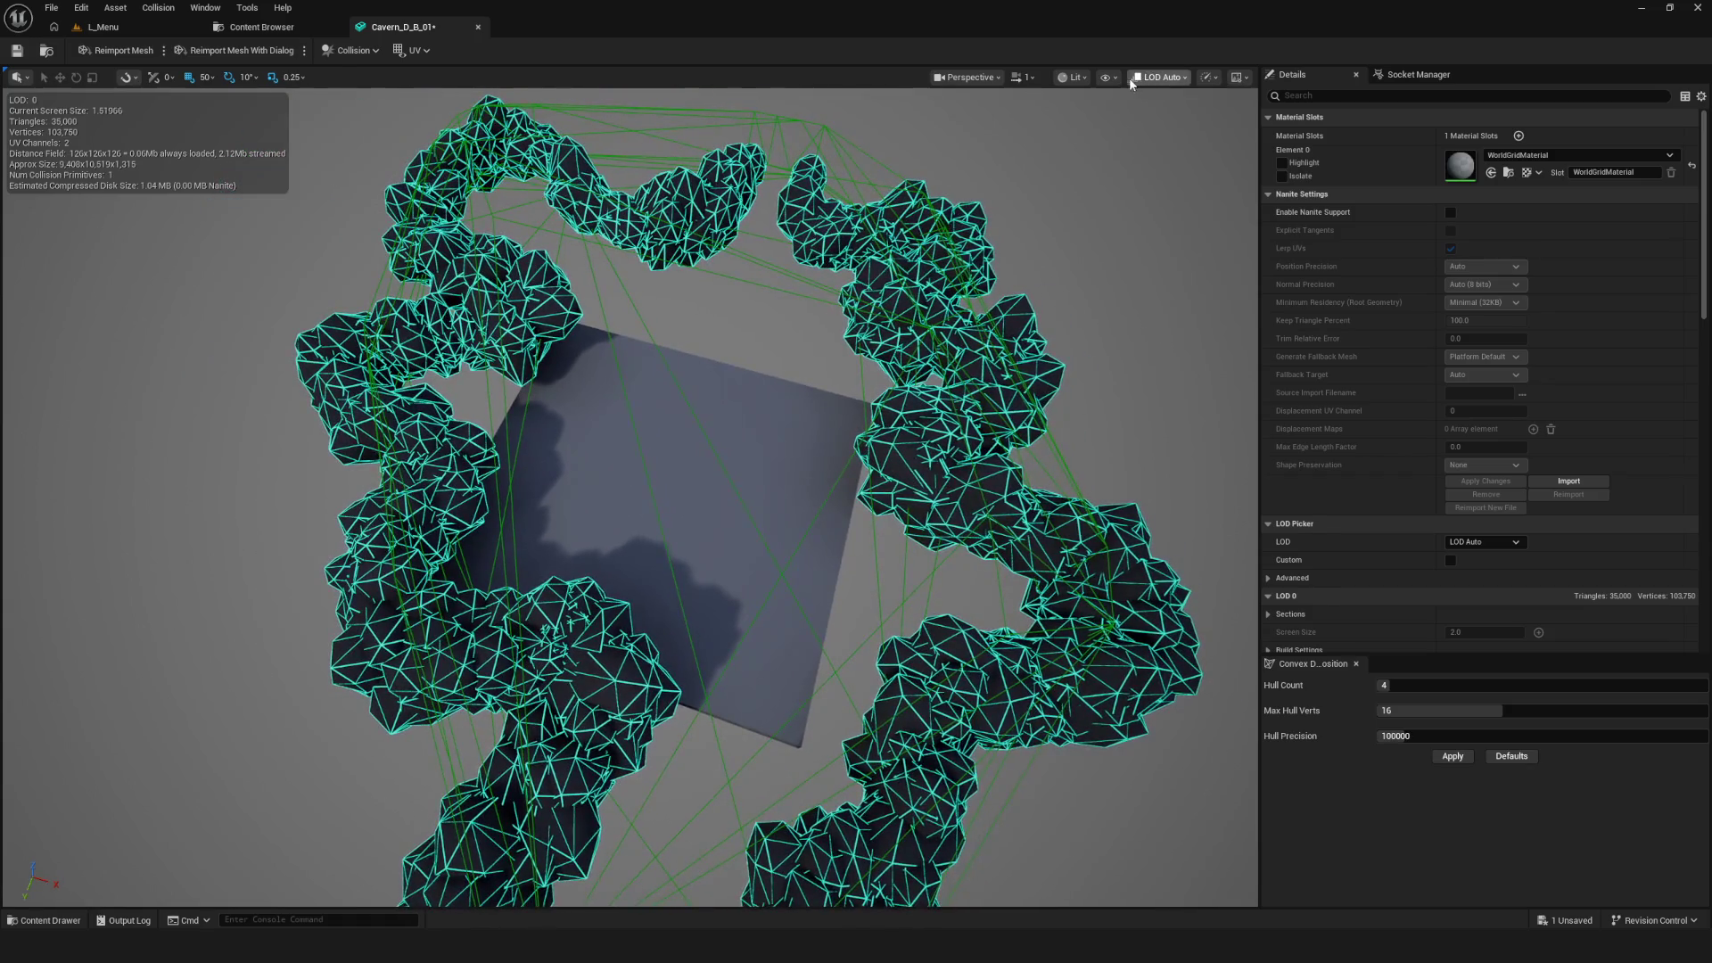
Hide both simple and complex collision views and orbit closer to the rock ring
left_click(1109, 78)
left_click(1157, 318)
left_click(1107, 78)
left_click(1146, 334)
mouse_move(637, 442)
left_mouse_down()
mouse_move(677, 383)
mouse_move(658, 420)
left_mouse_up()
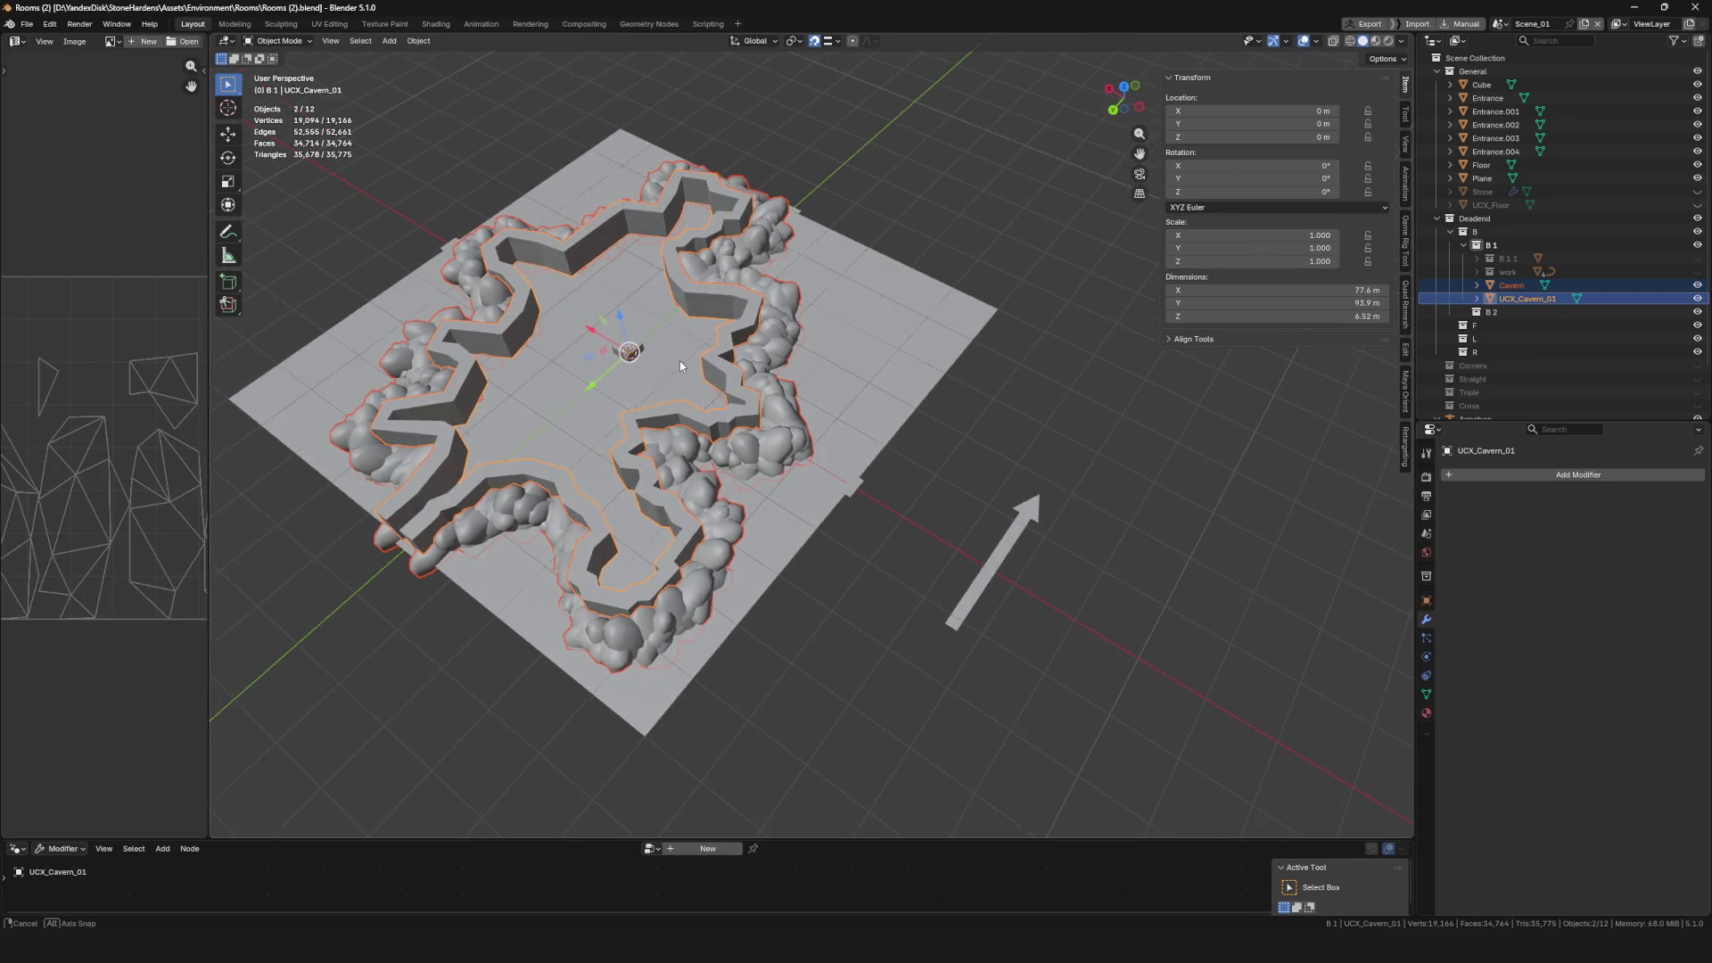
Rename the UCX_Cavern_01 collision object to Cavern_01 by removing the UCX_ prefix
left_click(1527, 299)
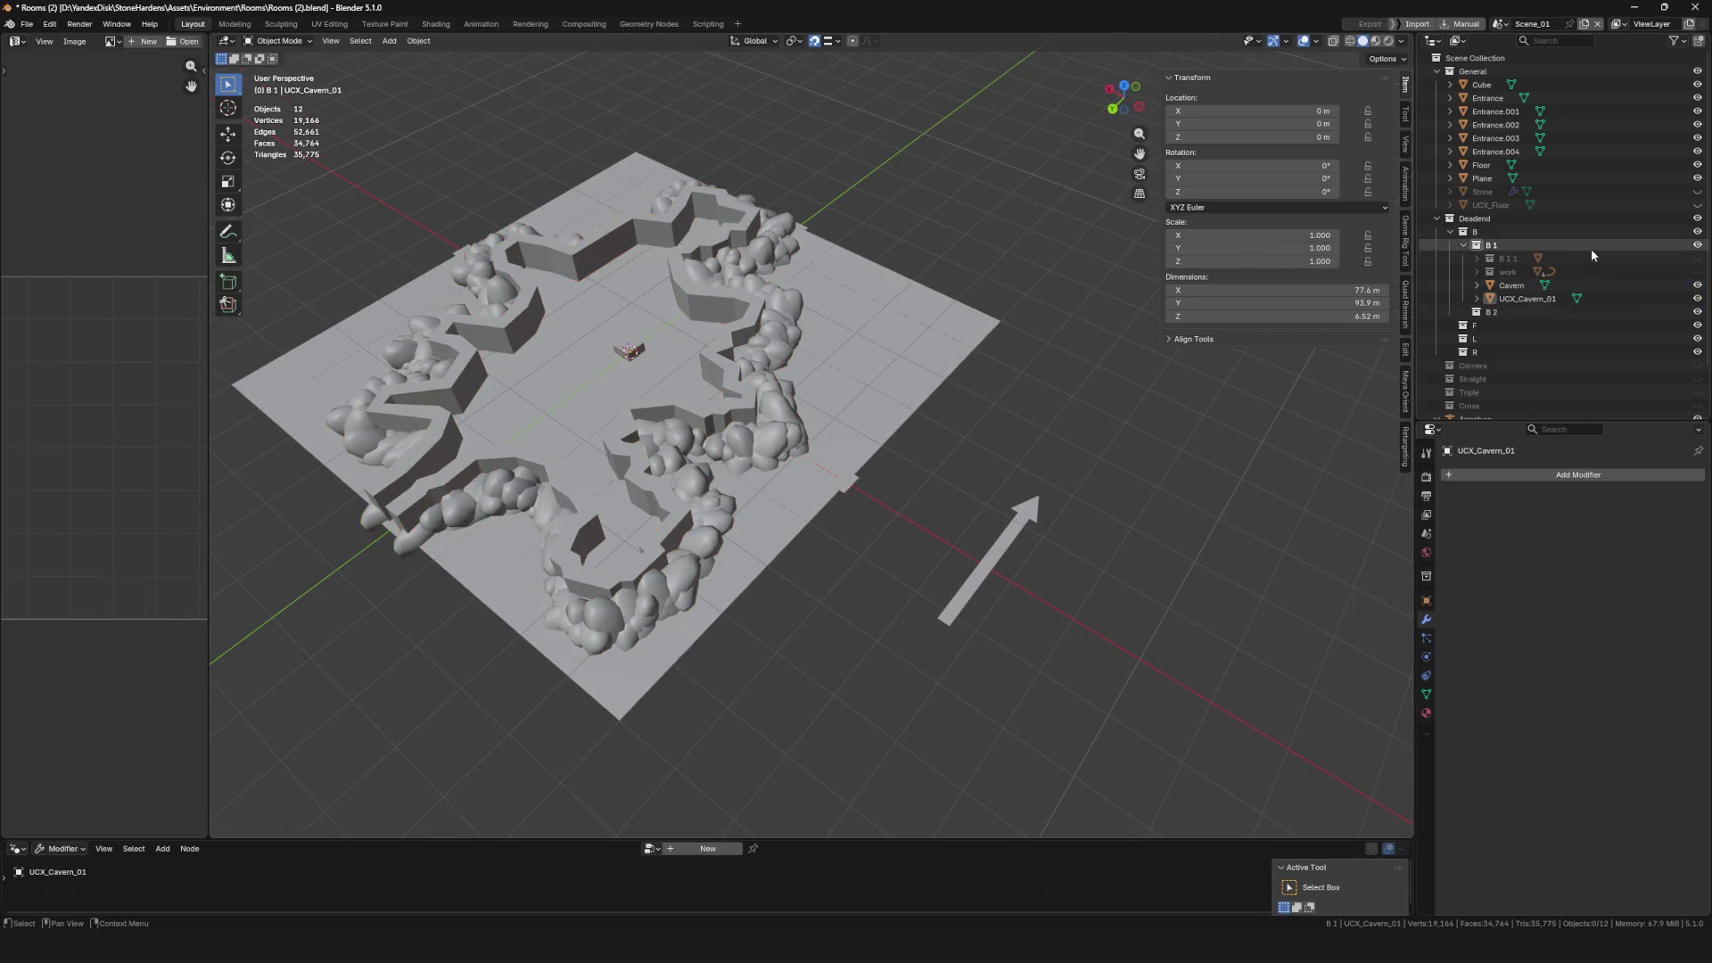
double_click(1521, 299)
key("Home")
key("Delete")
key("Delete")
key("Delete")
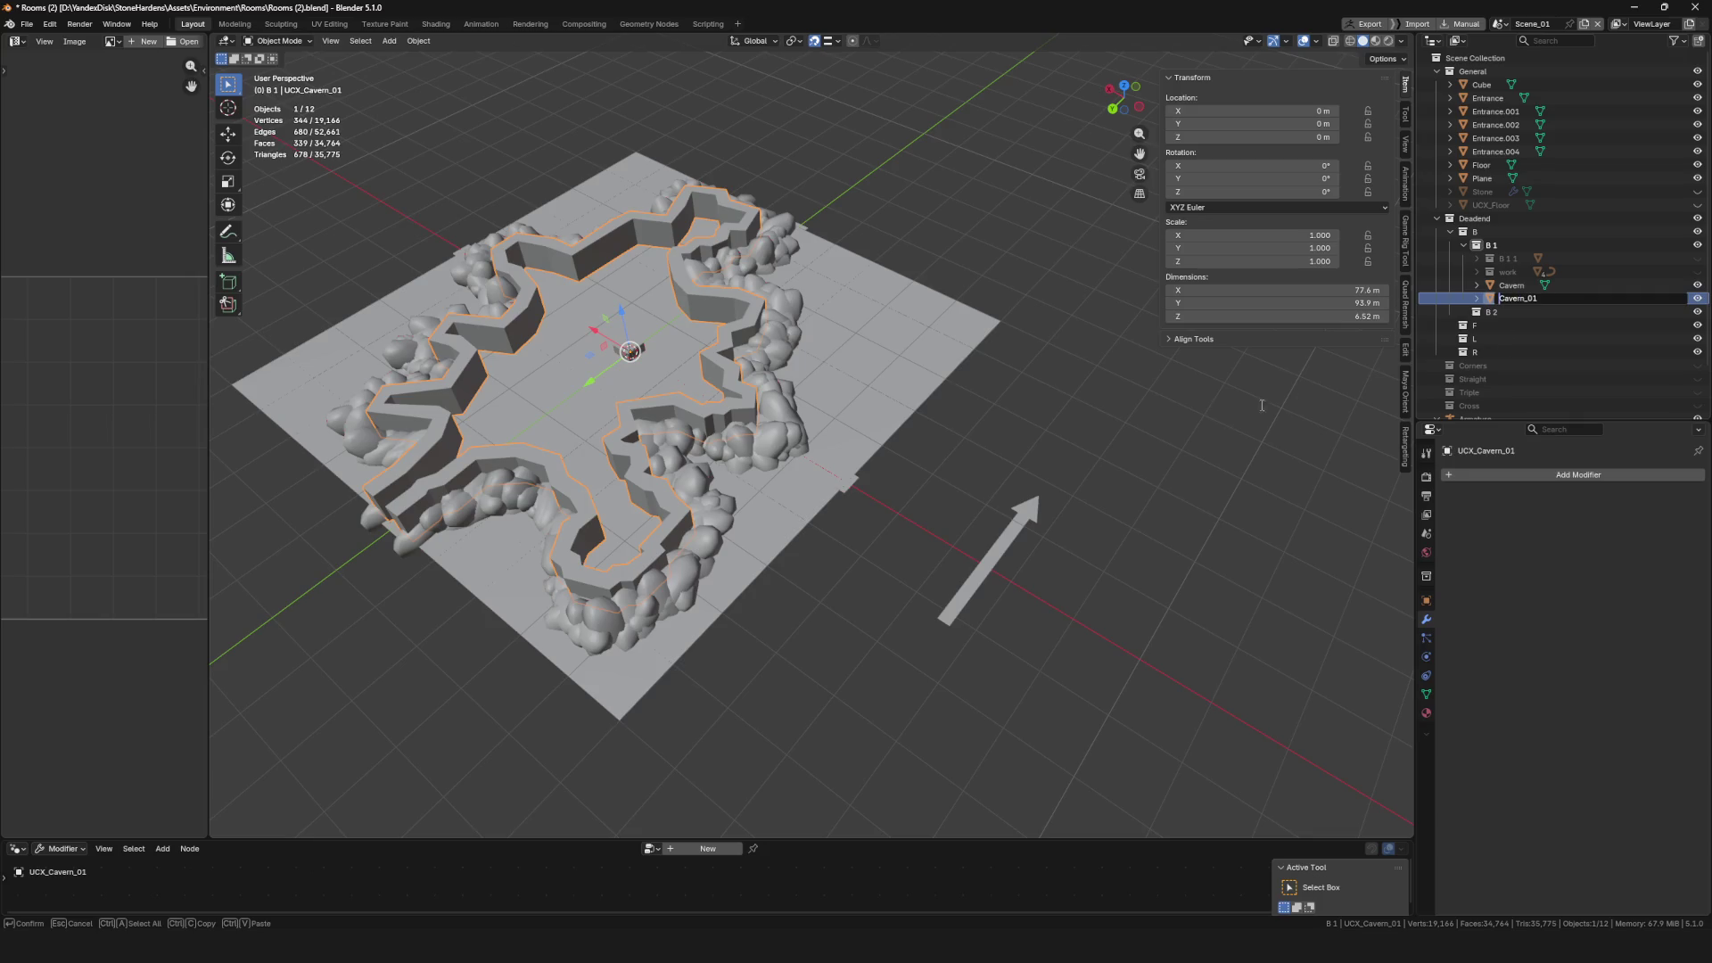
key("Return")
Export Cavern_01 with the Cavern rocks as FBX over Cavern_D_B_01.fbx, then return to Unreal
left_click(764, 277, "shift")
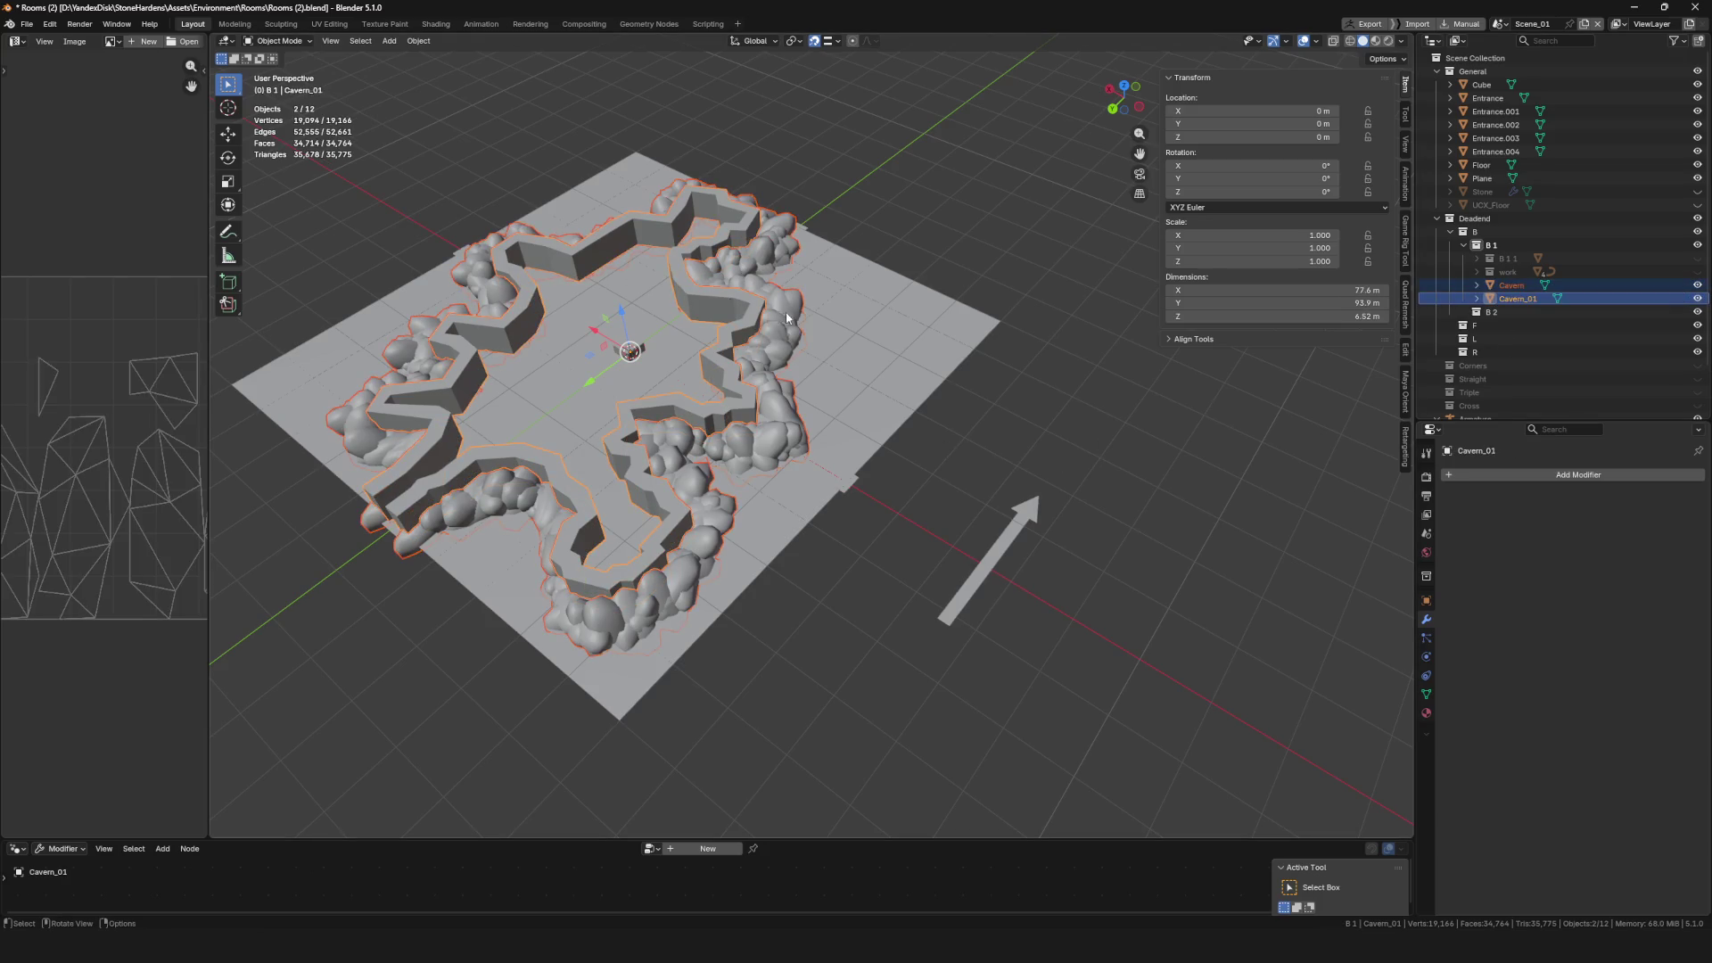
key("F4")
mouse_move(785, 307)
left_click(870, 419)
left_click(591, 257)
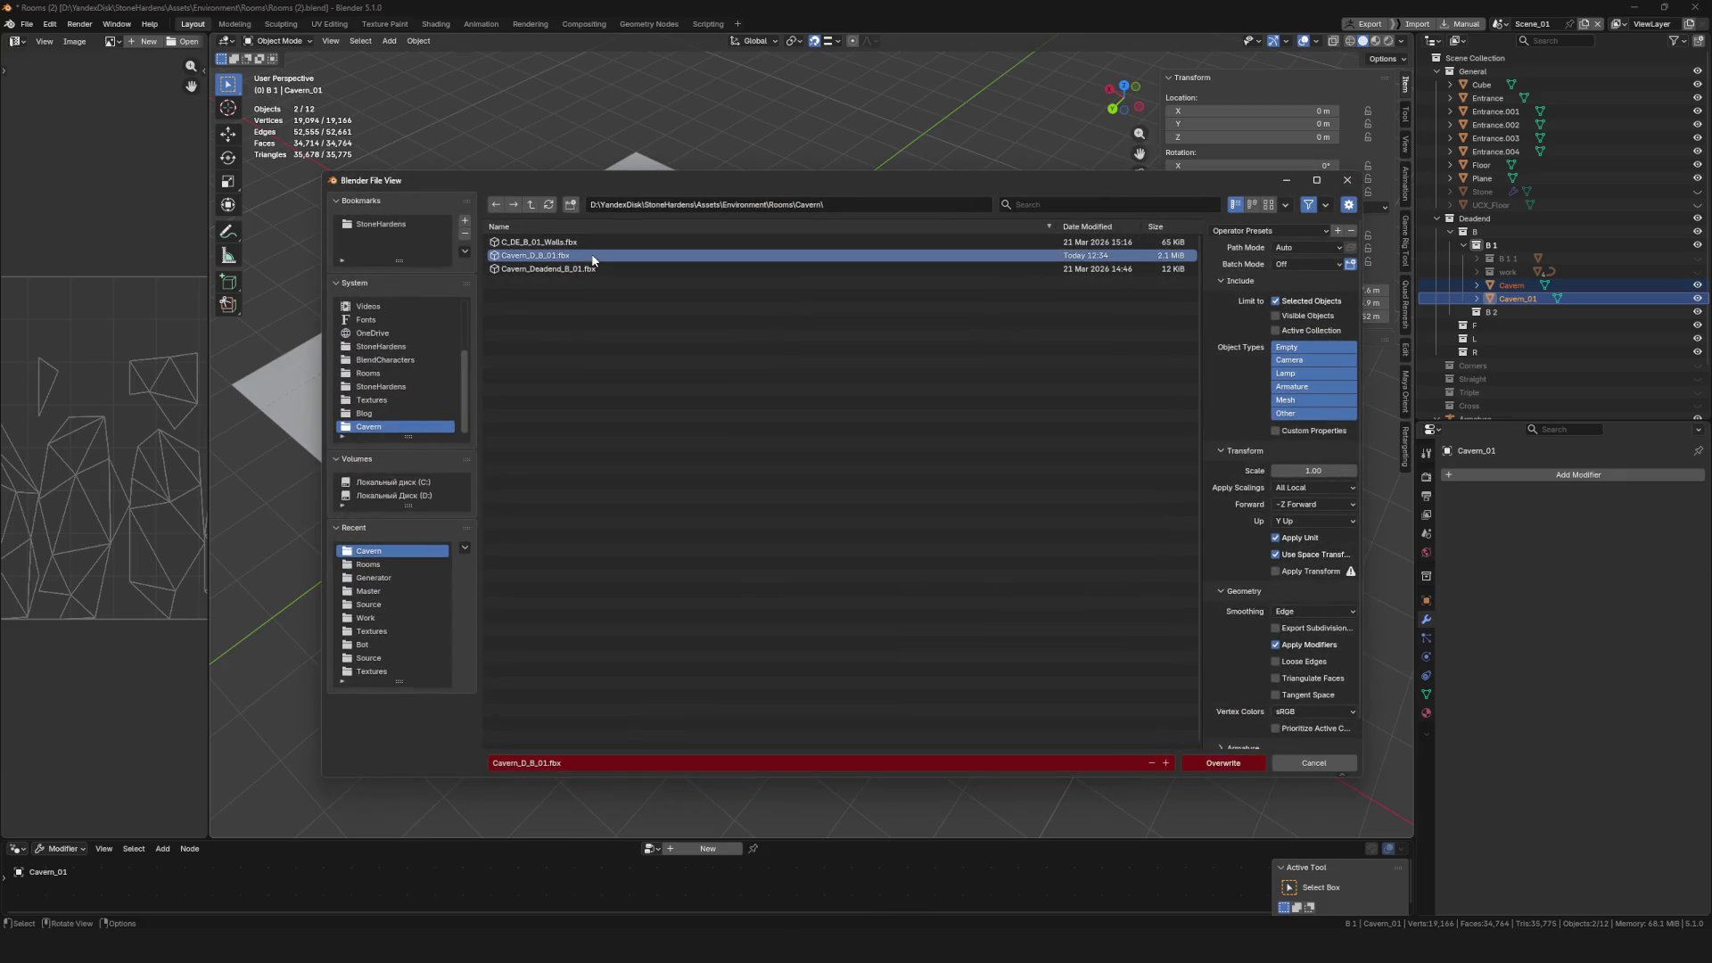
left_click(1182, 765)
mouse_move(1181, 769)
left_mouse_down()
mouse_move(719, 630)
mouse_move(571, 535)
left_mouse_up()
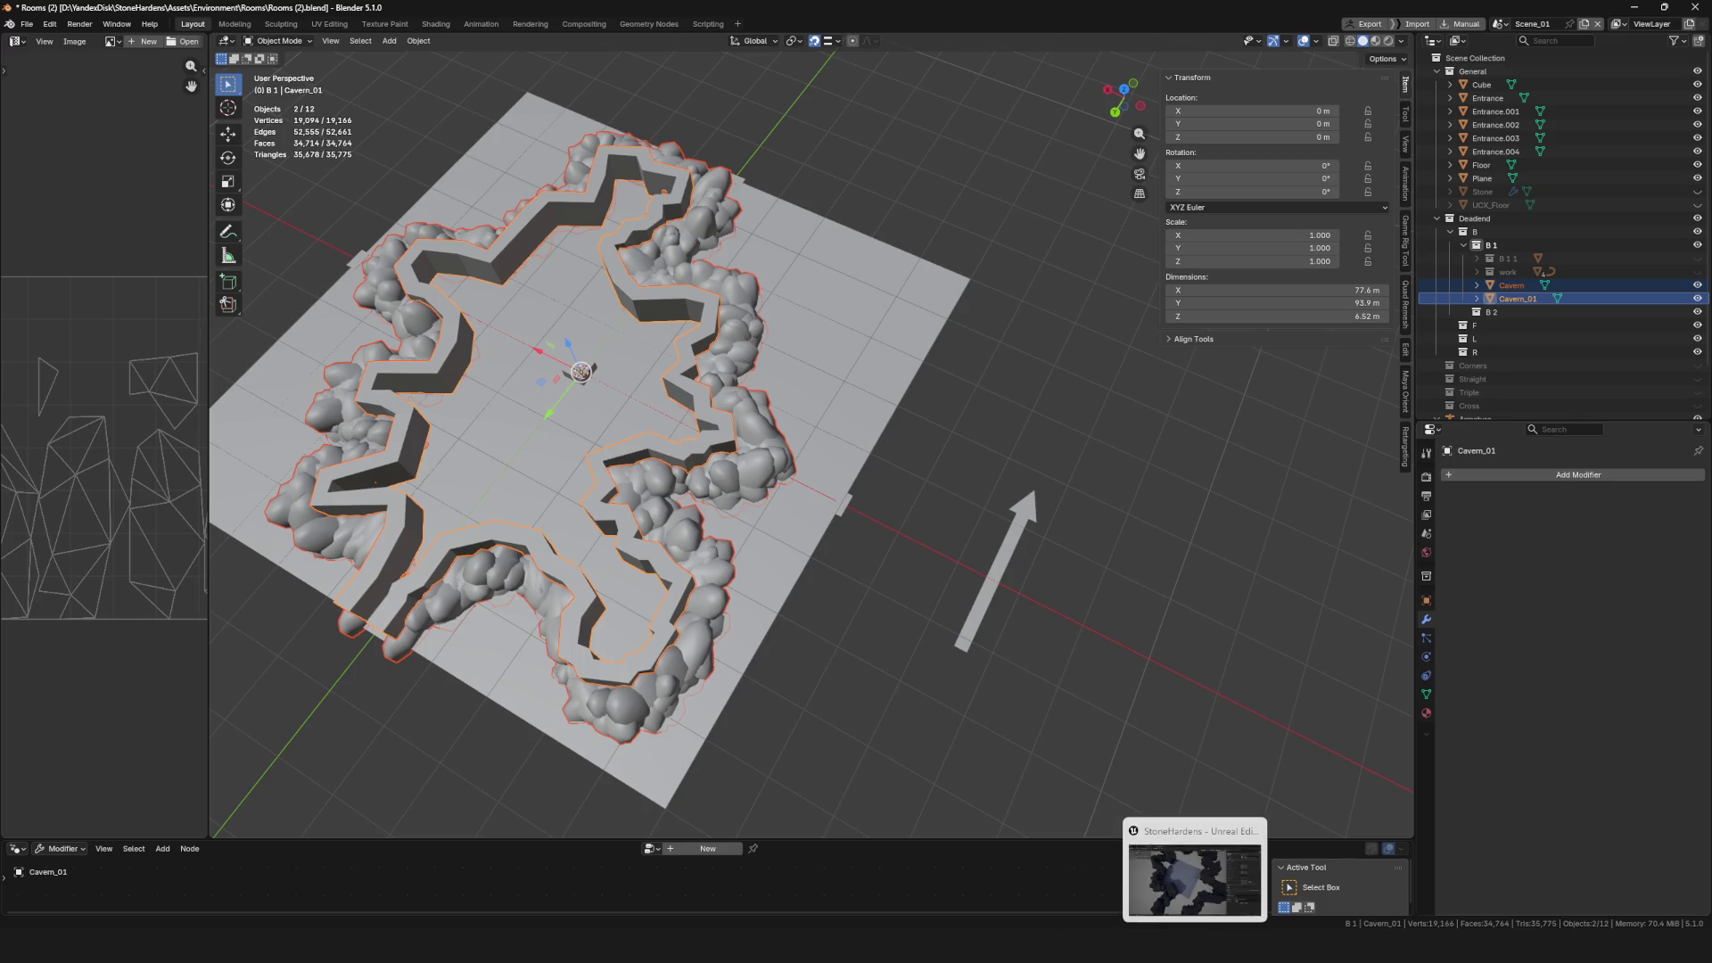
left_click(1199, 865)
left_click(270, 30)
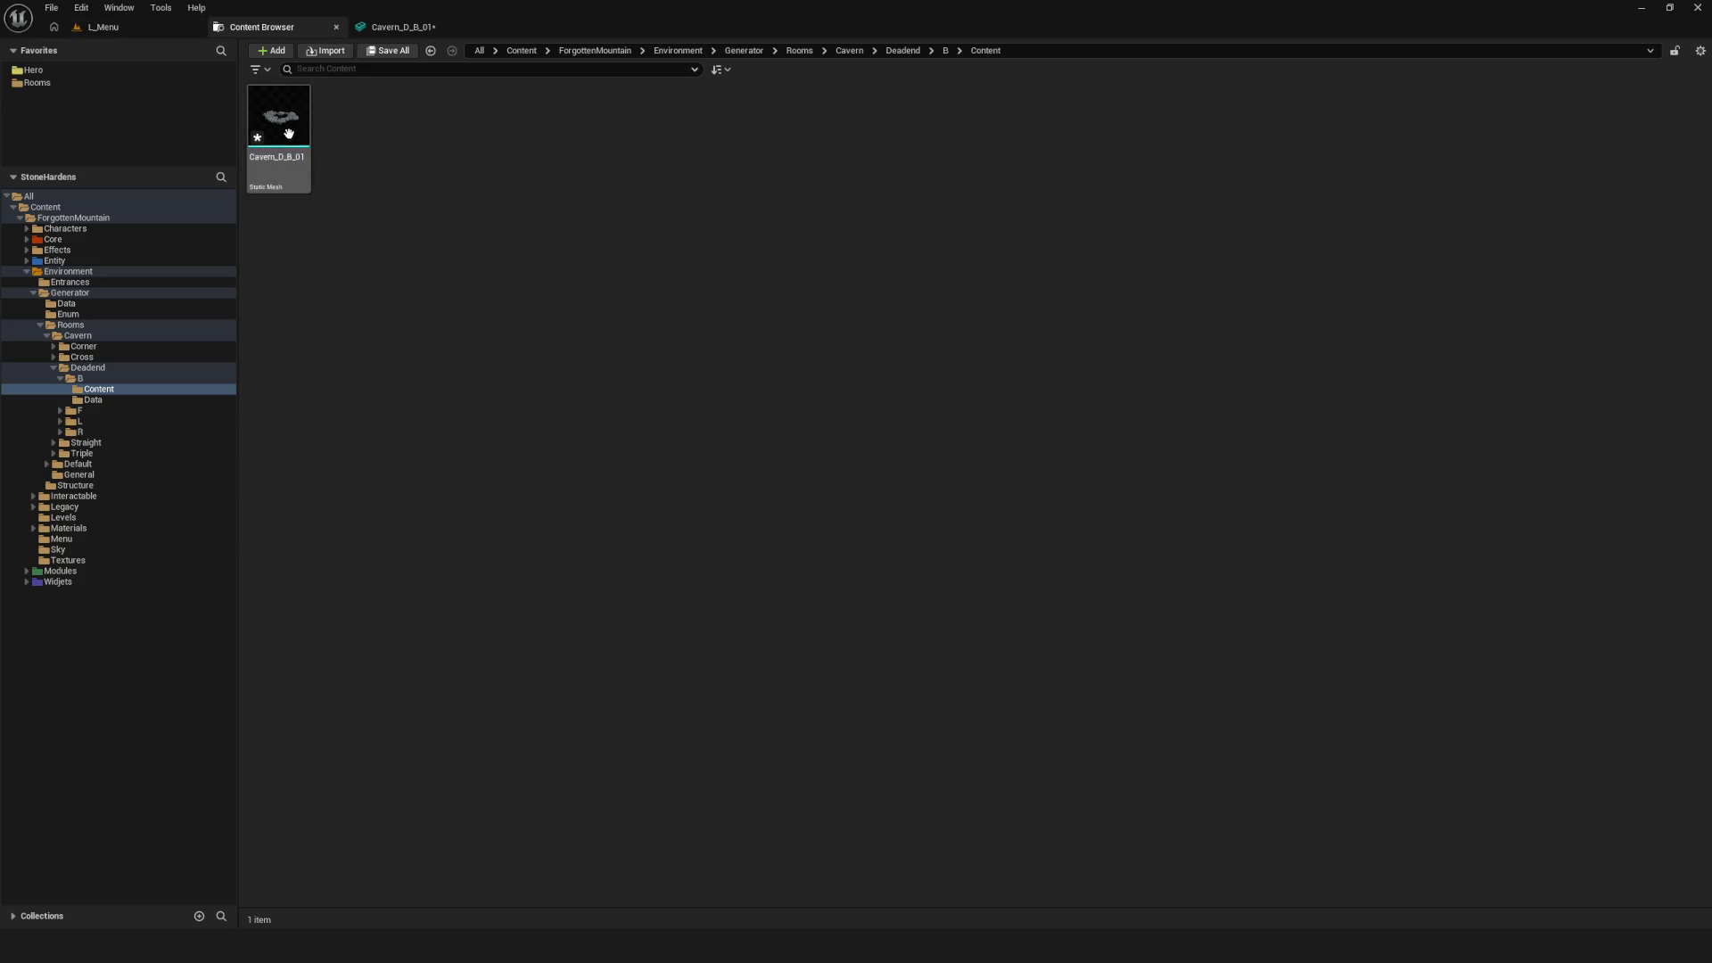
Force-delete the old Cavern_D_B_01 asset and import the new Cavern_D_B_01.fbx with Import All
key("Delete")
left_click(855, 686)
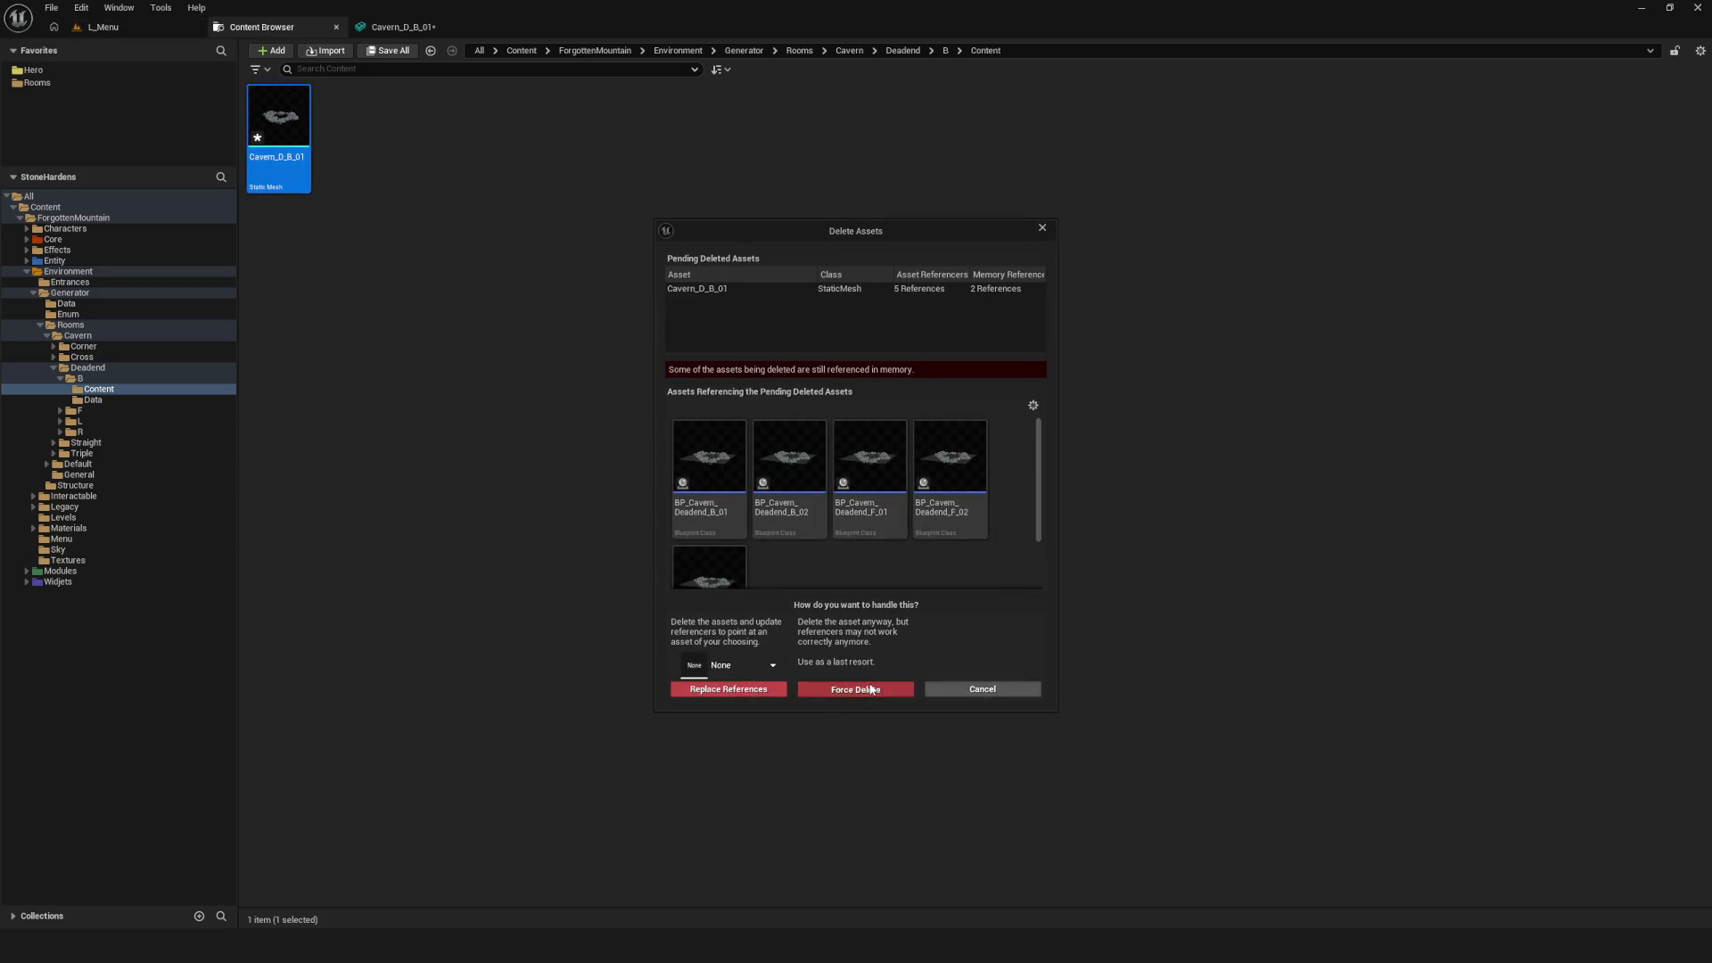
right_click(436, 146)
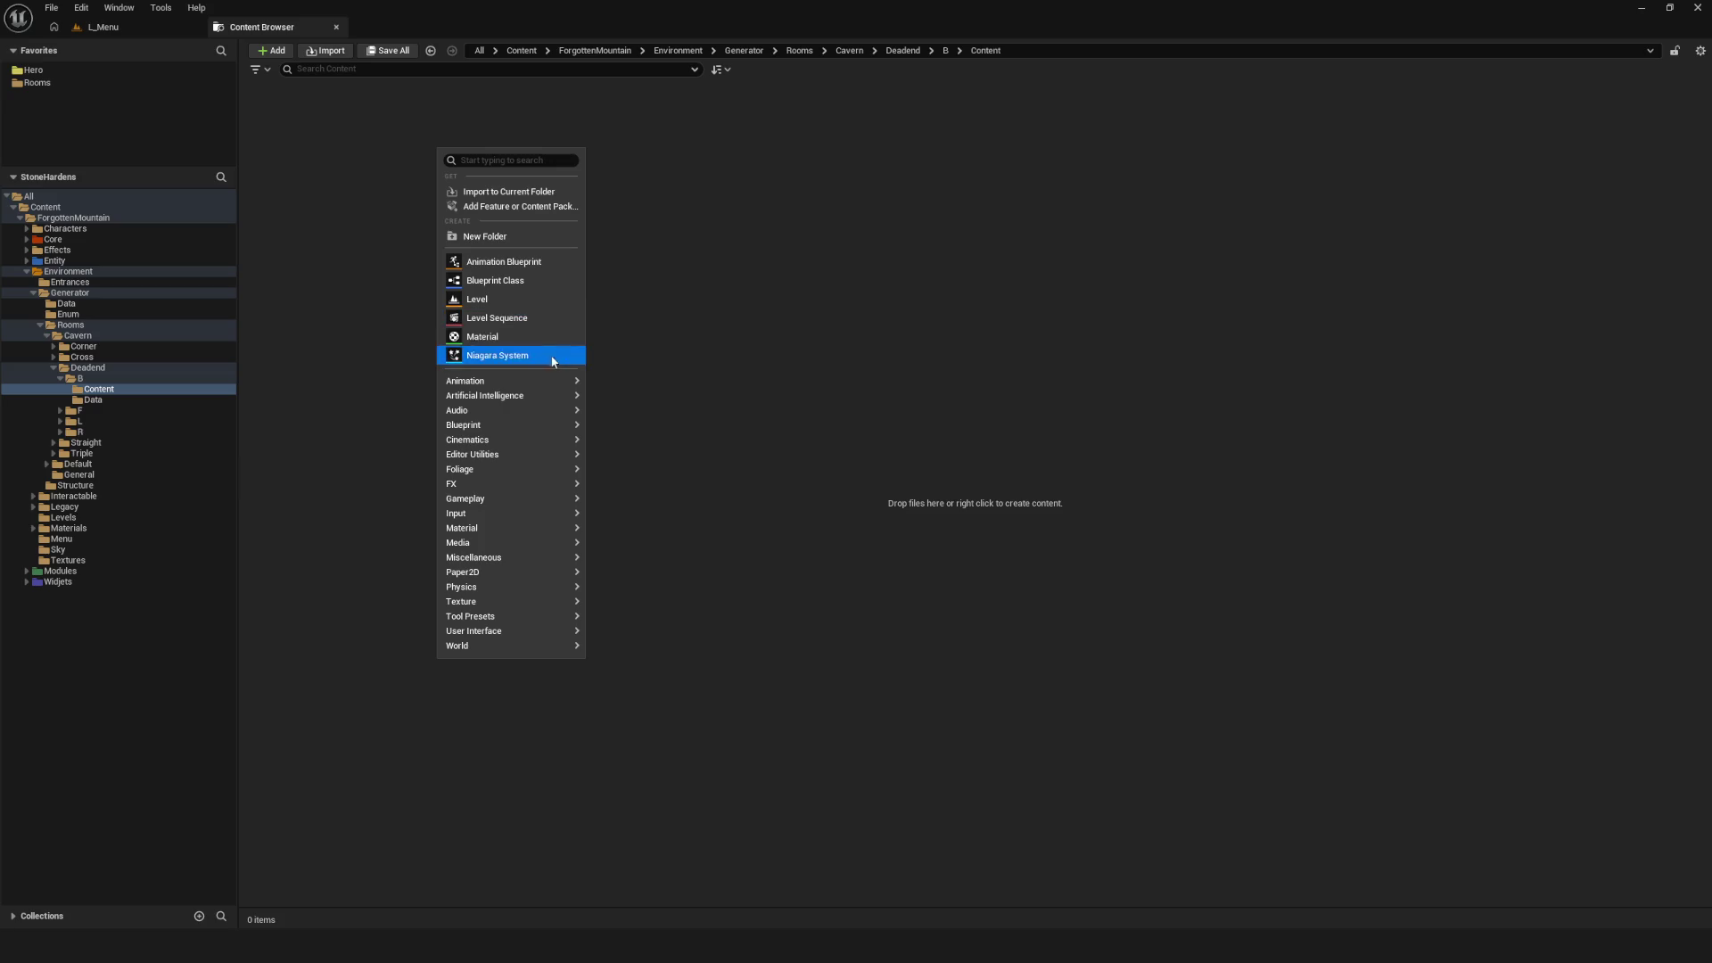
left_click(509, 206)
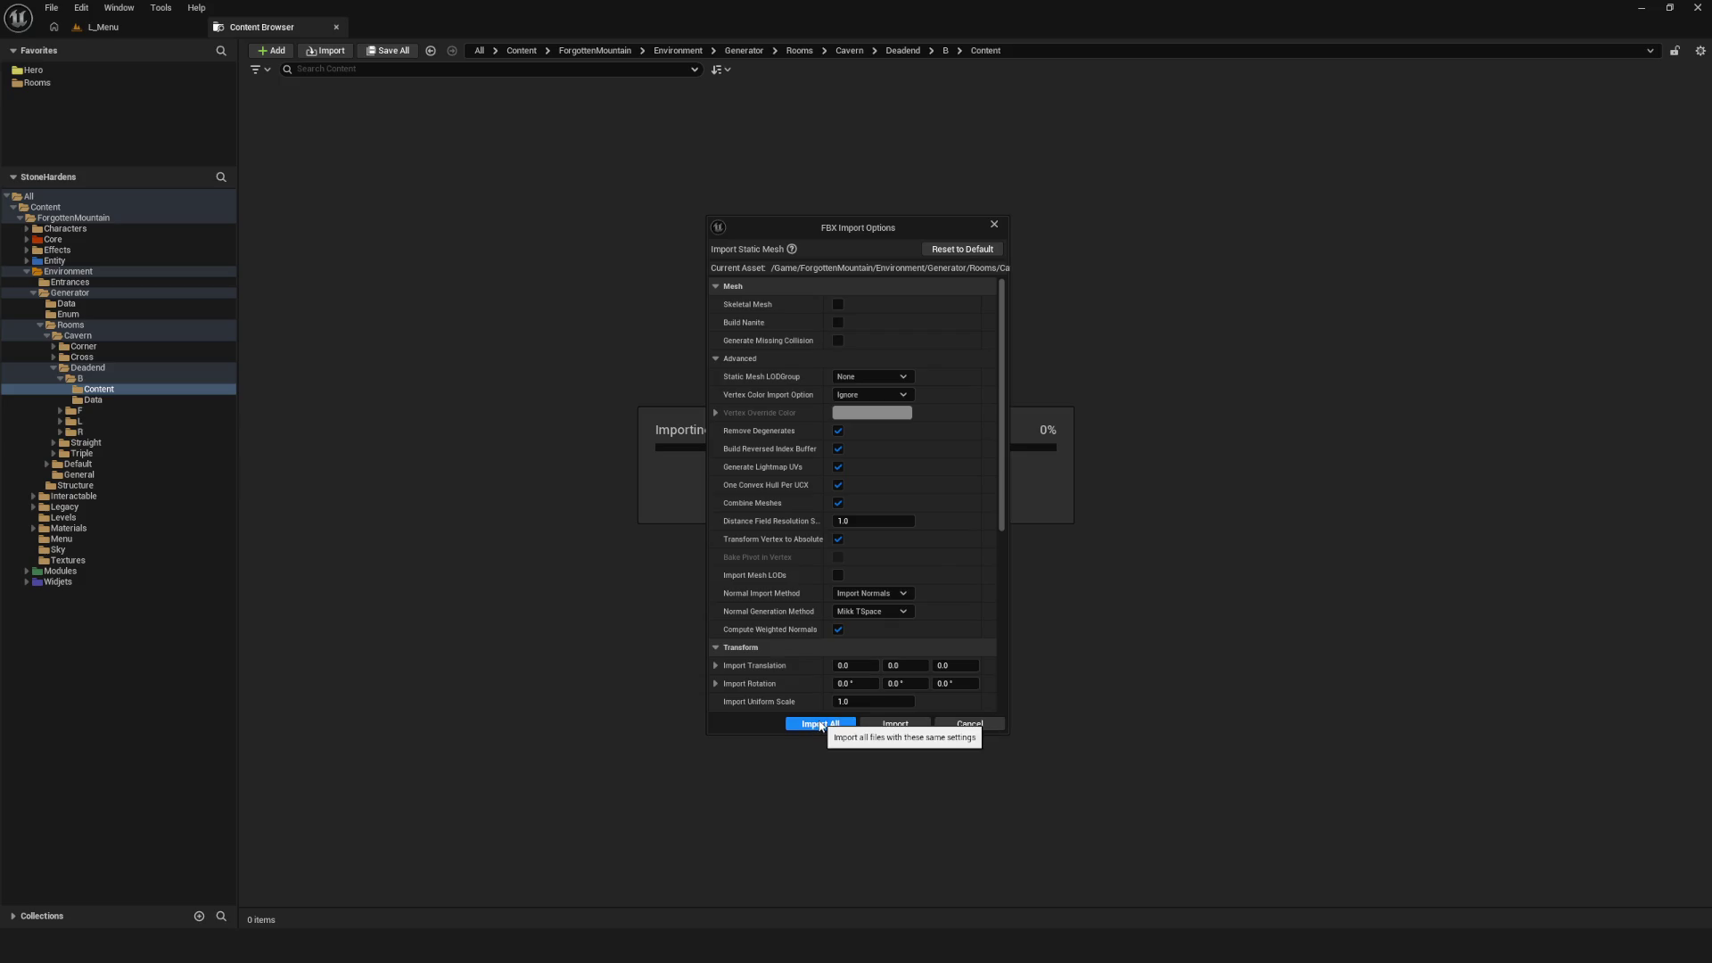
left_click(820, 724)
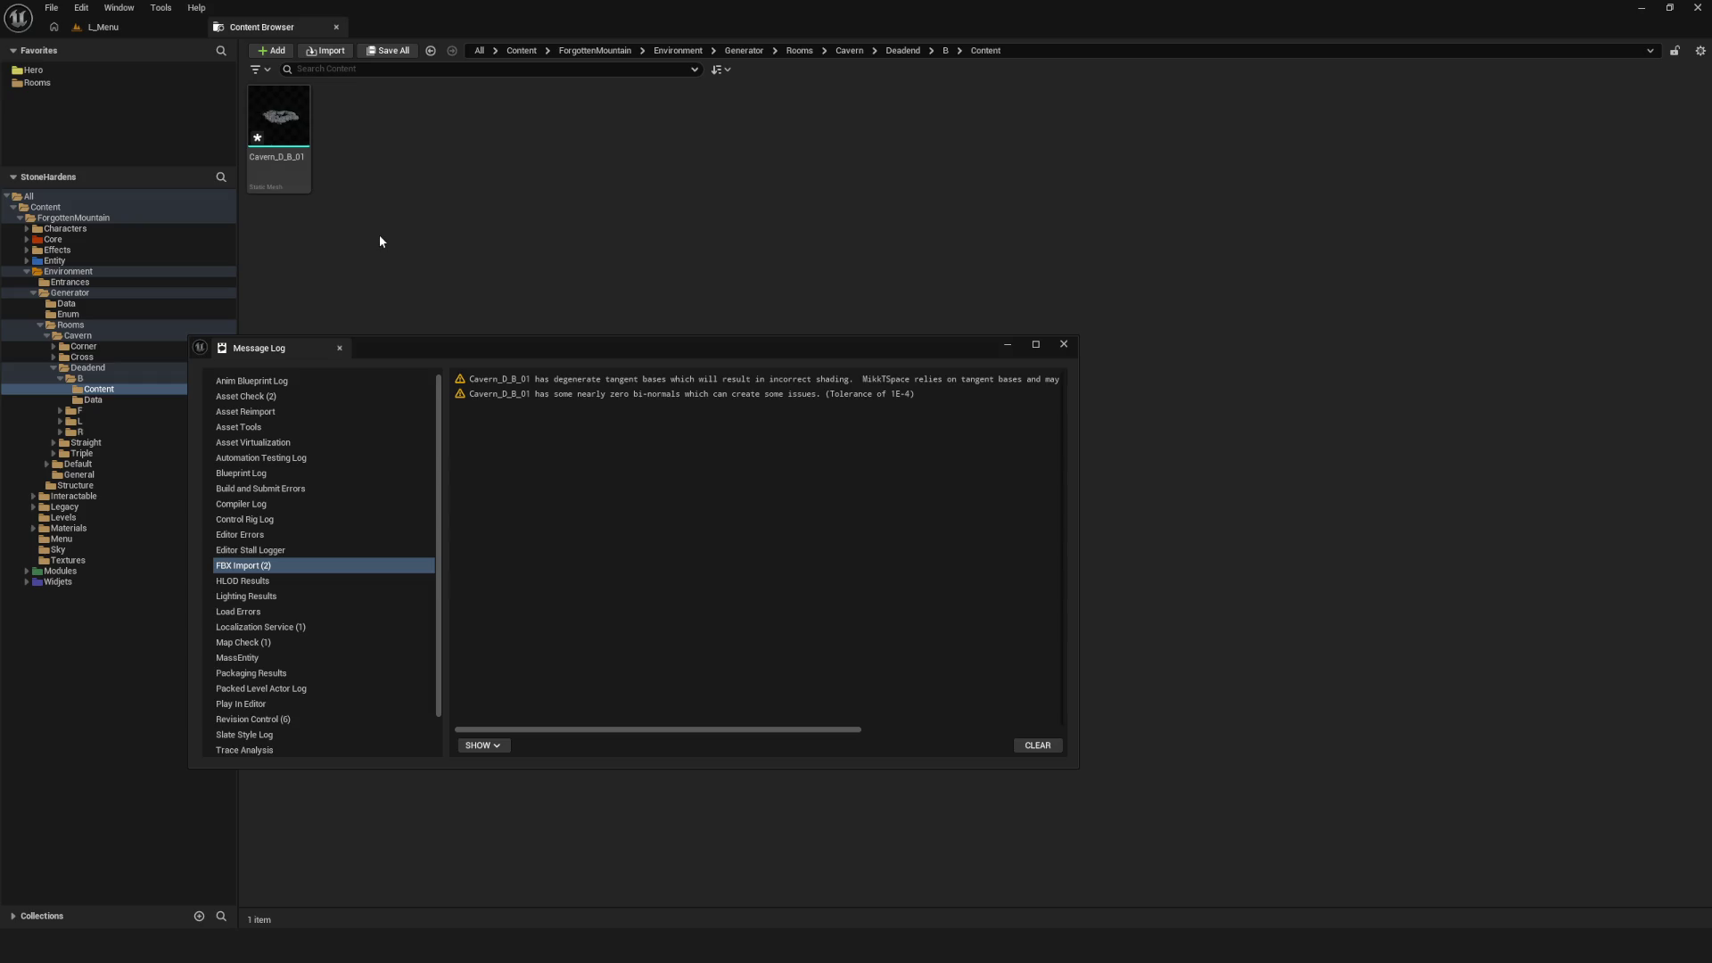
Close the import Message Log and inspect Cavern_D_B_01 in the Static Mesh Editor
left_click_drag(537, 346, 455, 341)
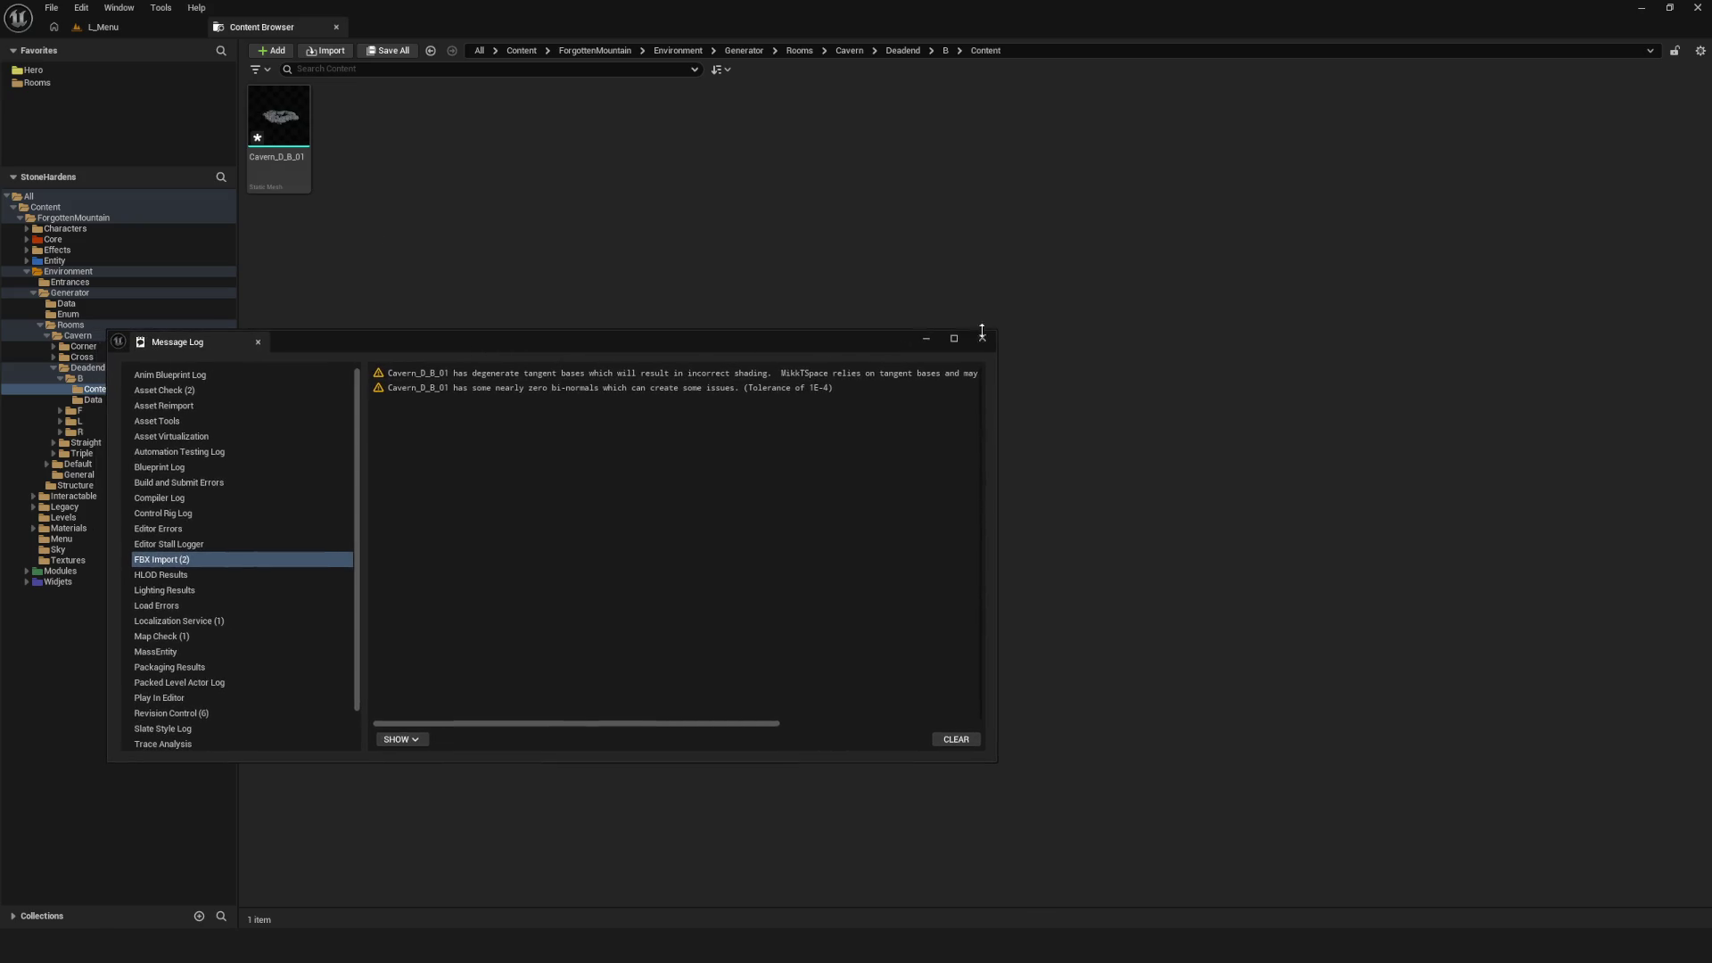
left_click(981, 339)
left_click(291, 118)
double_click(292, 119)
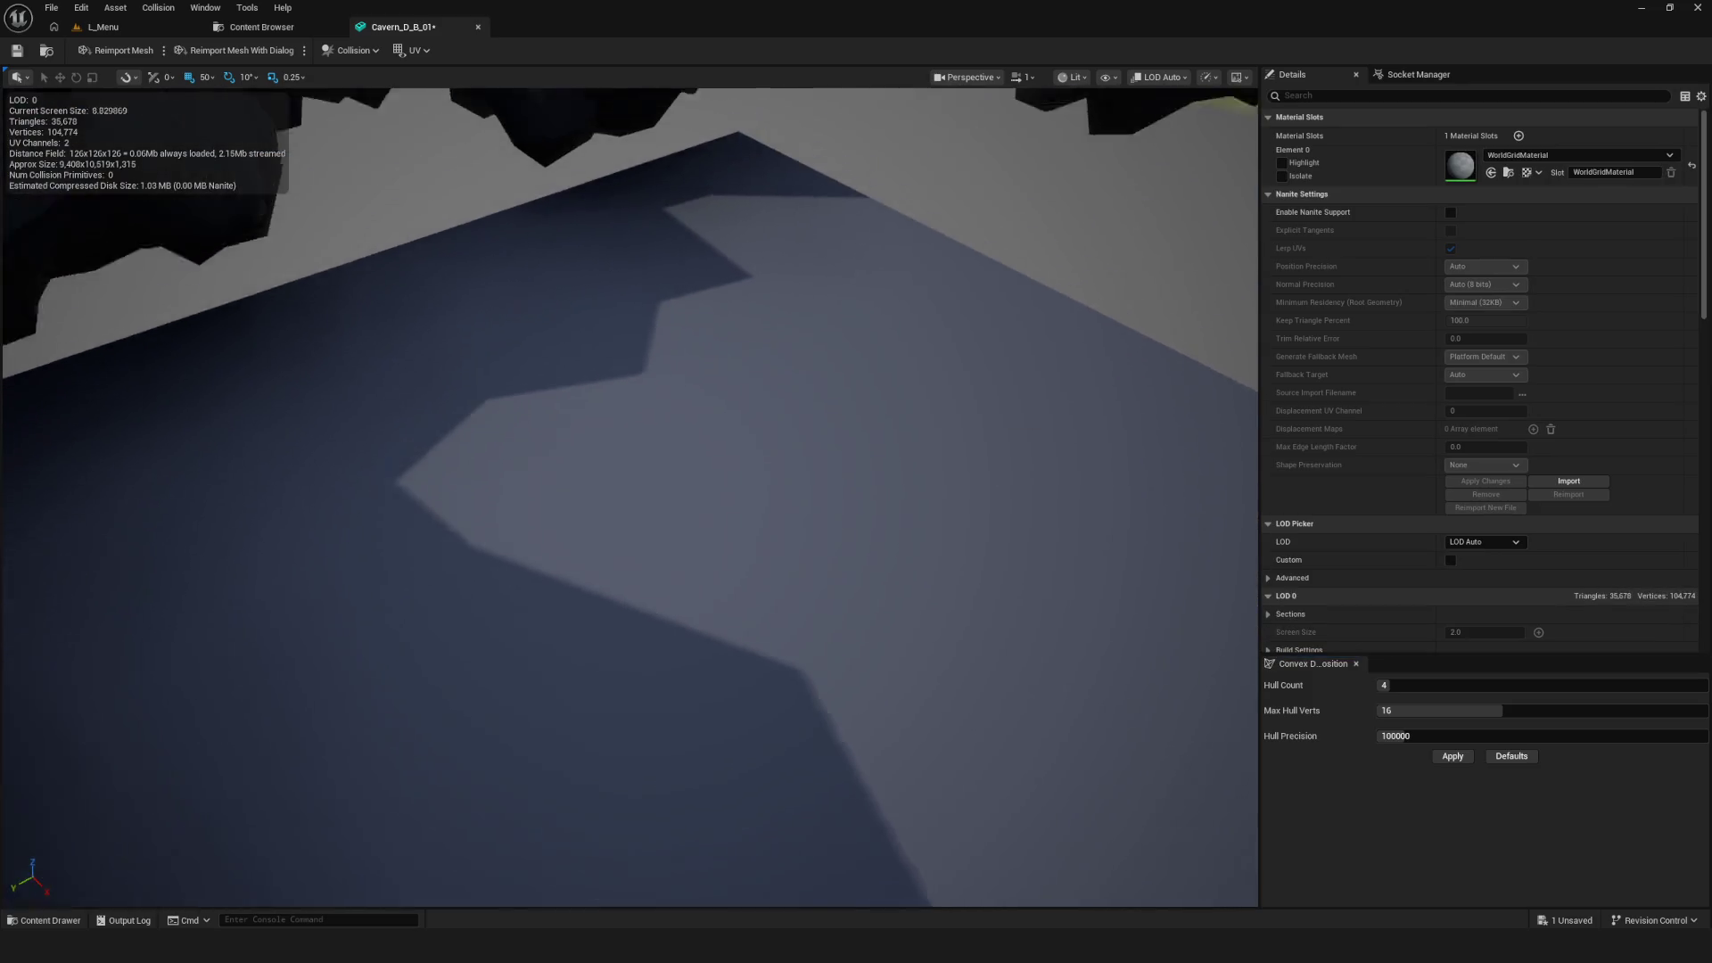
left_click_drag(497, 344, 482, 411)
mouse_move(491, 294)
left_mouse_down()
mouse_move(508, 298)
mouse_move(491, 294)
left_mouse_up()
Close the mesh editor and switch back to Blender
left_click(478, 27)
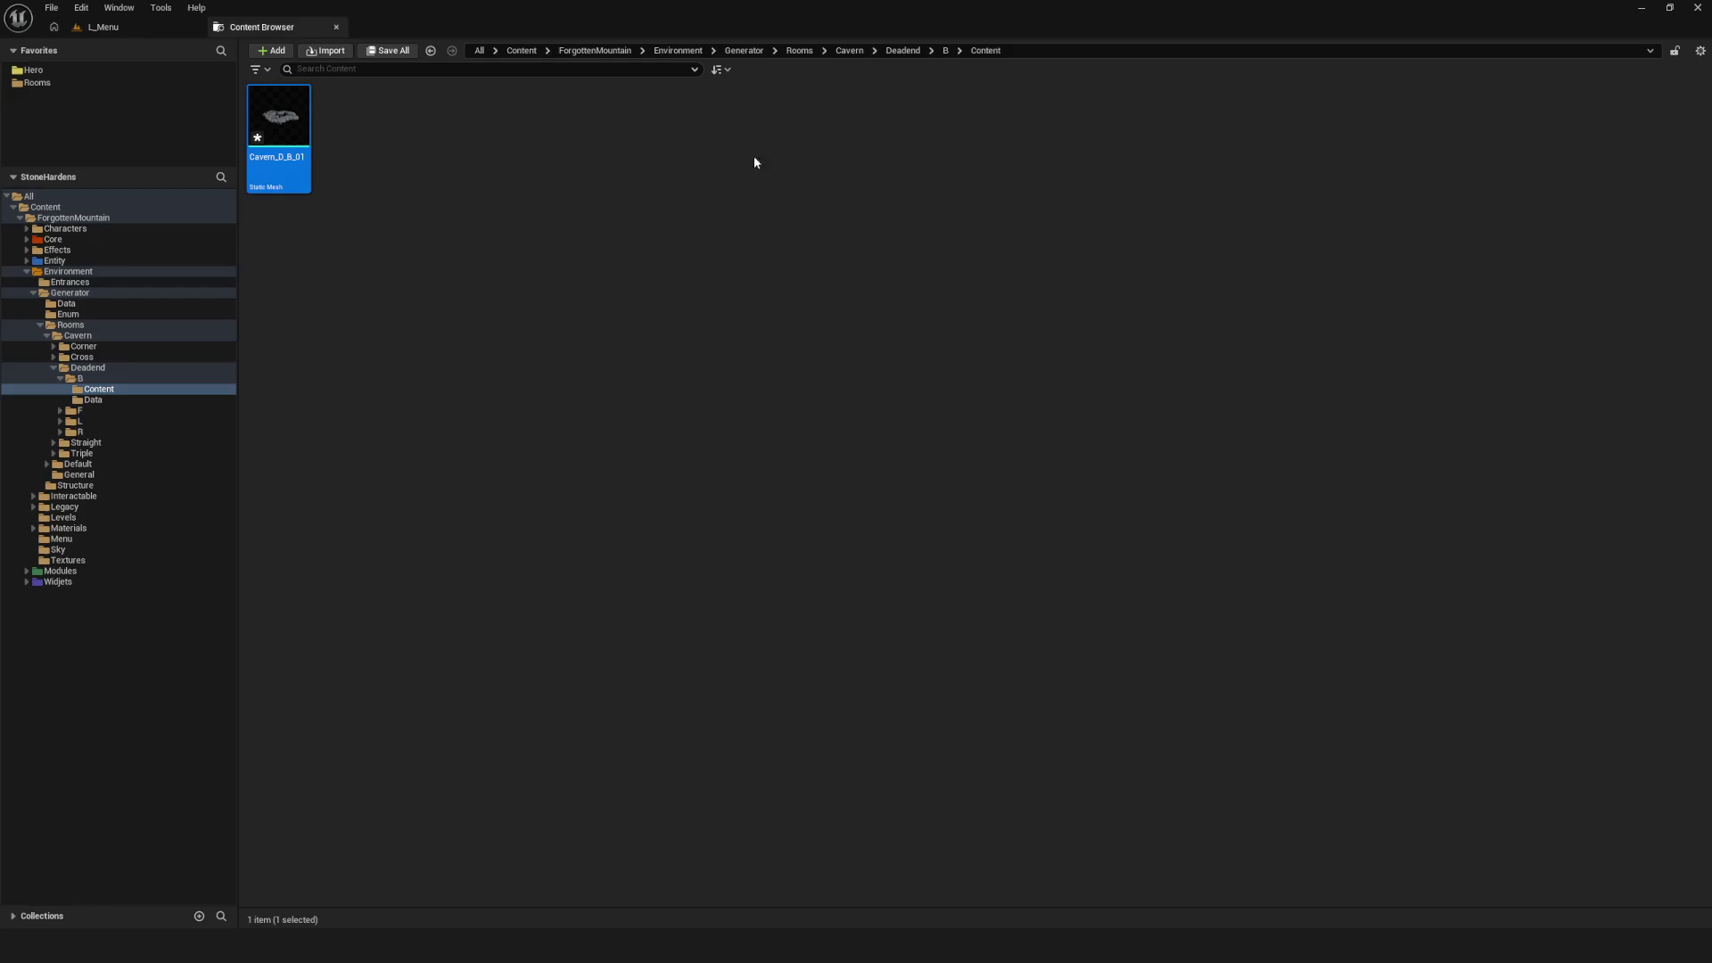
key("alt+Tab")
scroll(813, 380, "down", 1)
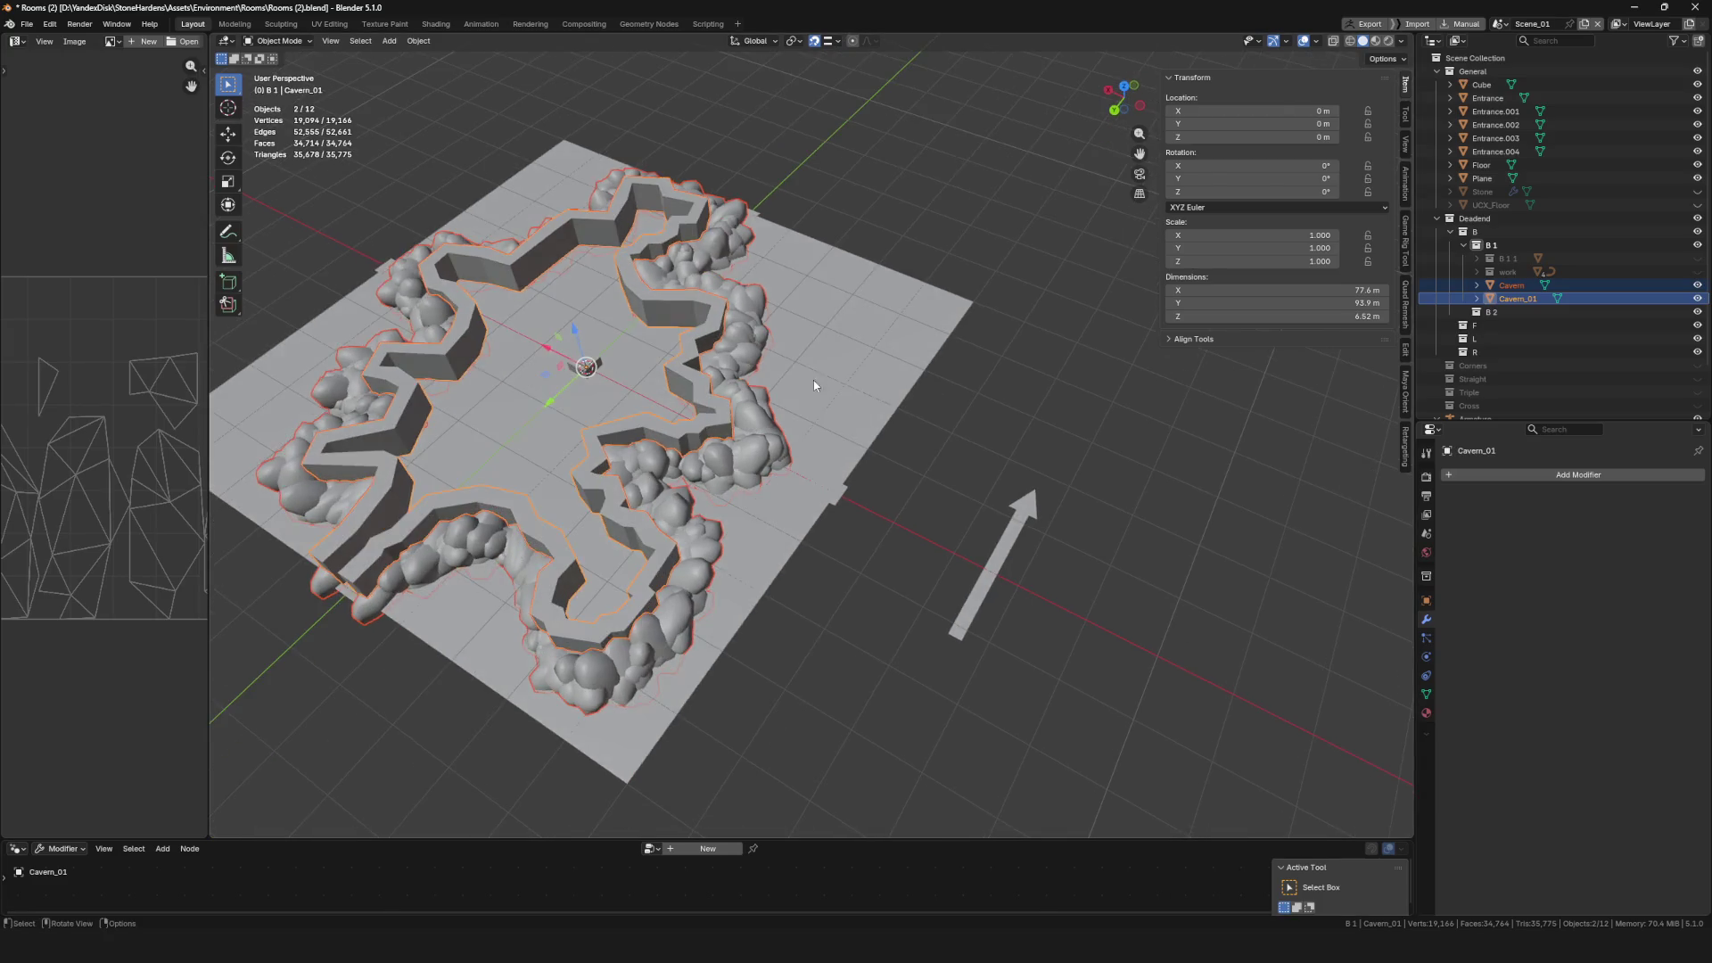
Rename Cavern_01 back to UCX_Cavern_01 by adding the UCX_ prefix
double_click(1521, 298)
key("Home")
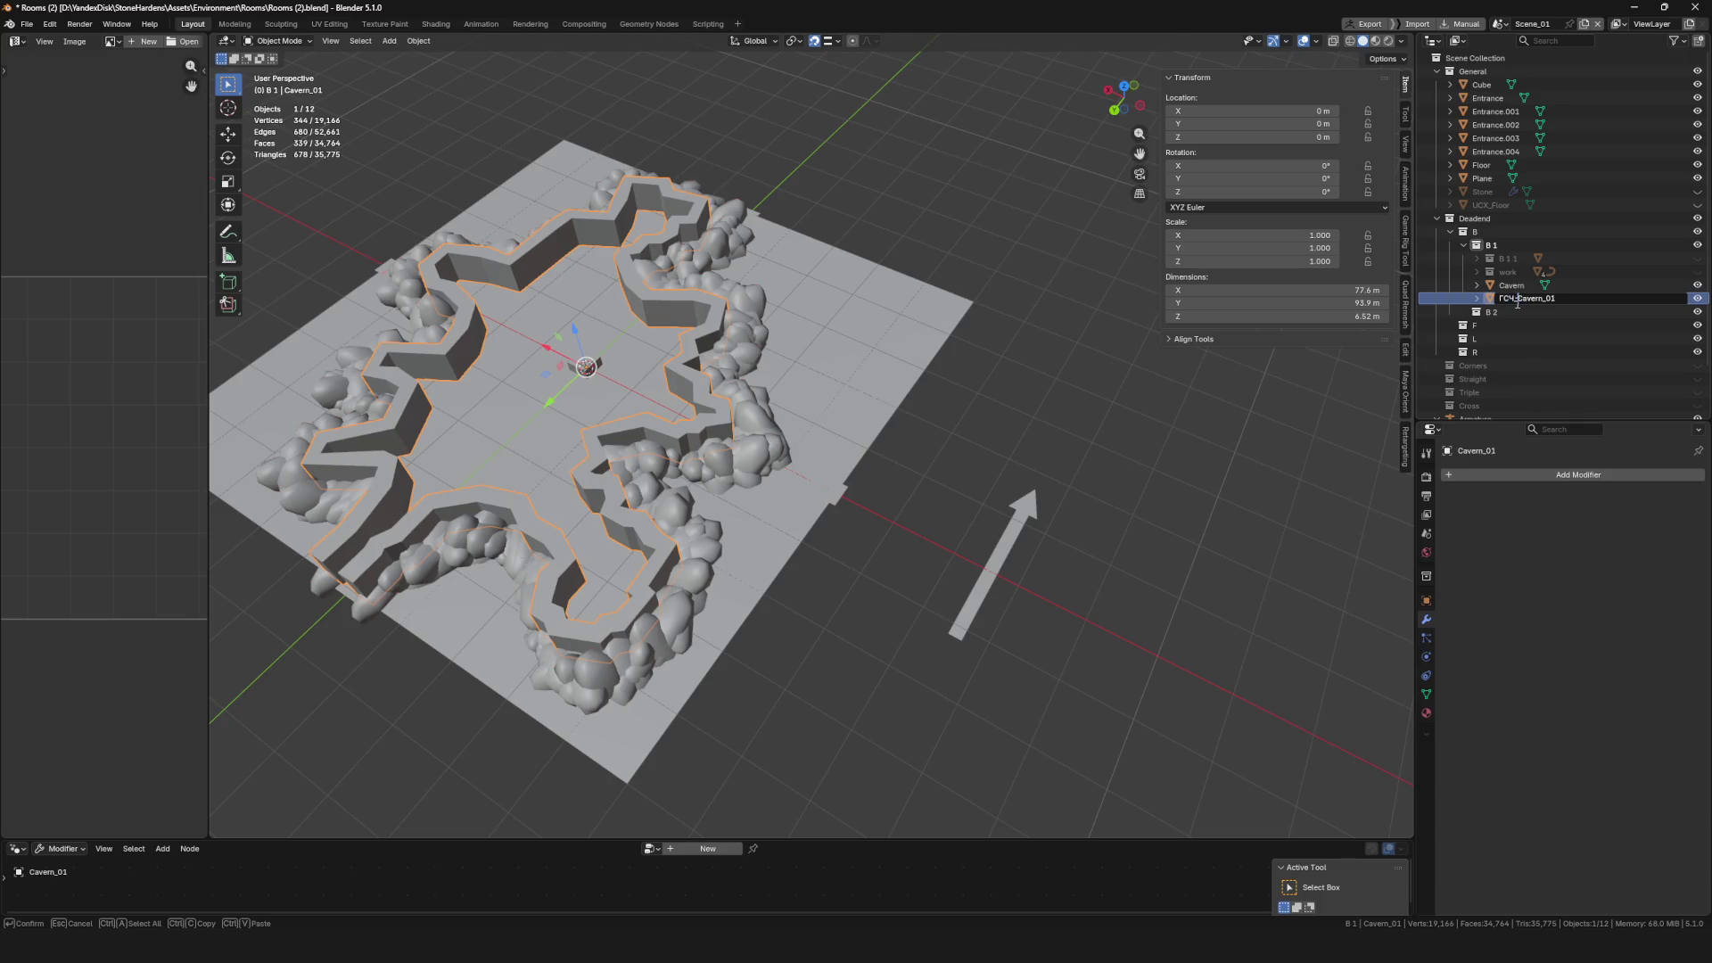
type("ГСЧ")
key("BackSpace")
key("BackSpace")
key("BackSpace")
type("UCX_")
key("Return")
Export Cavern and UCX_Cavern_01 as FBX, overwriting Cavern_D_B_01.fbx
left_click(1514, 287)
left_click(1516, 299, "ctrl")
key("F4")
left_click(892, 499)
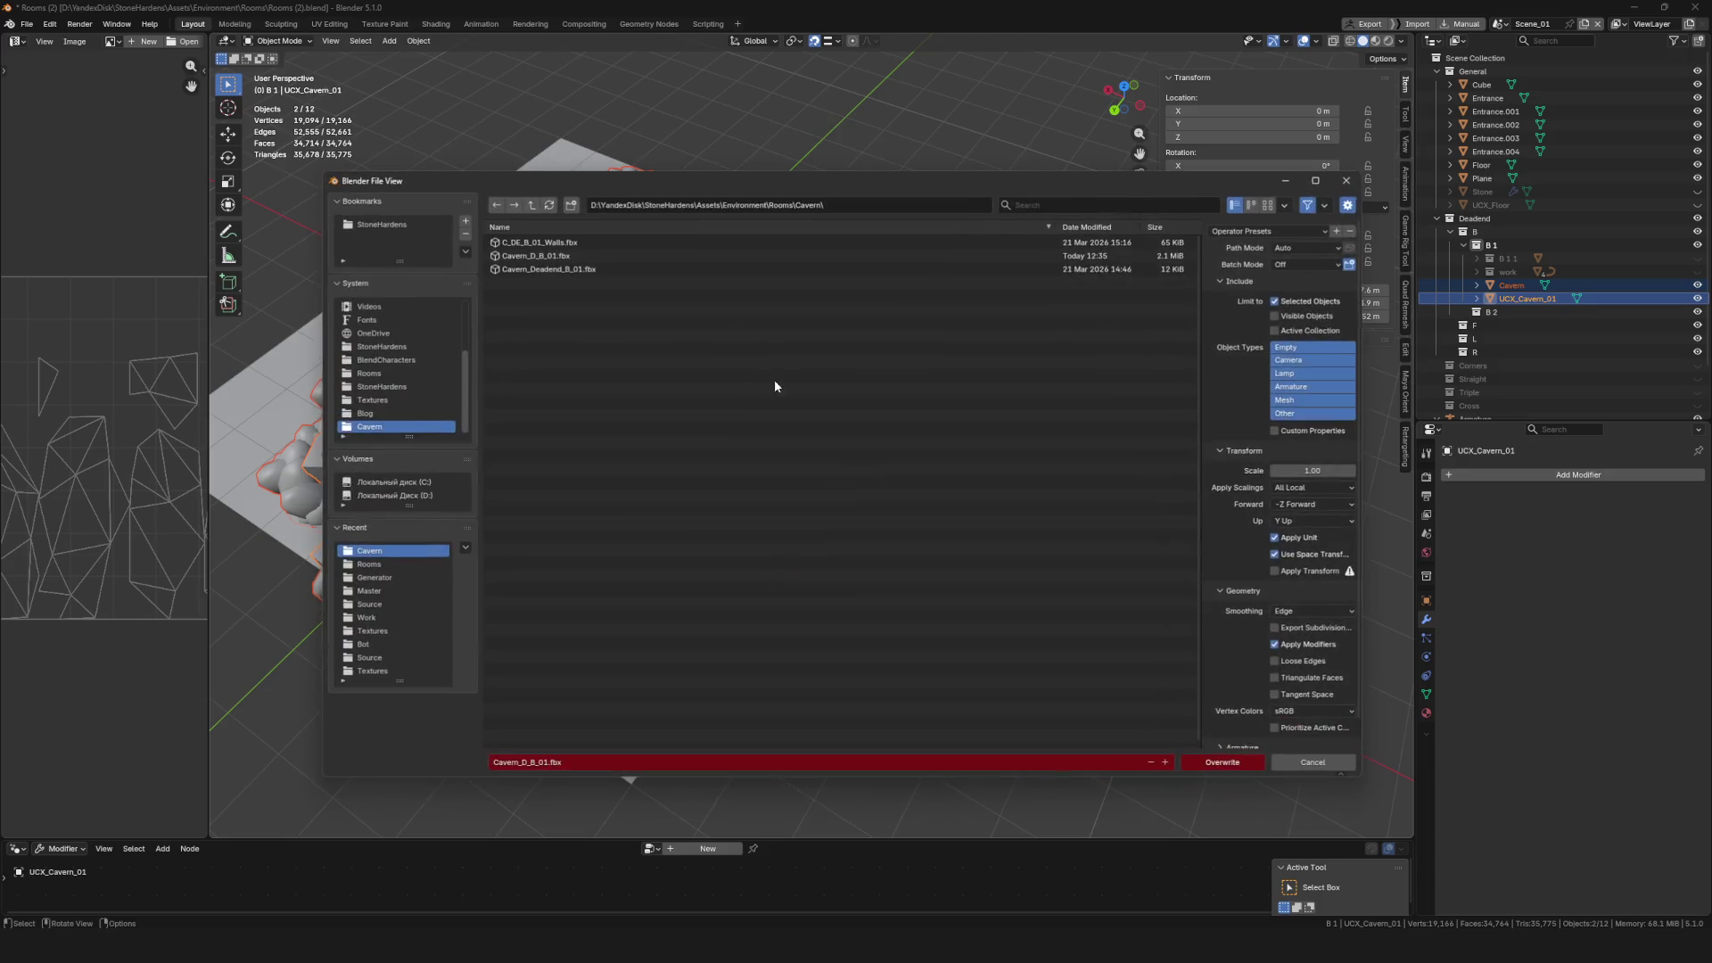
left_click(1223, 761)
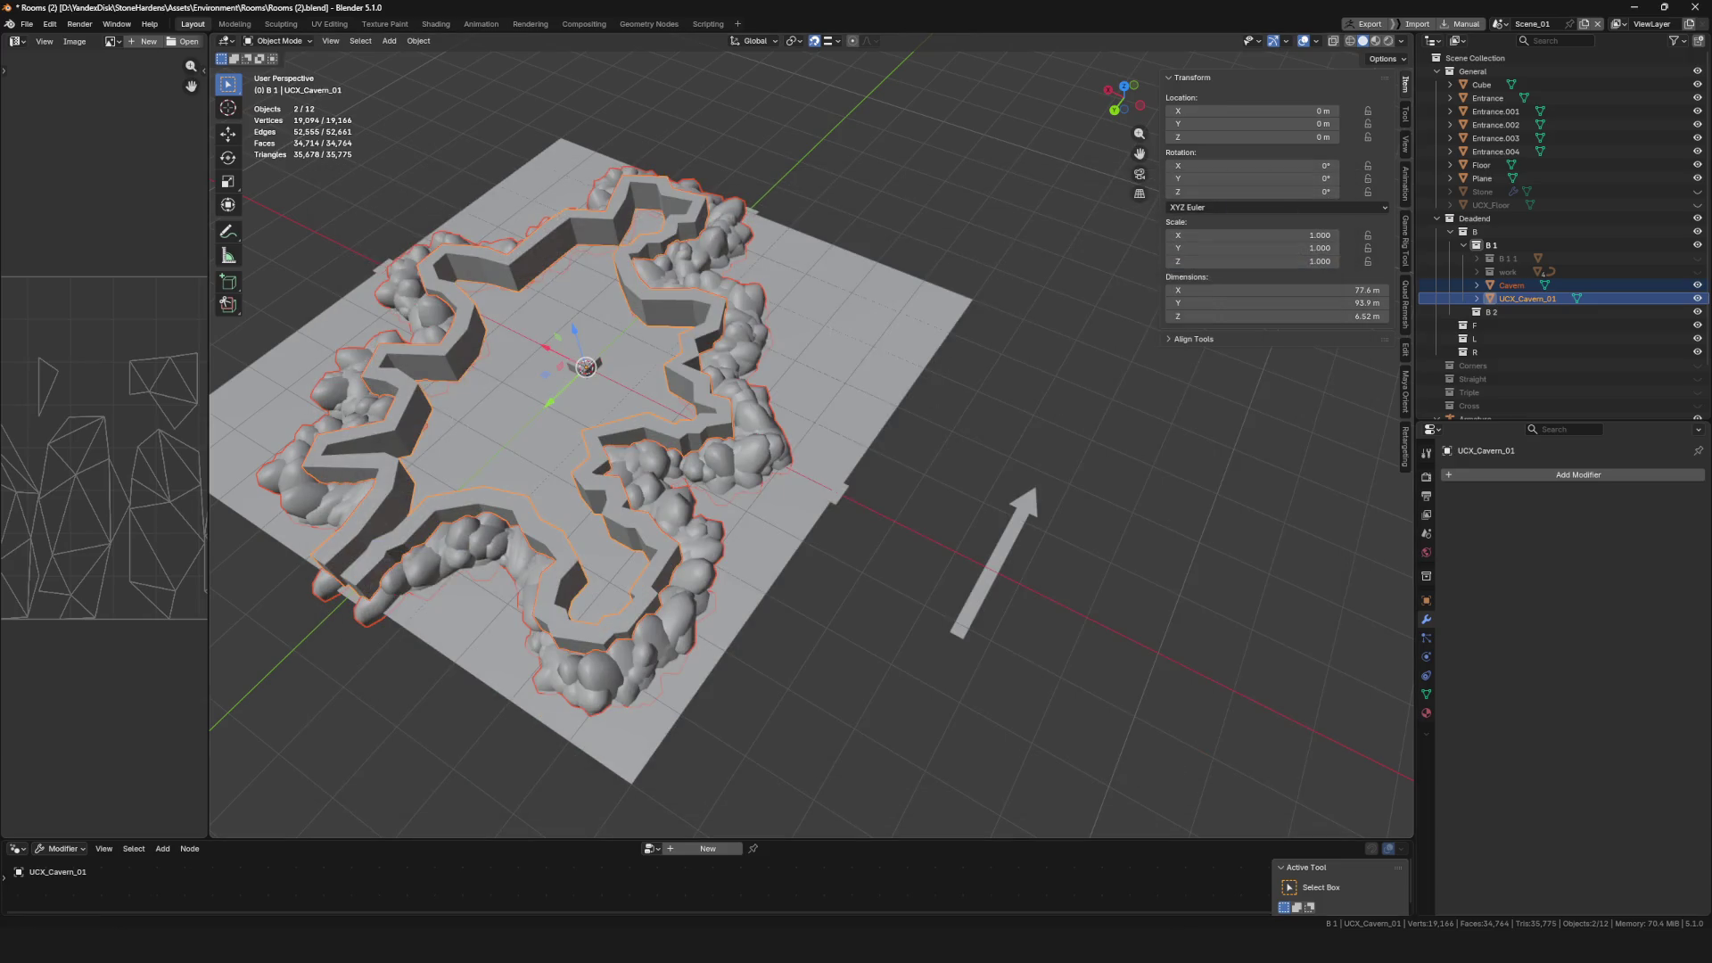
key("alt+Tab")
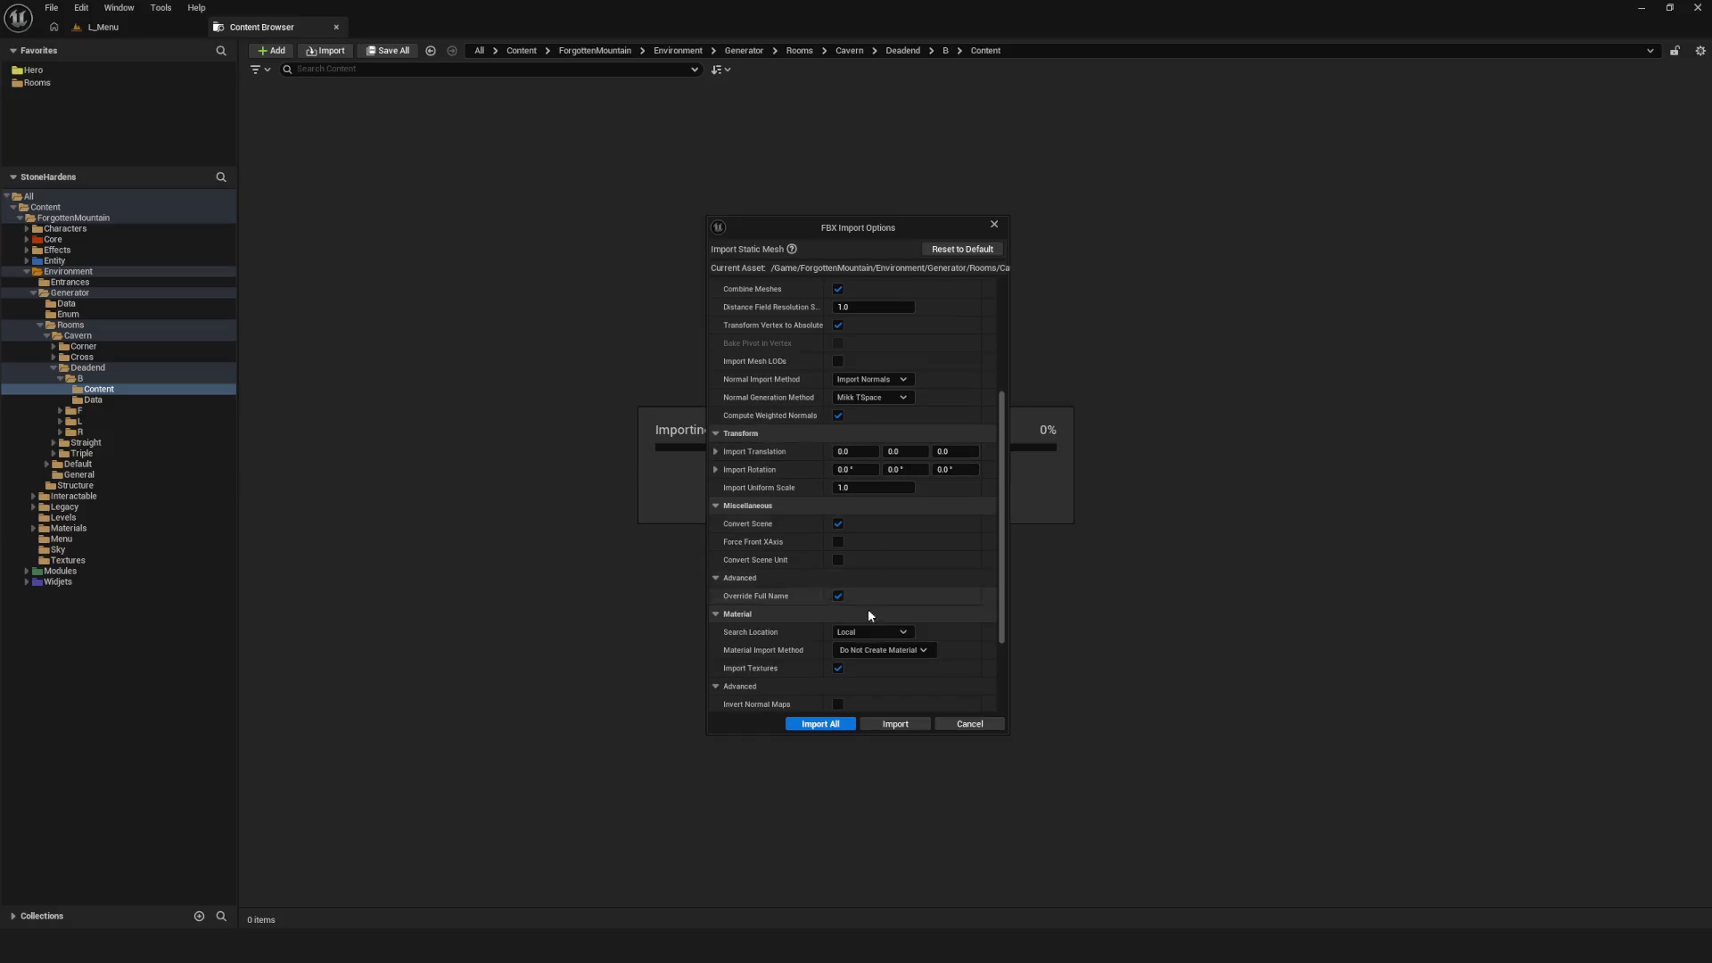
Confirm the FBX import of the updated Cavern_D_B_01 and open it in the mesh editor
scroll(871, 599, "up", 3)
left_click(820, 723)
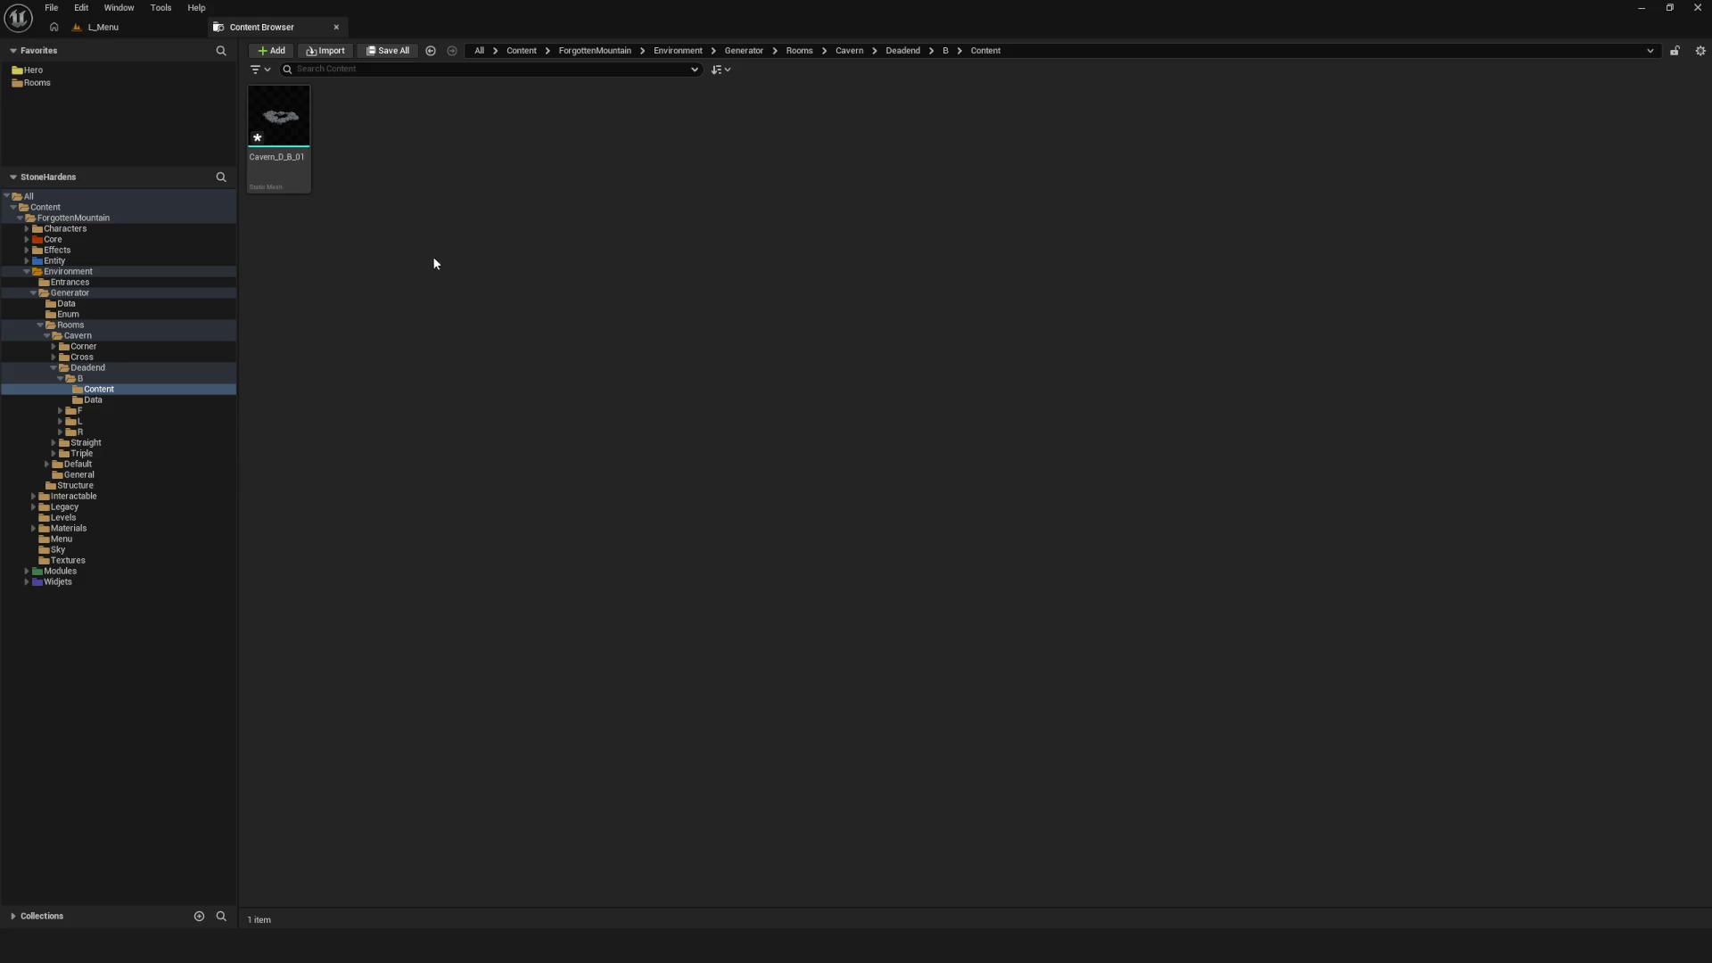
double_click(287, 143)
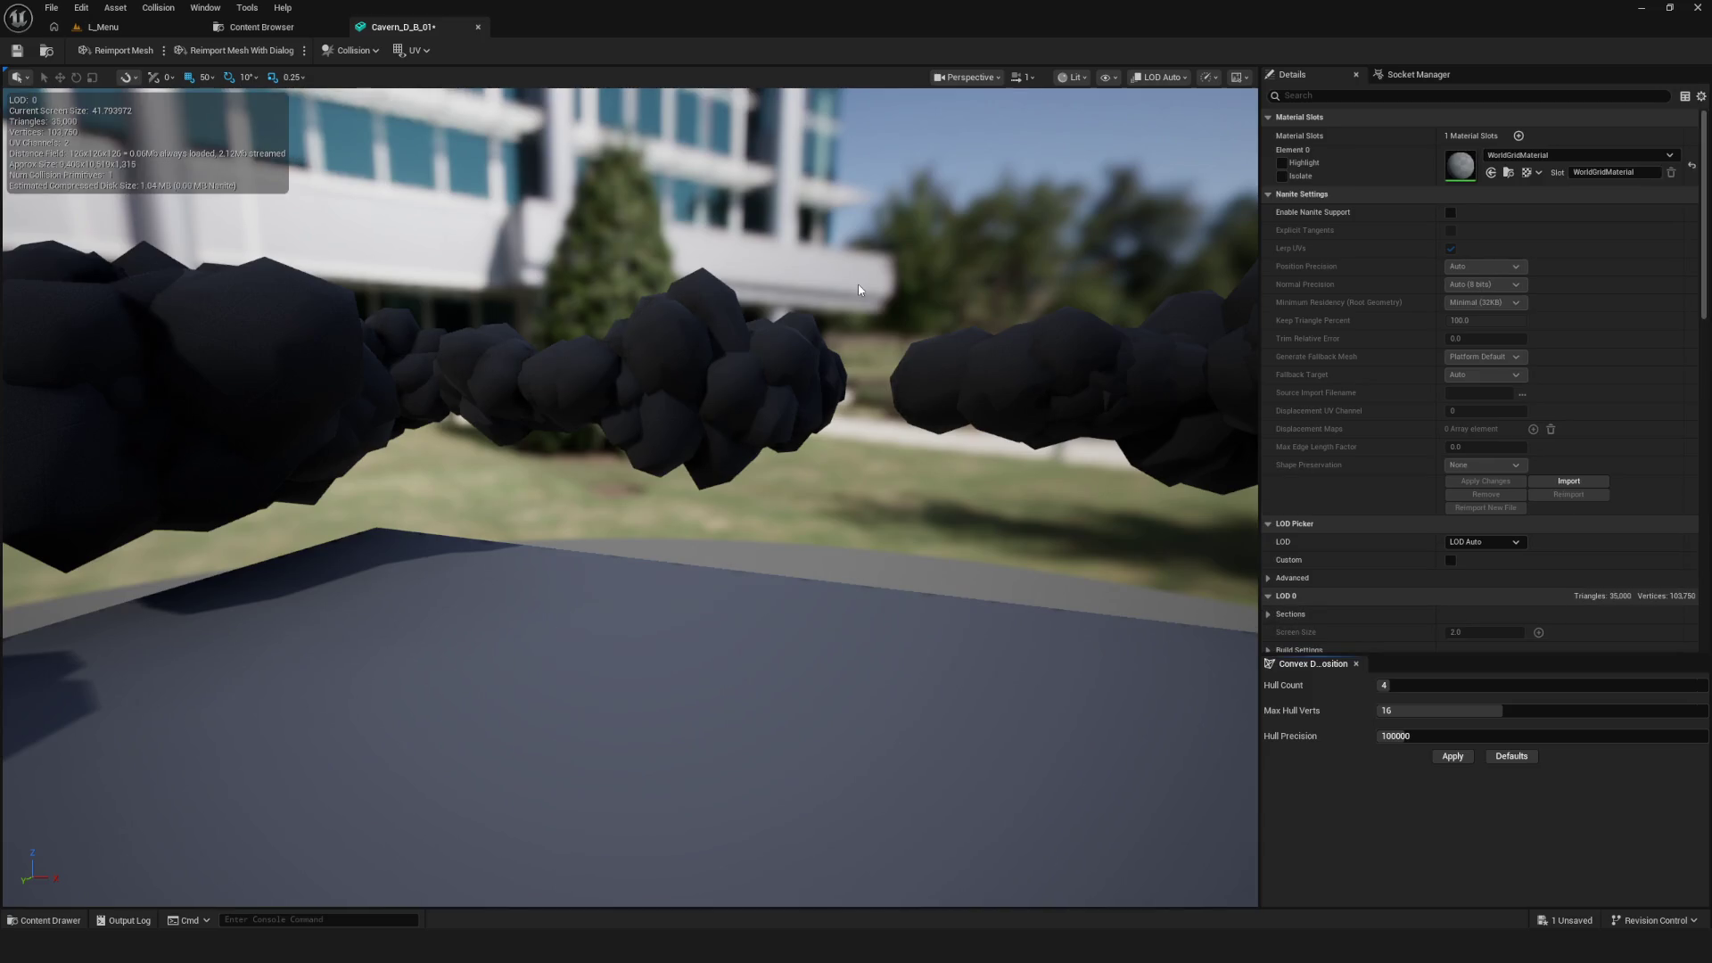
Briefly toggle simple collision display, then convert the mesh's box collision to convex
mouse_move(777, 504)
left_mouse_down()
mouse_move(767, 535)
mouse_move(642, 433)
mouse_move(762, 494)
left_mouse_up()
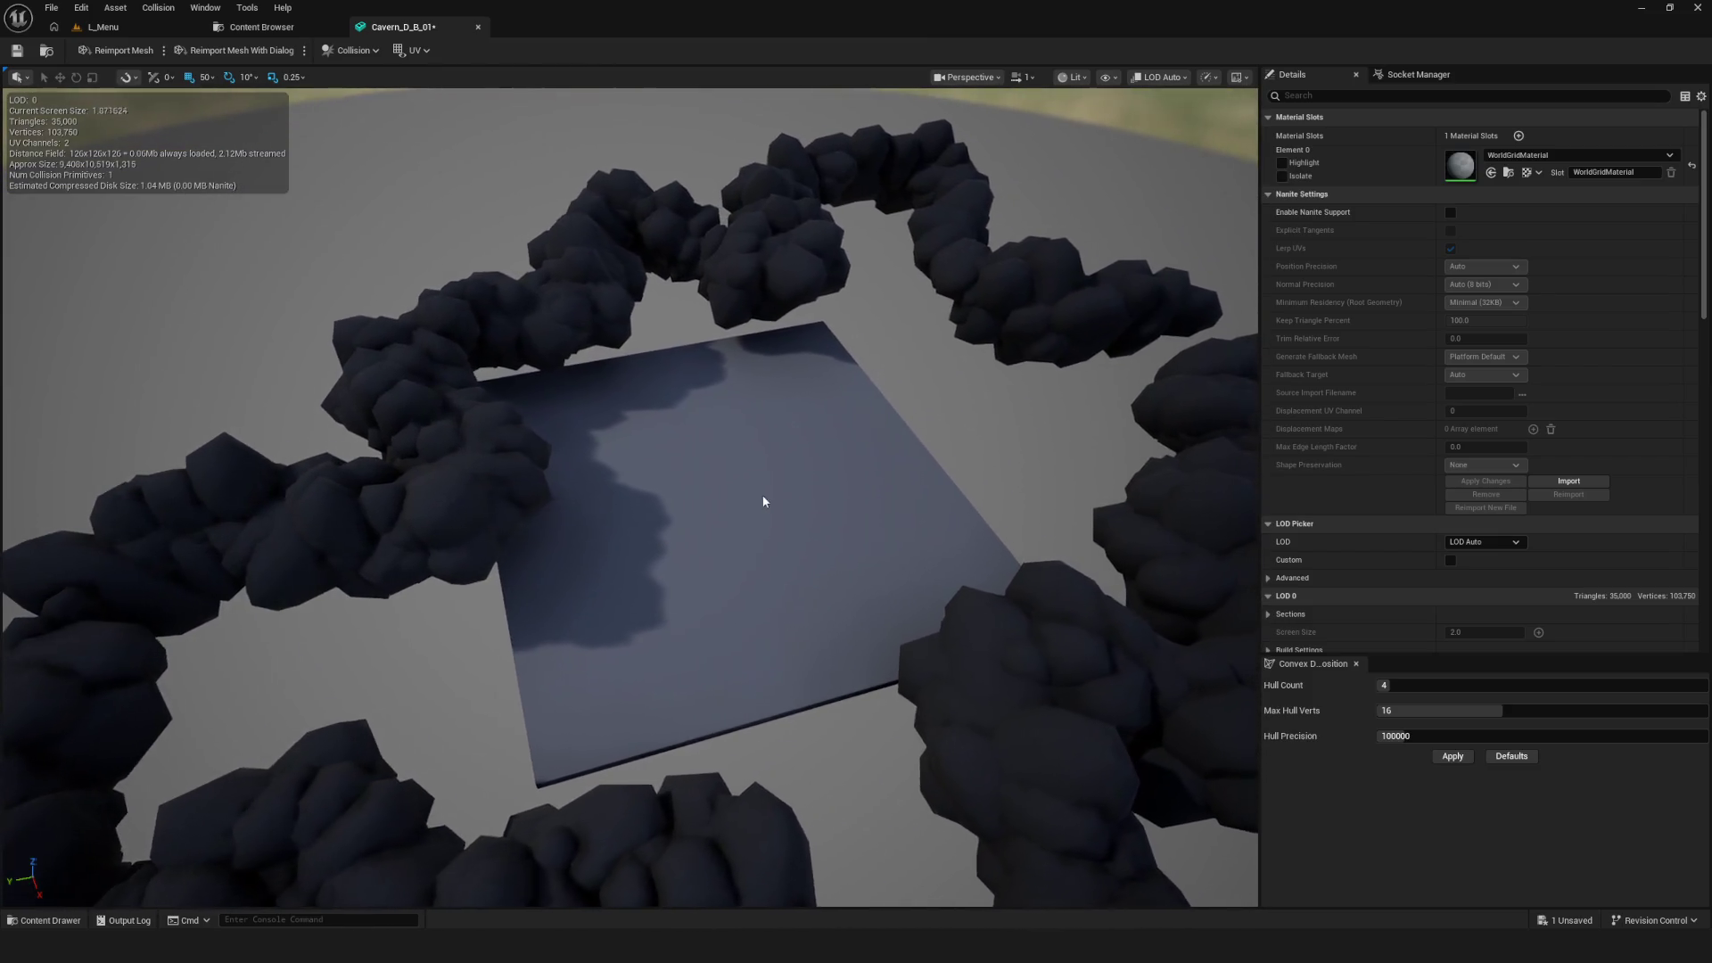
left_click(1108, 77)
left_click(1110, 319)
left_click(1110, 318)
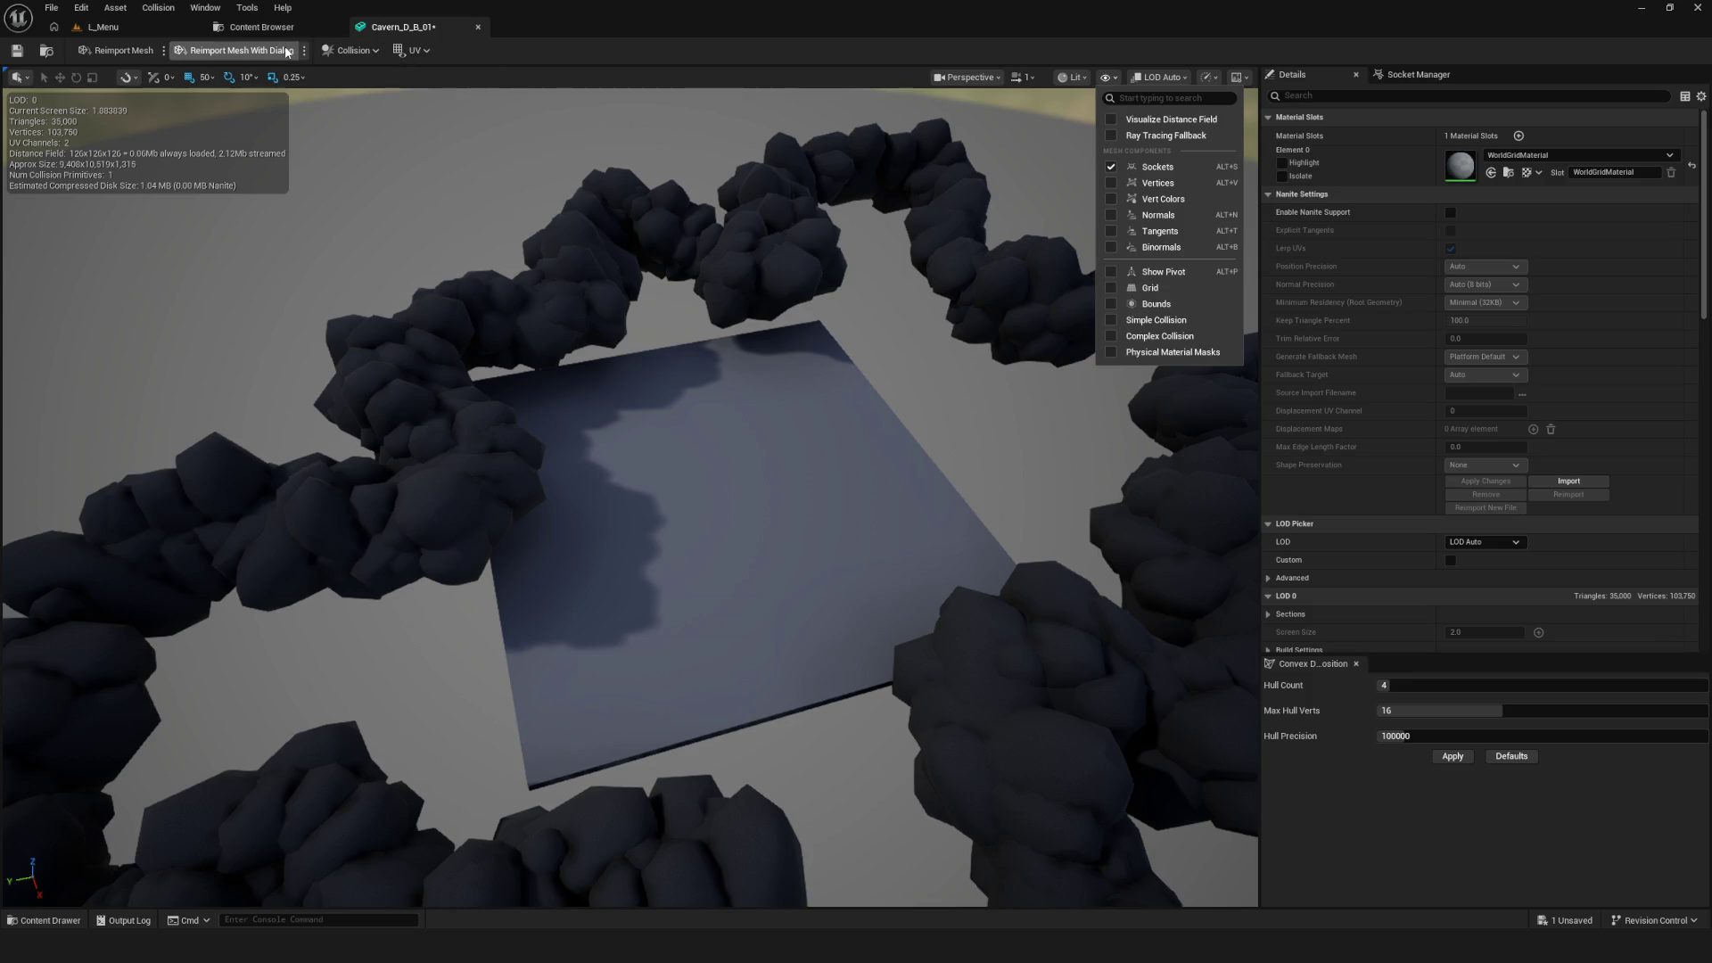
left_click(367, 54)
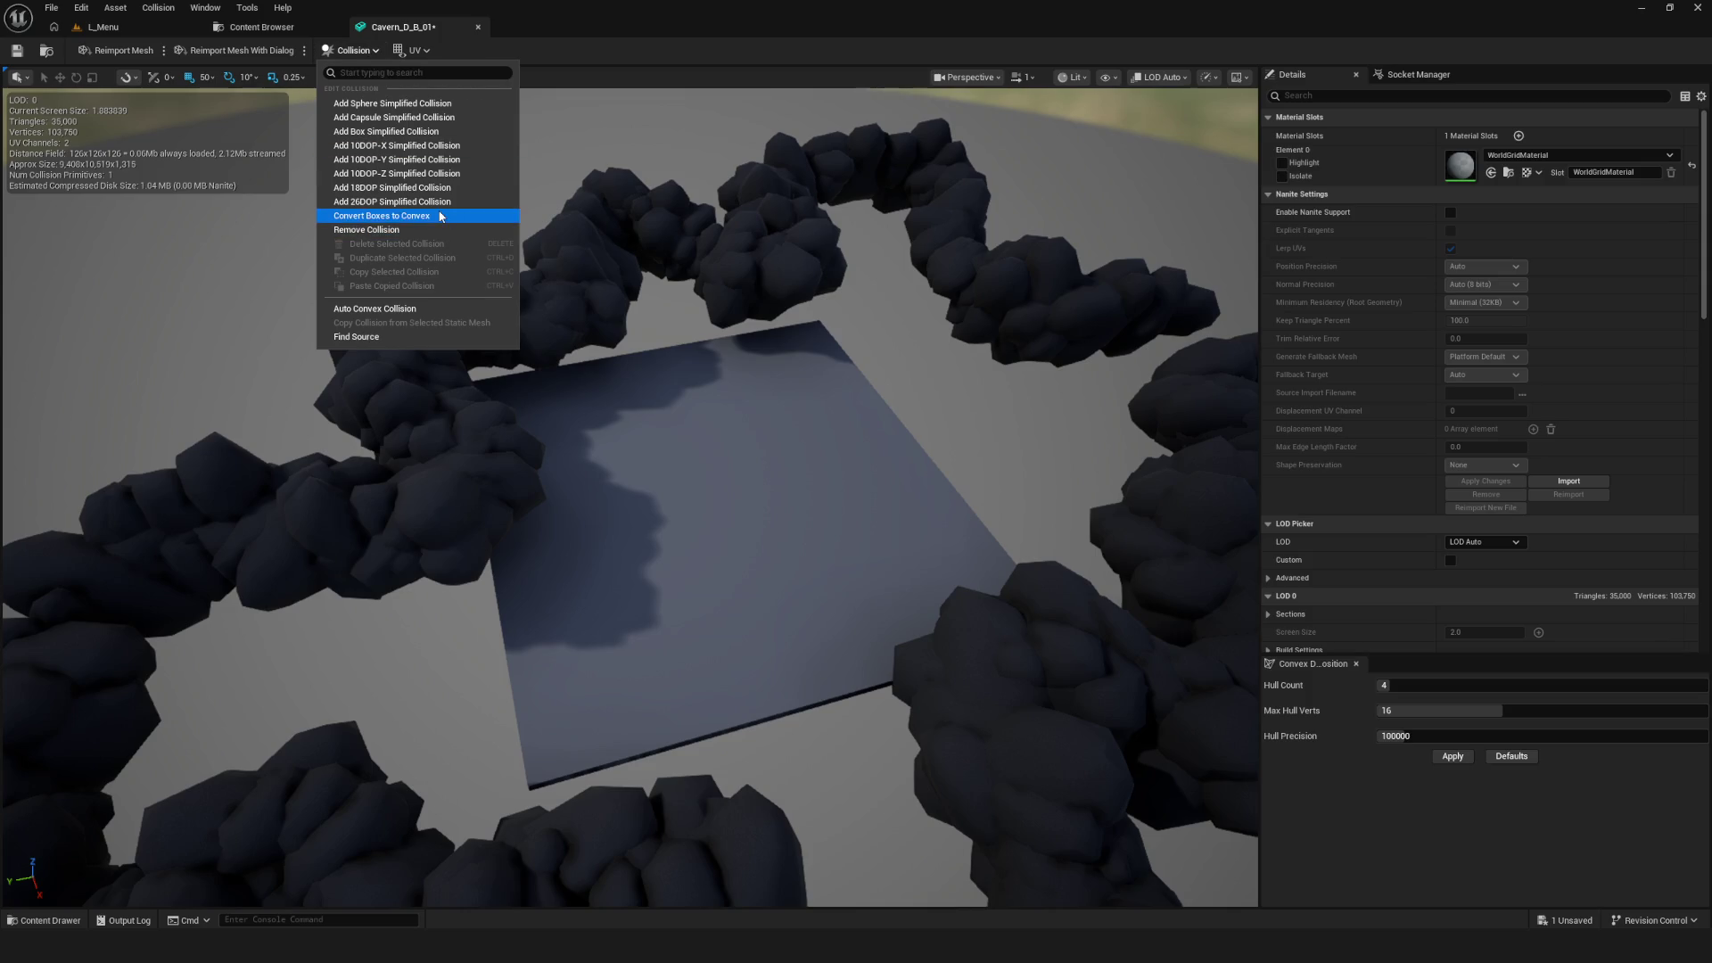
left_click(399, 218)
left_click(895, 494)
Show both simple and complex collision wireframes, toggling simple collision off and back on
left_click(1113, 80)
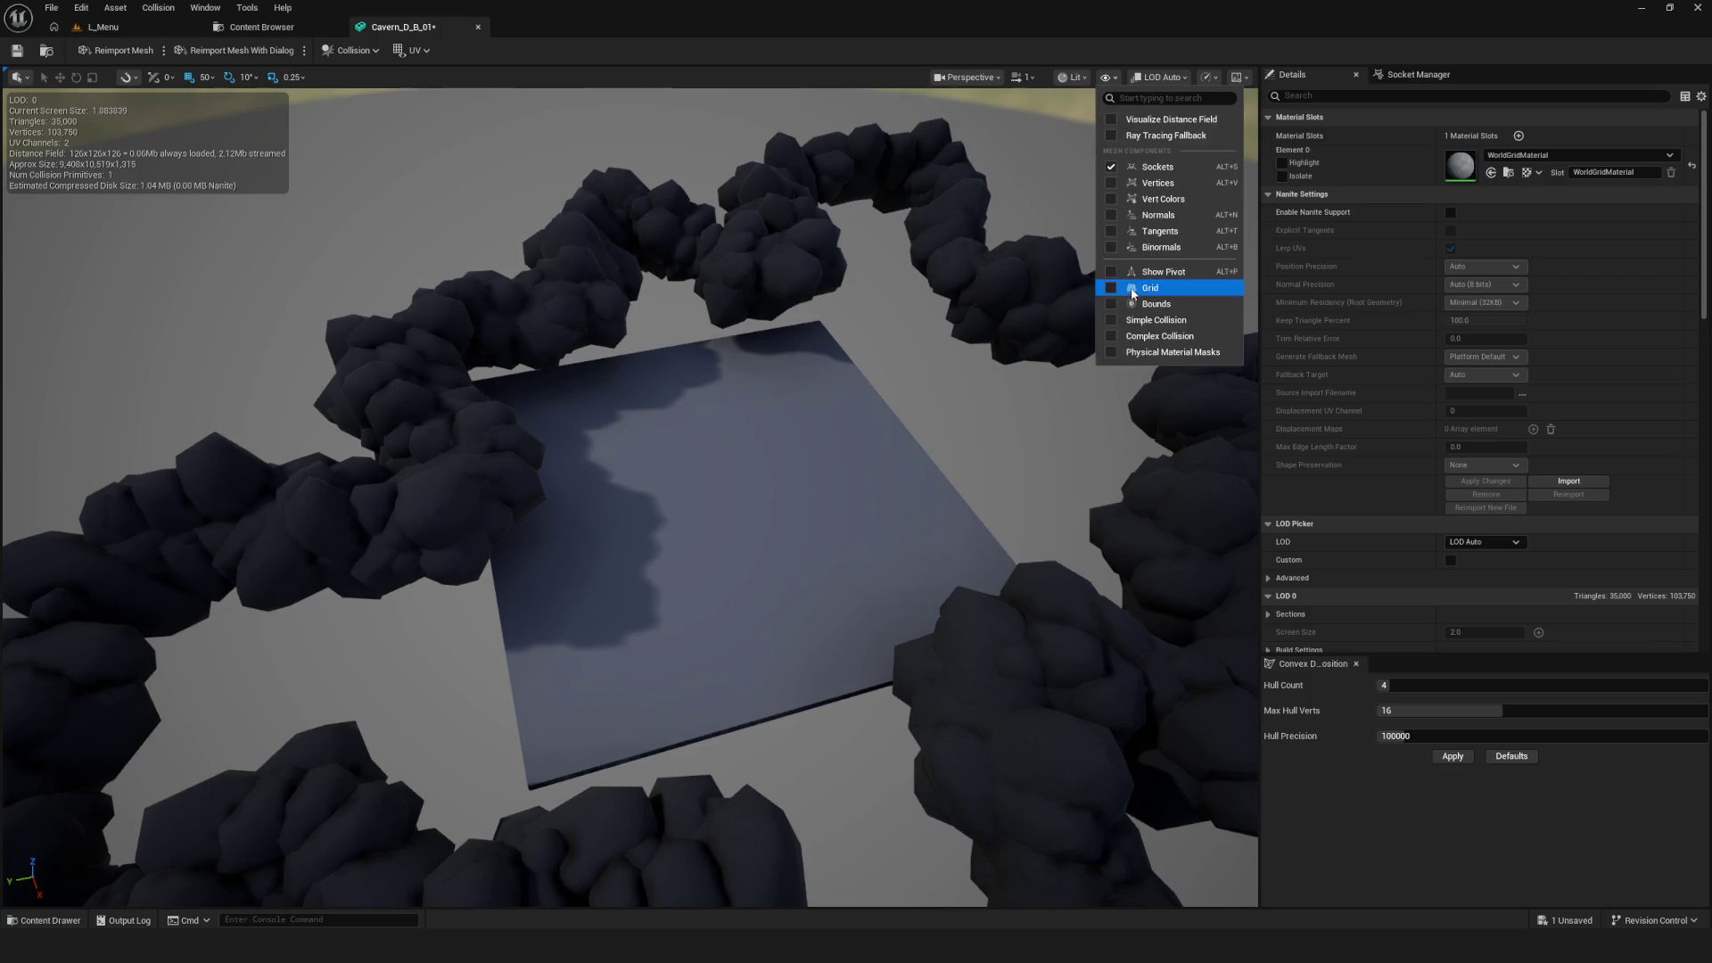
left_click(1154, 321)
left_click(1110, 80)
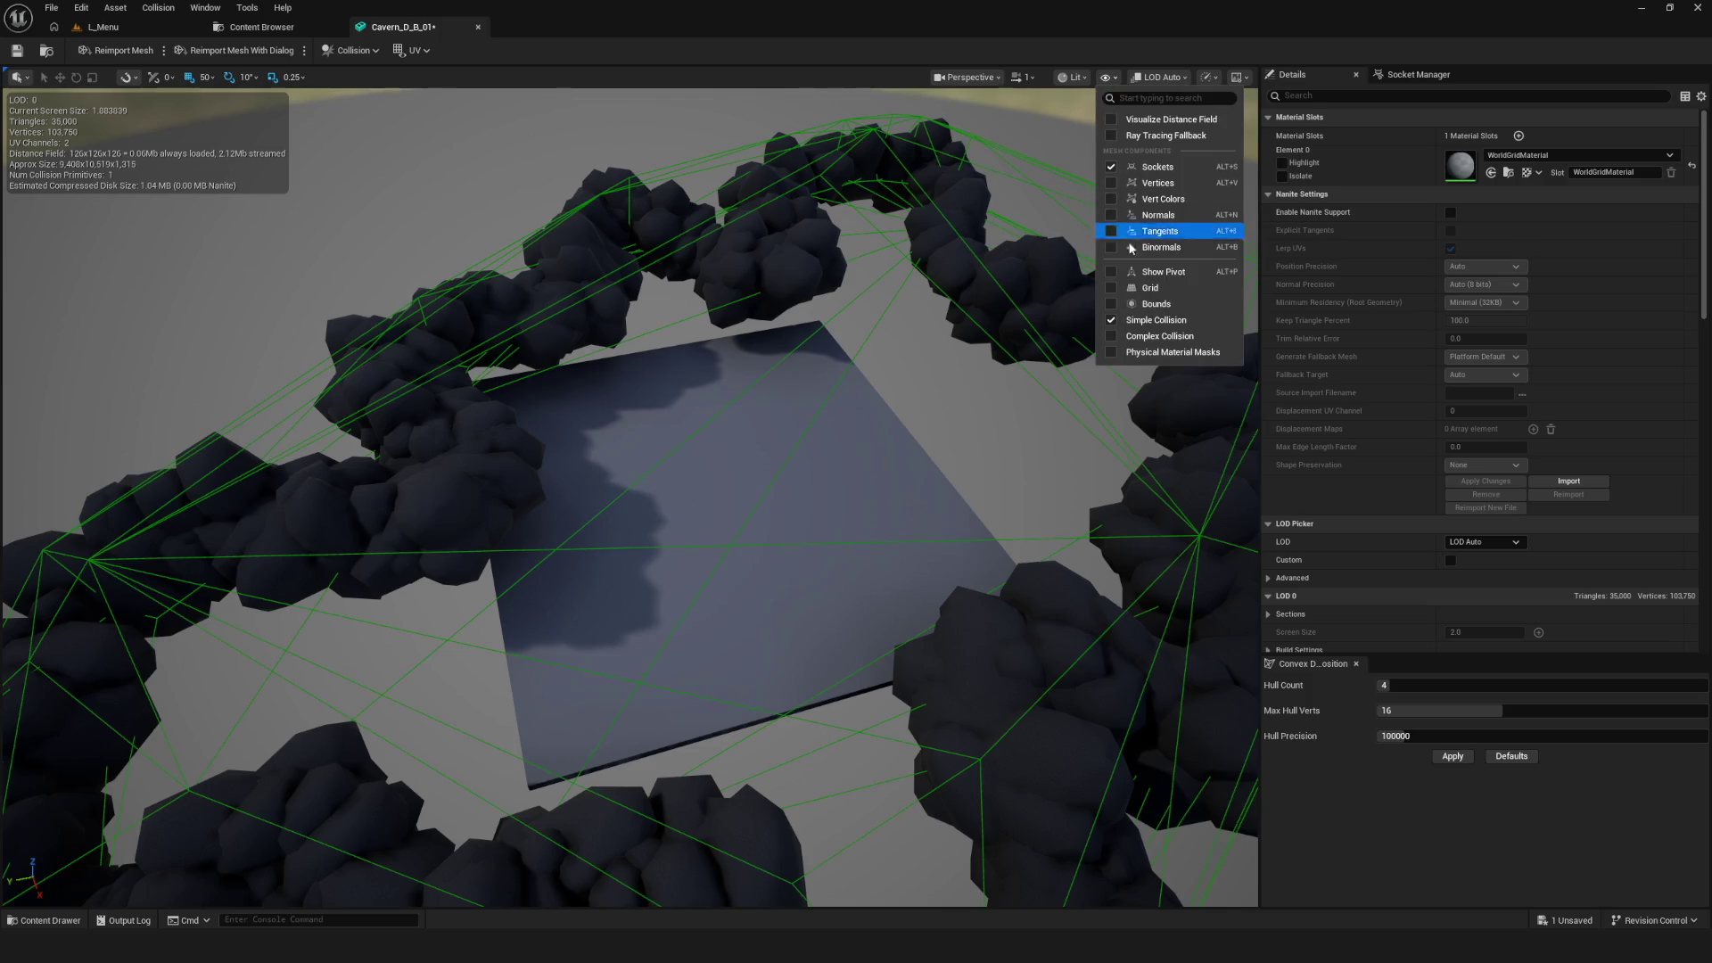
left_click(1153, 328)
left_click(1109, 77)
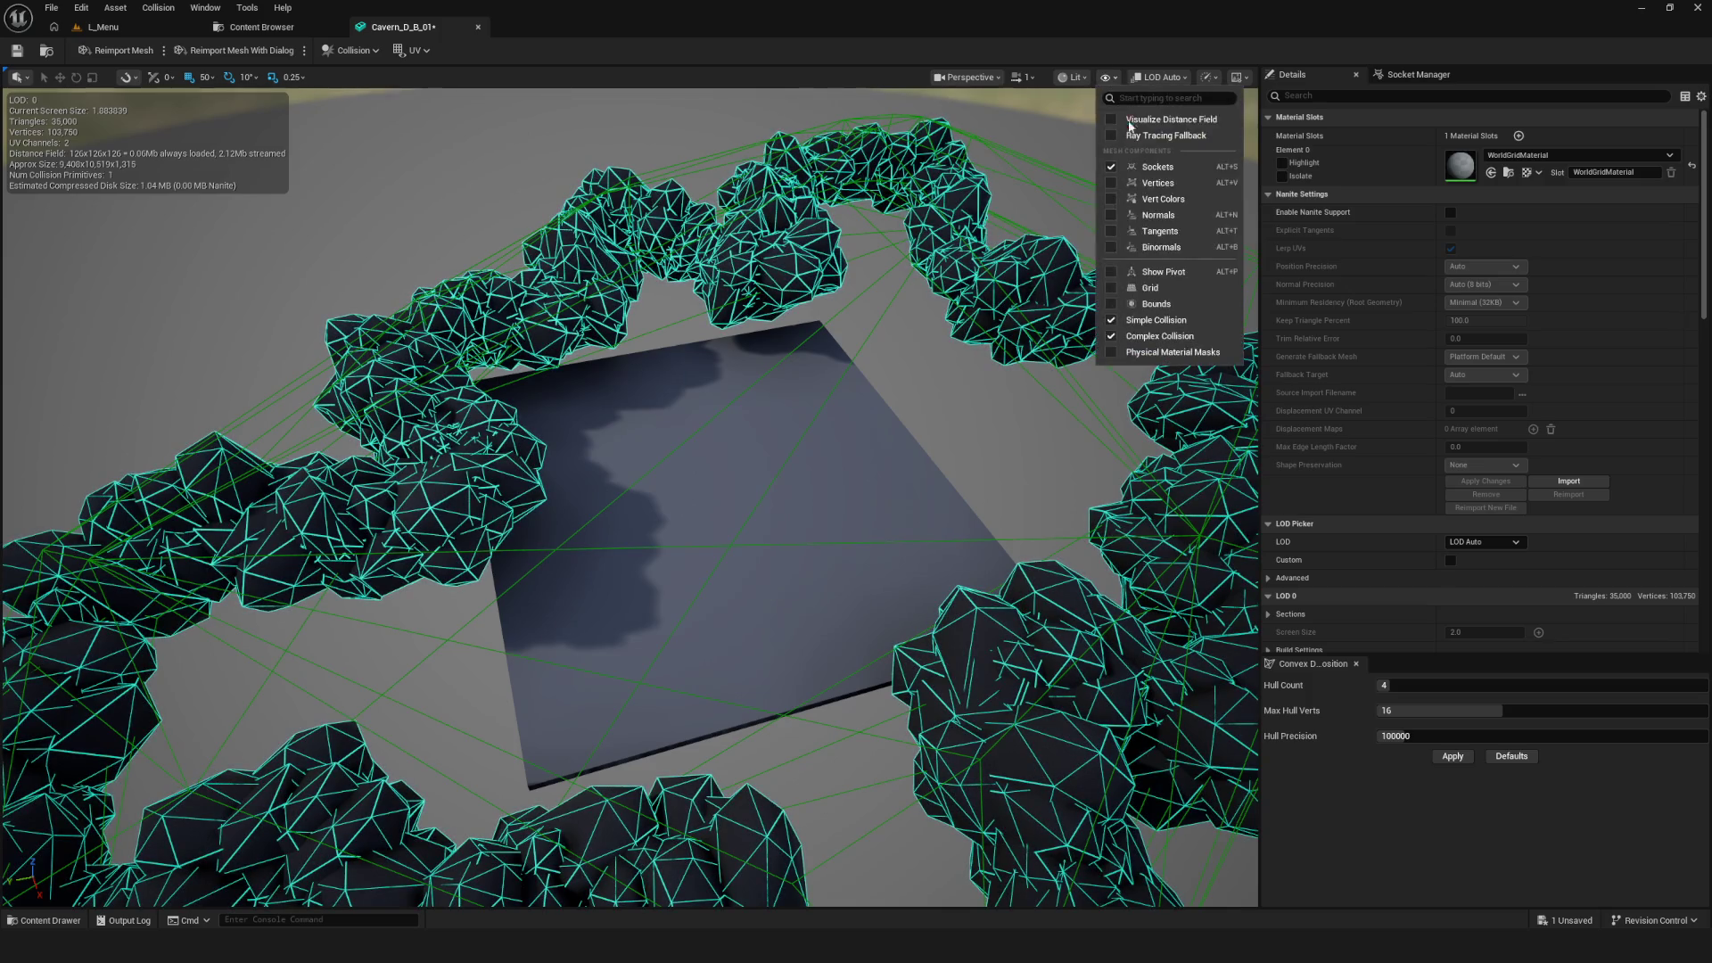
left_click(1157, 320)
left_click(1102, 79)
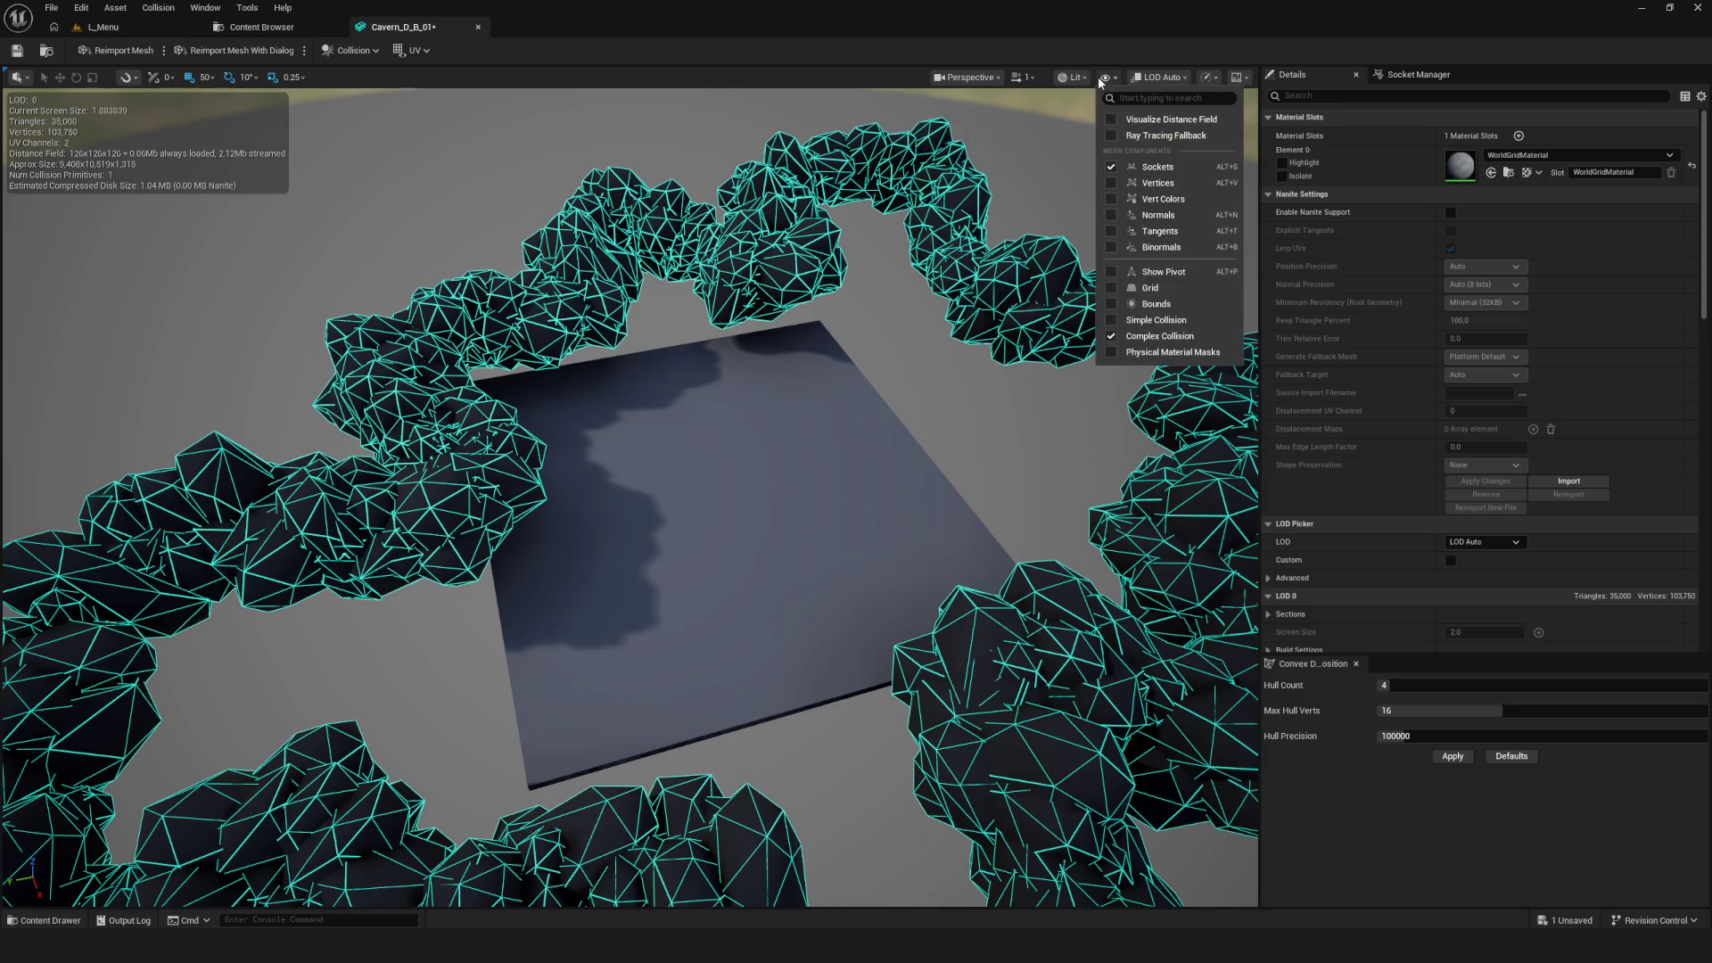
left_click(1157, 320)
Convert box collision to convex again, then choose Auto Convex Collision
left_click(360, 53)
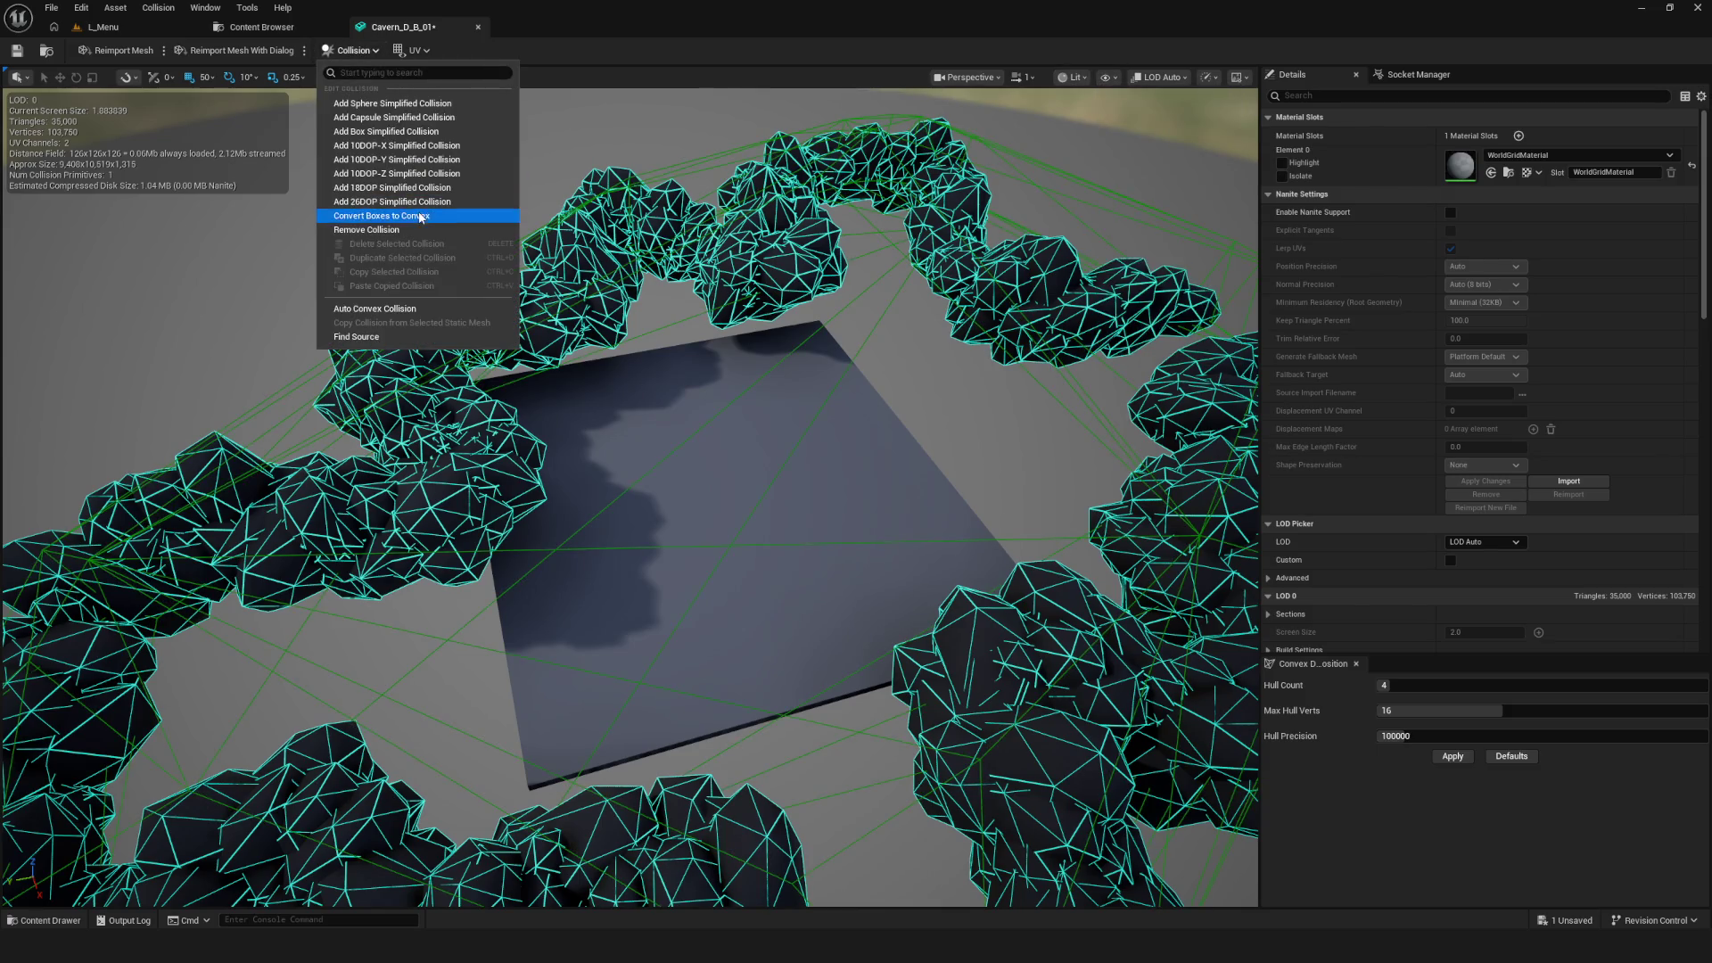
left_click(381, 216)
left_click(887, 495)
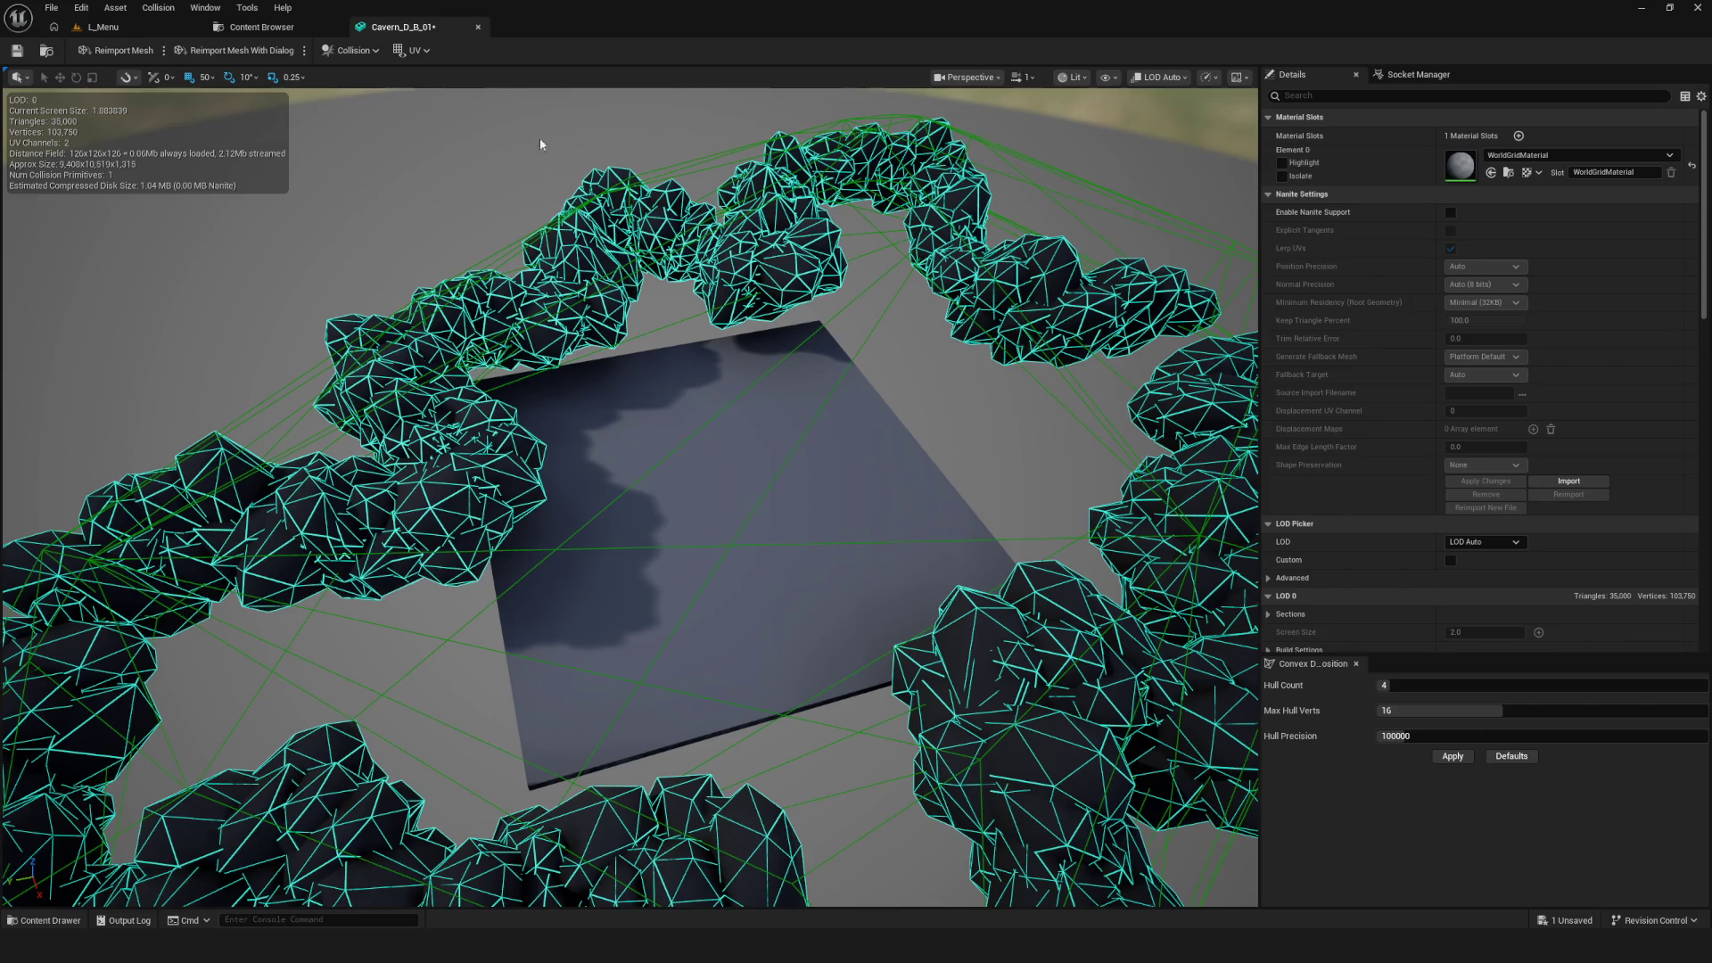
left_click(352, 50)
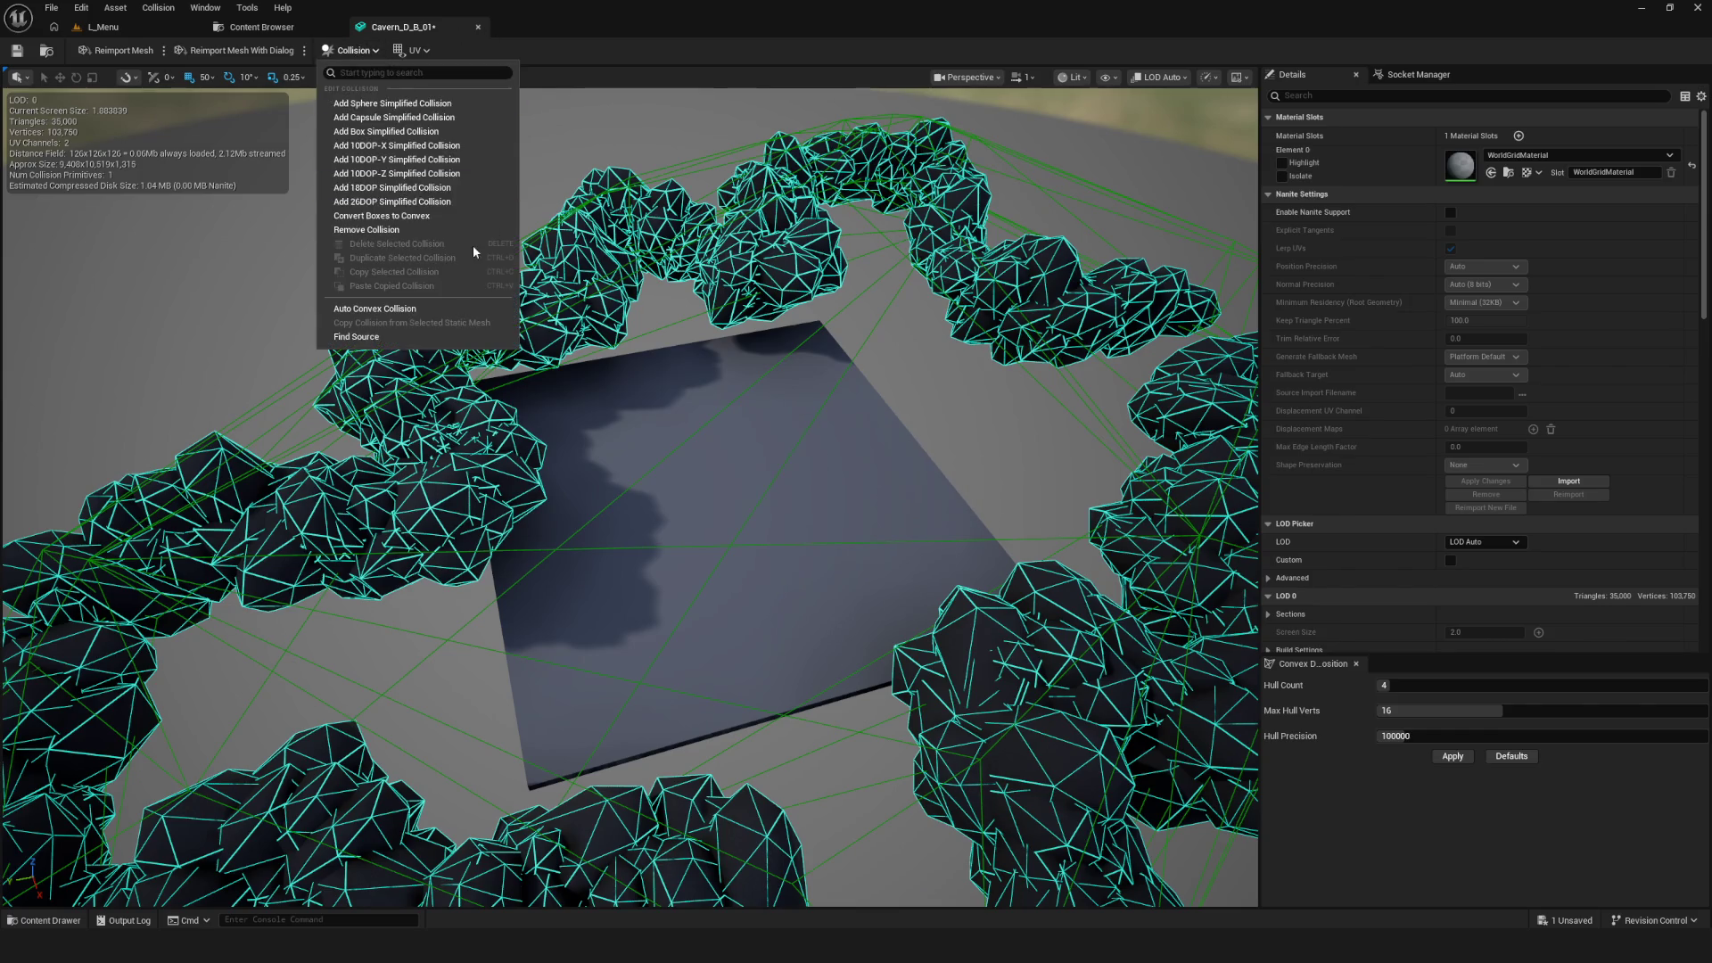
left_click(418, 310)
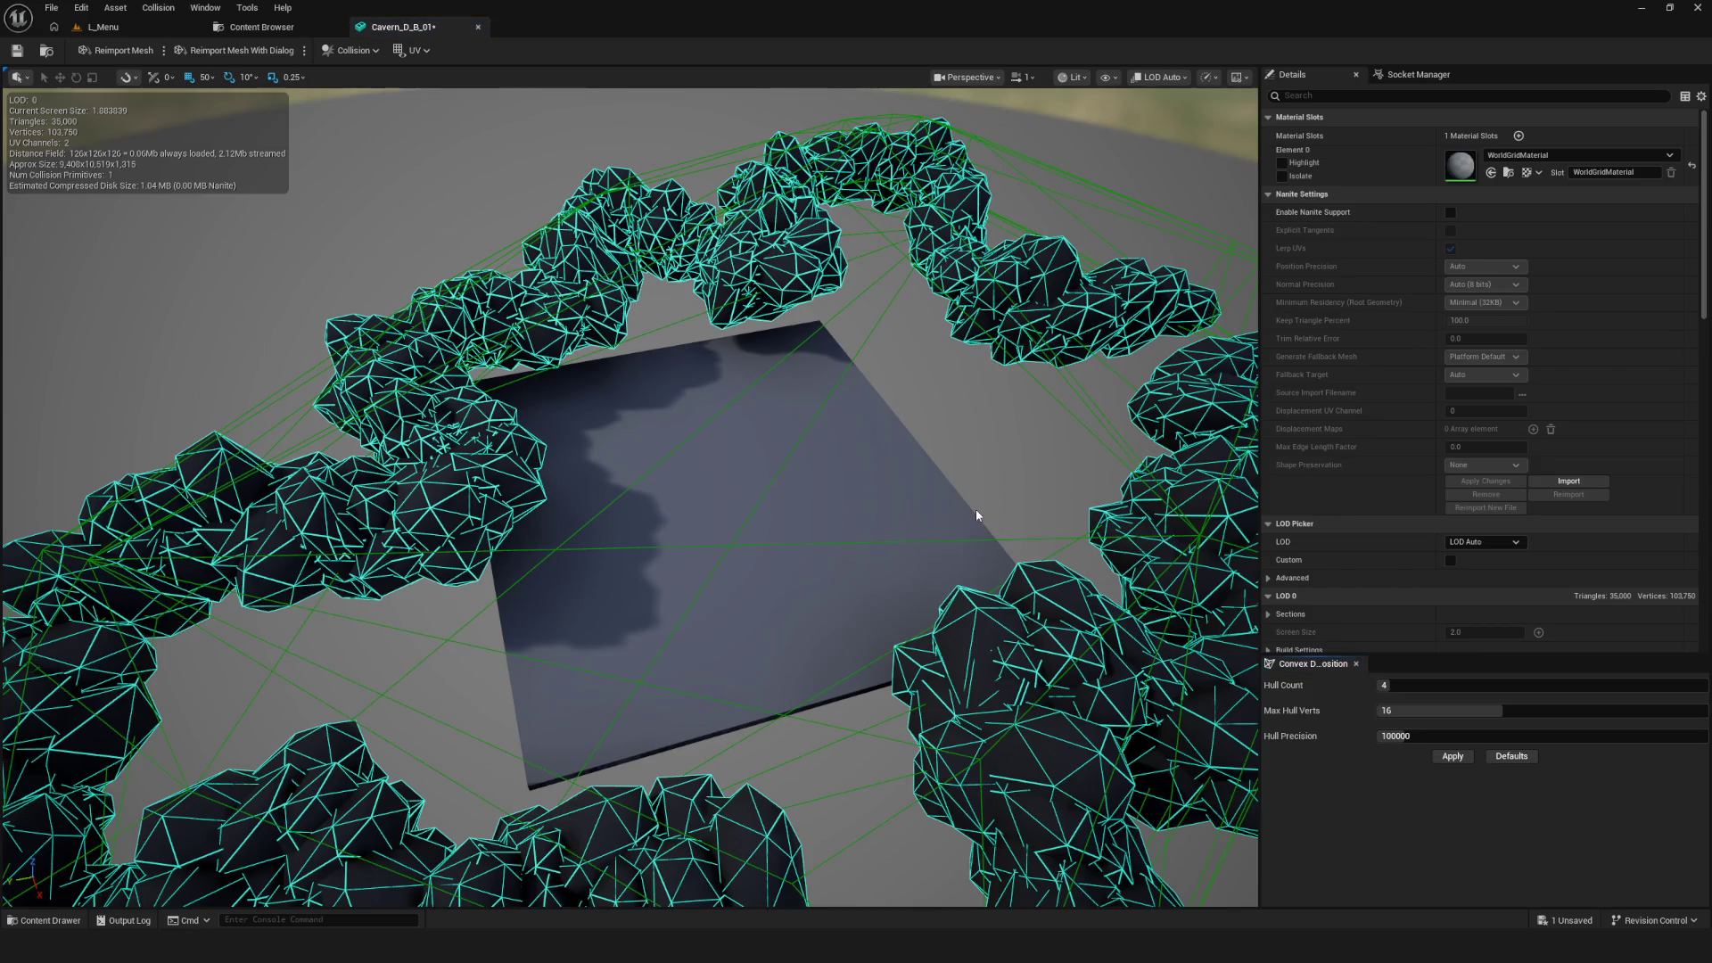
Expand Advanced collision and Walkable Slope Override, check Gather Convex Geometry, and begin editing Hull Count
scroll(1474, 555, "down", 10)
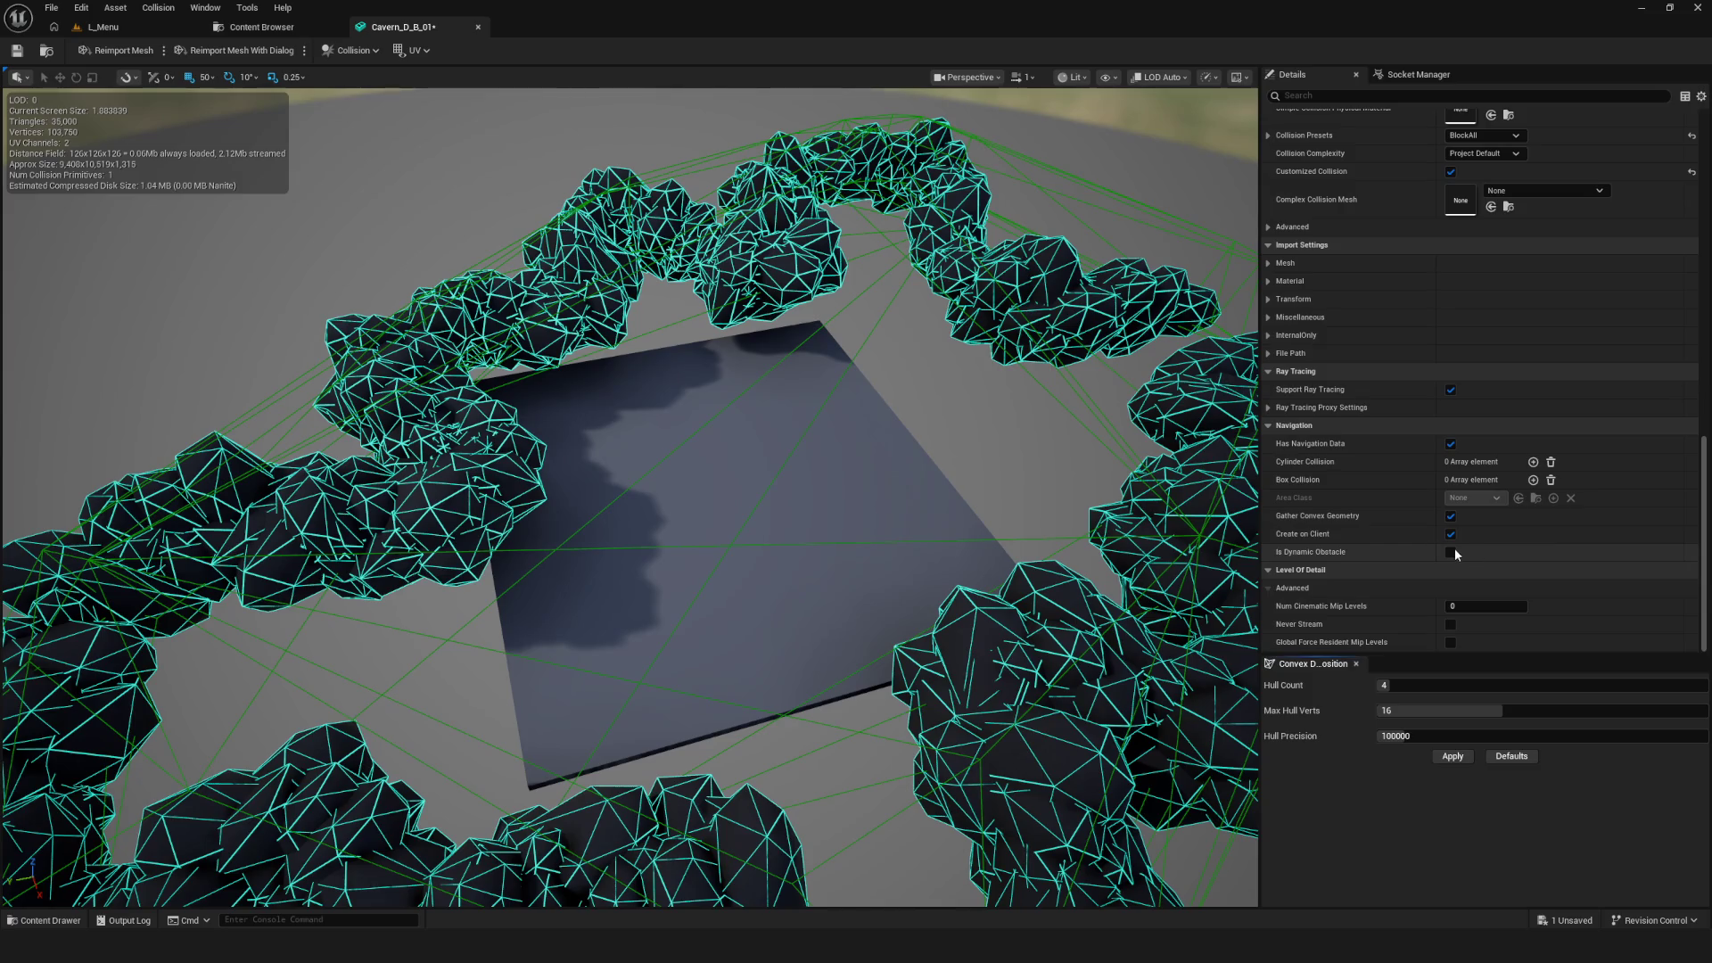
scroll(1464, 549, "up", 3)
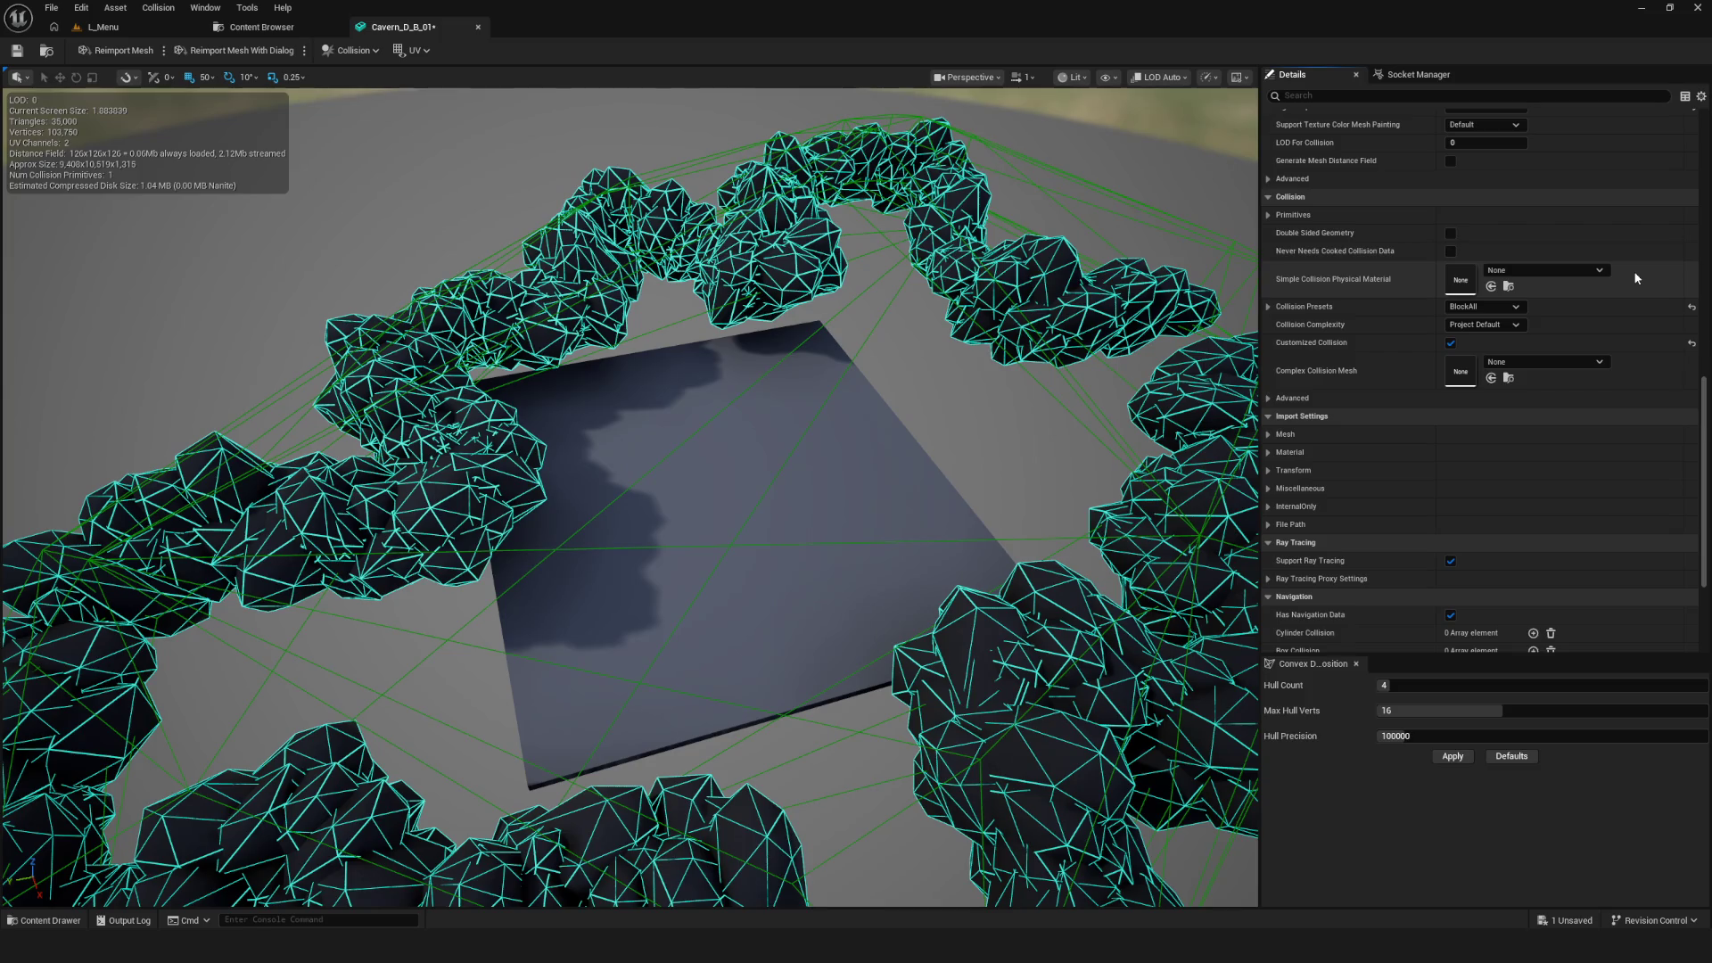
left_click(1337, 399)
scroll(1302, 392, "down", 1)
left_click(1269, 374)
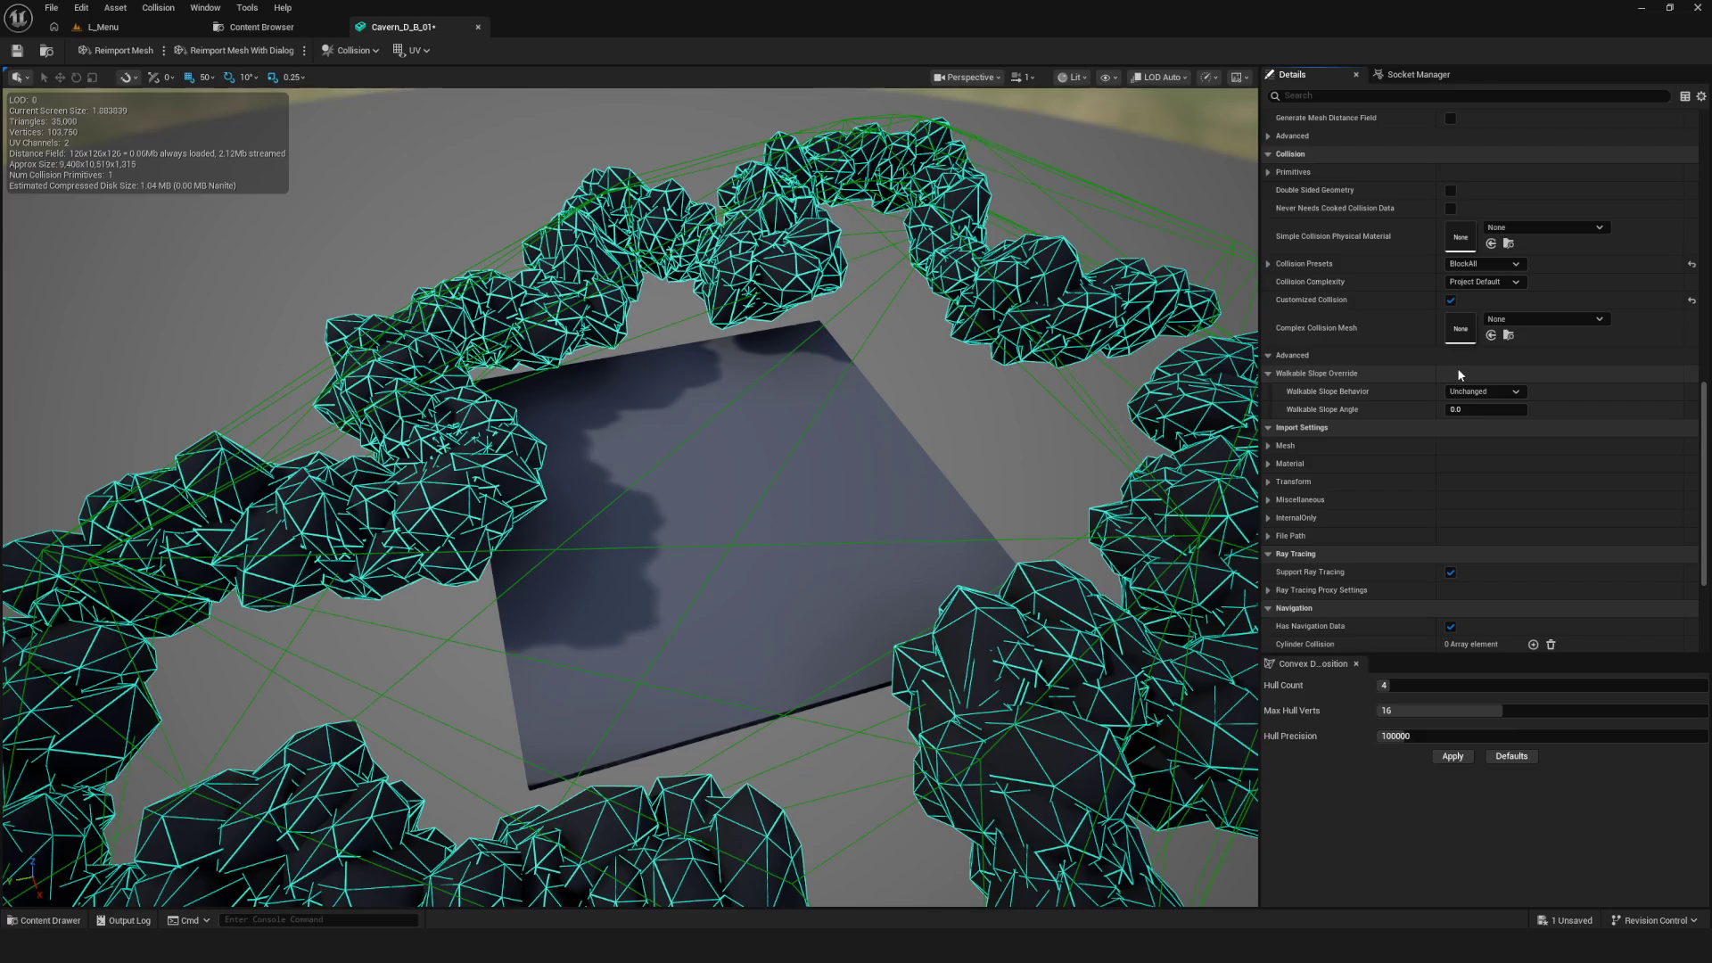
scroll(1460, 375, "down", 4)
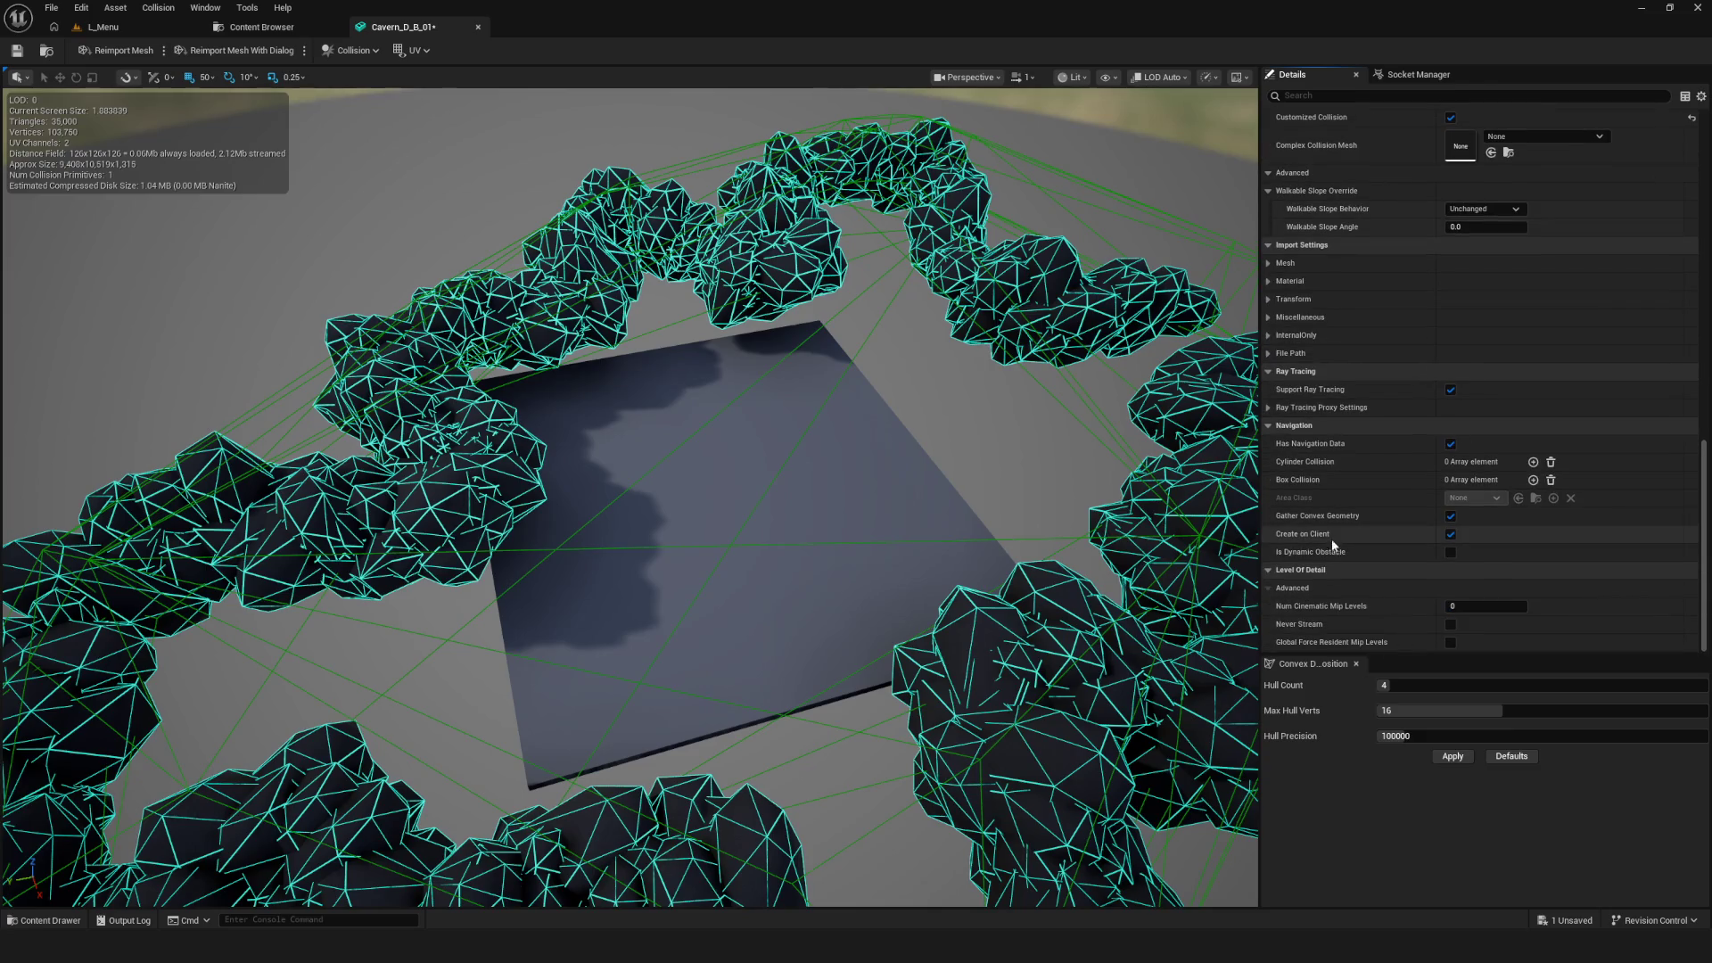
mouse_move(1318, 523)
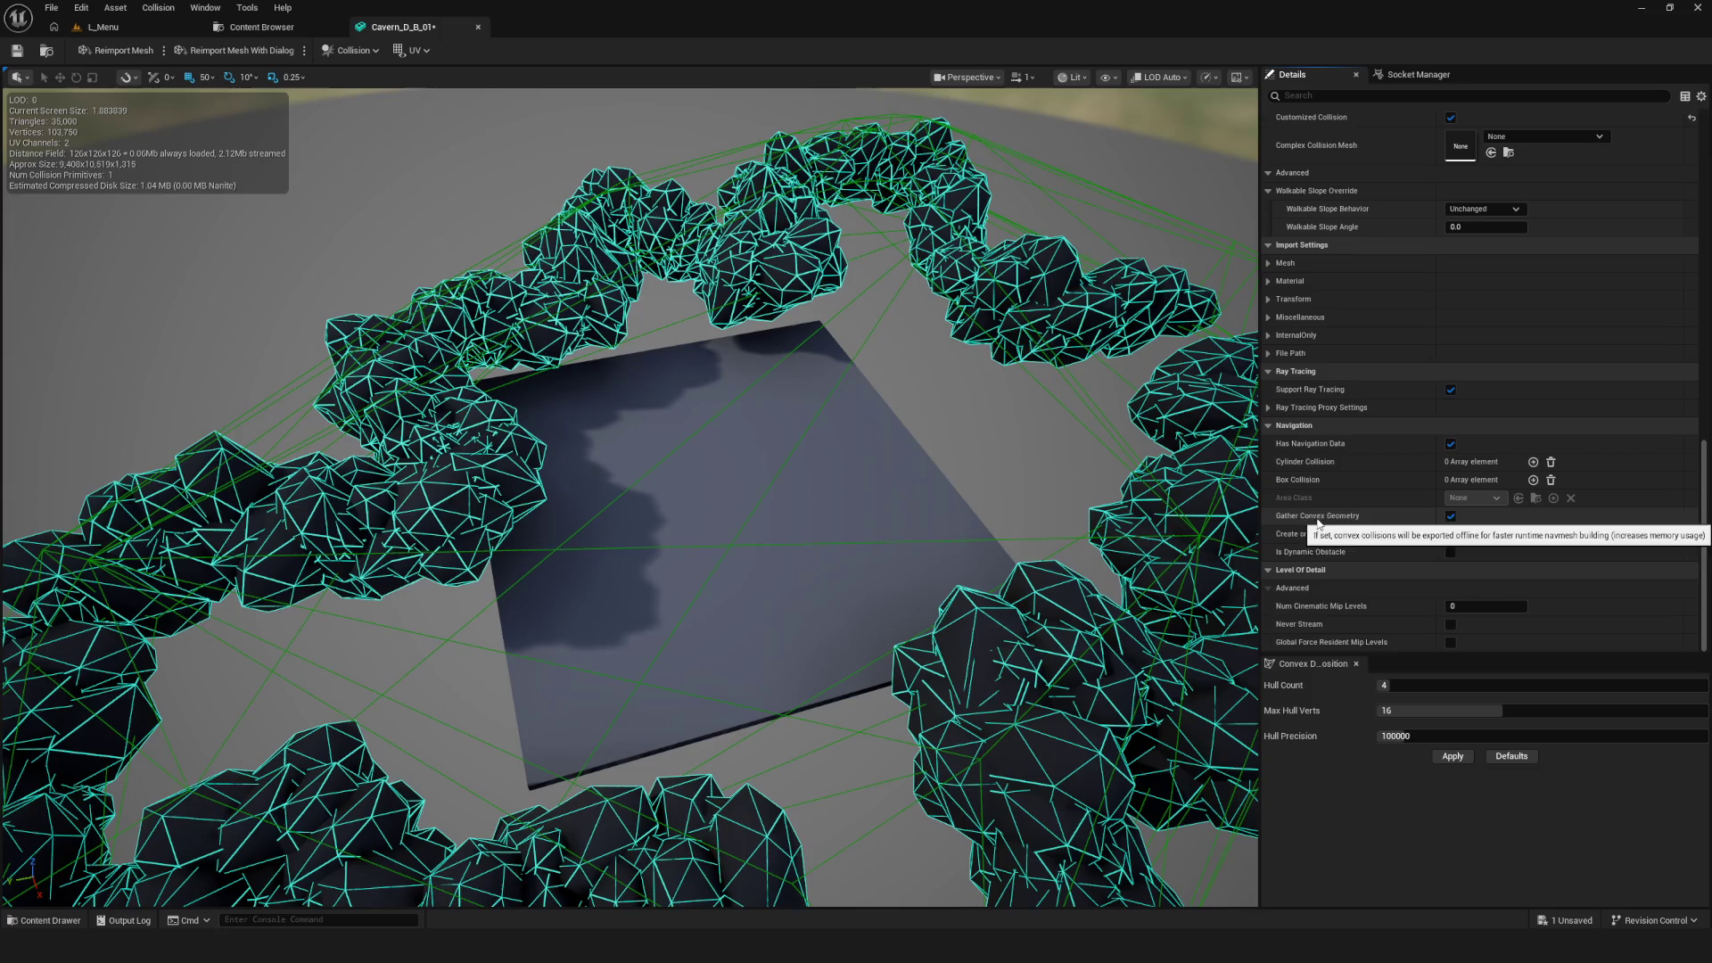
left_click(1451, 516)
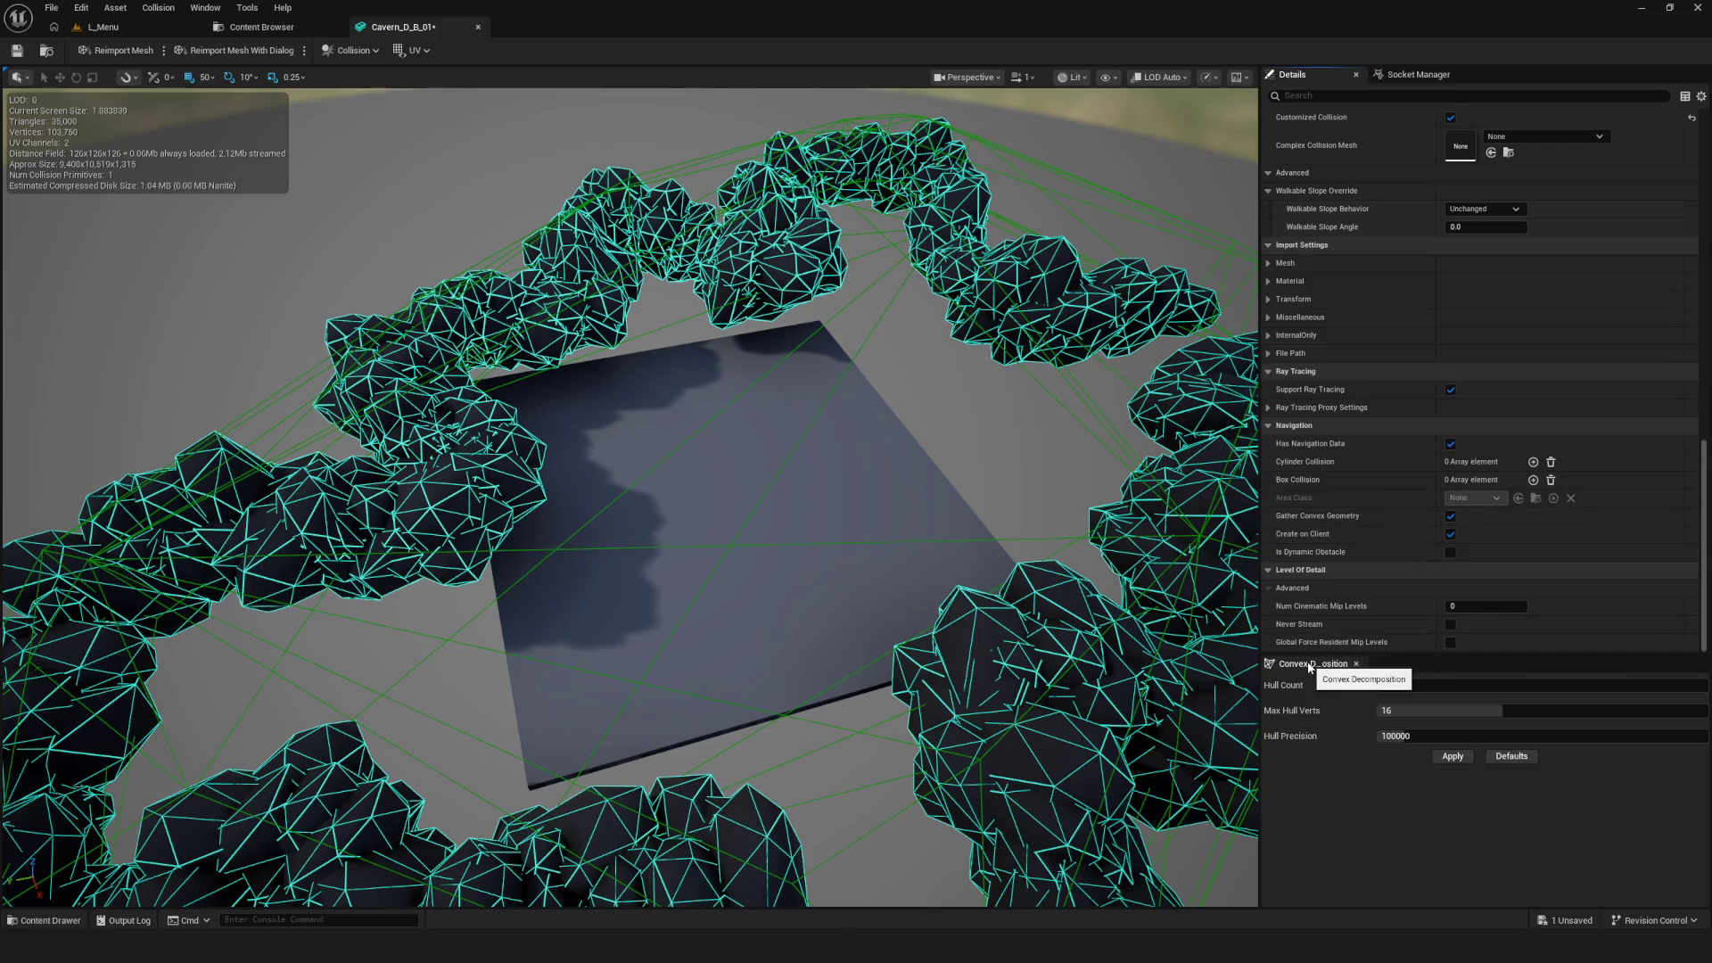
left_click(1420, 686)
Set the convex decomposition Hull Count to 12, apply it, and check the resulting hulls
type("25")
key("Return")
left_click(1420, 685)
type("2")
mouse_move(1427, 685)
left_mouse_down()
mouse_move(1404, 685)
mouse_move(1432, 685)
left_mouse_up()
left_click(1453, 756)
left_click(1454, 757)
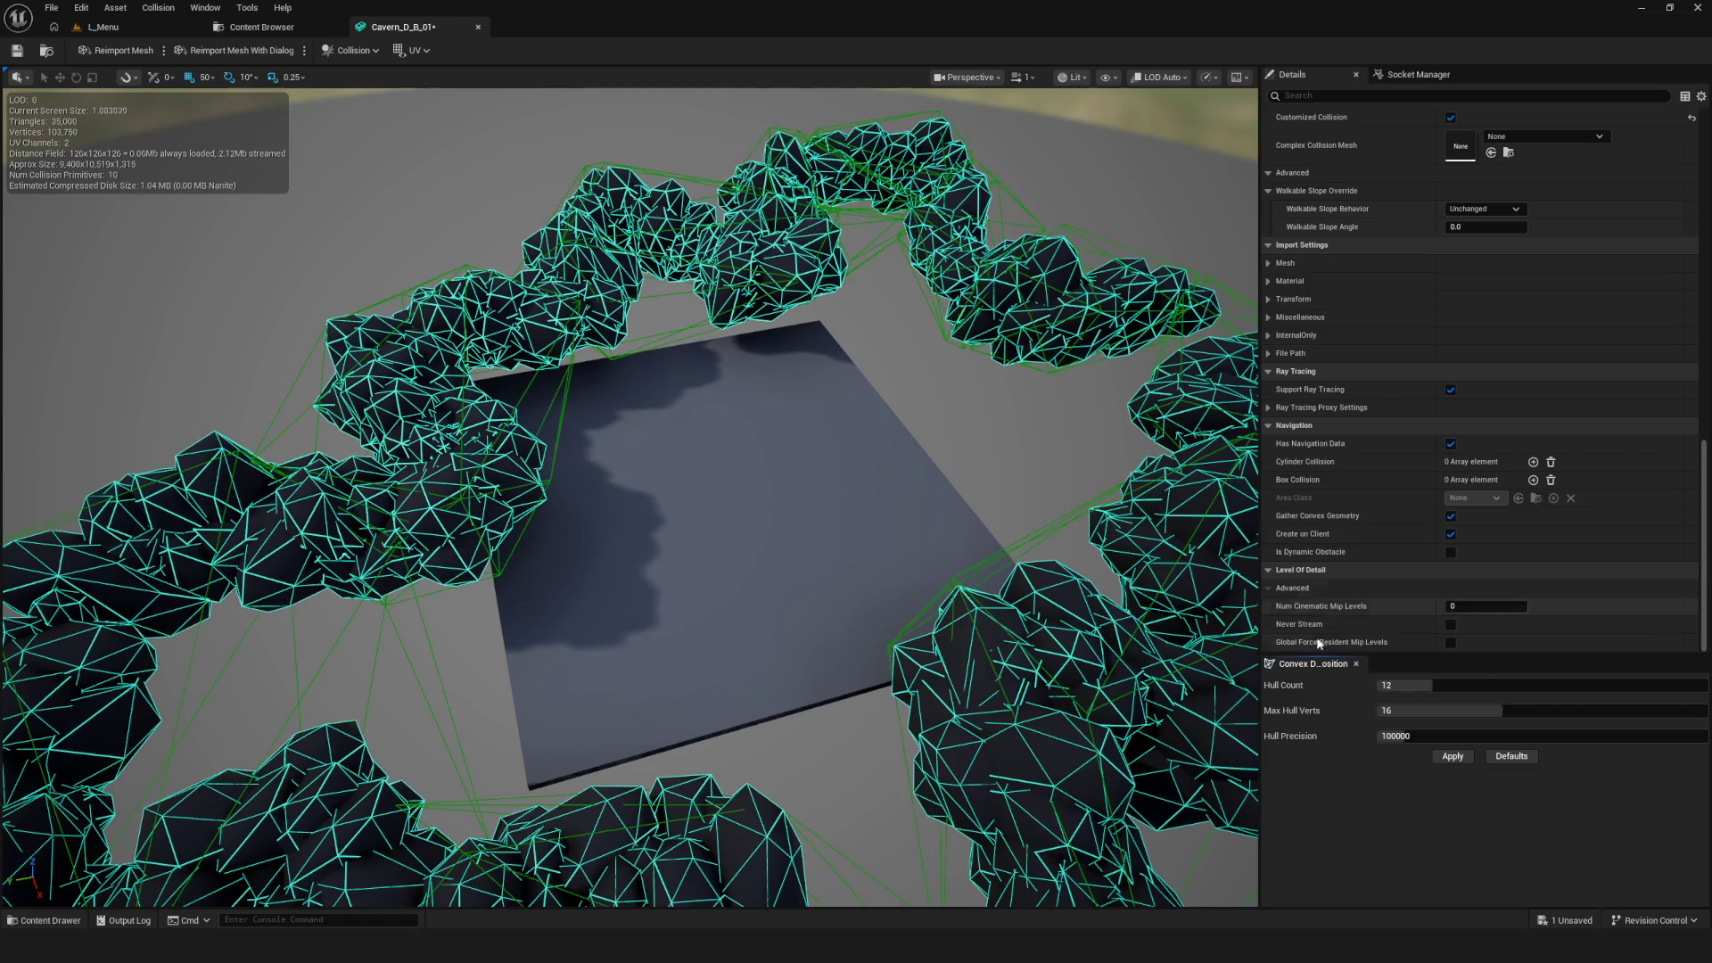
left_click_drag(860, 602, 907, 594)
left_click_drag(511, 576, 431, 437)
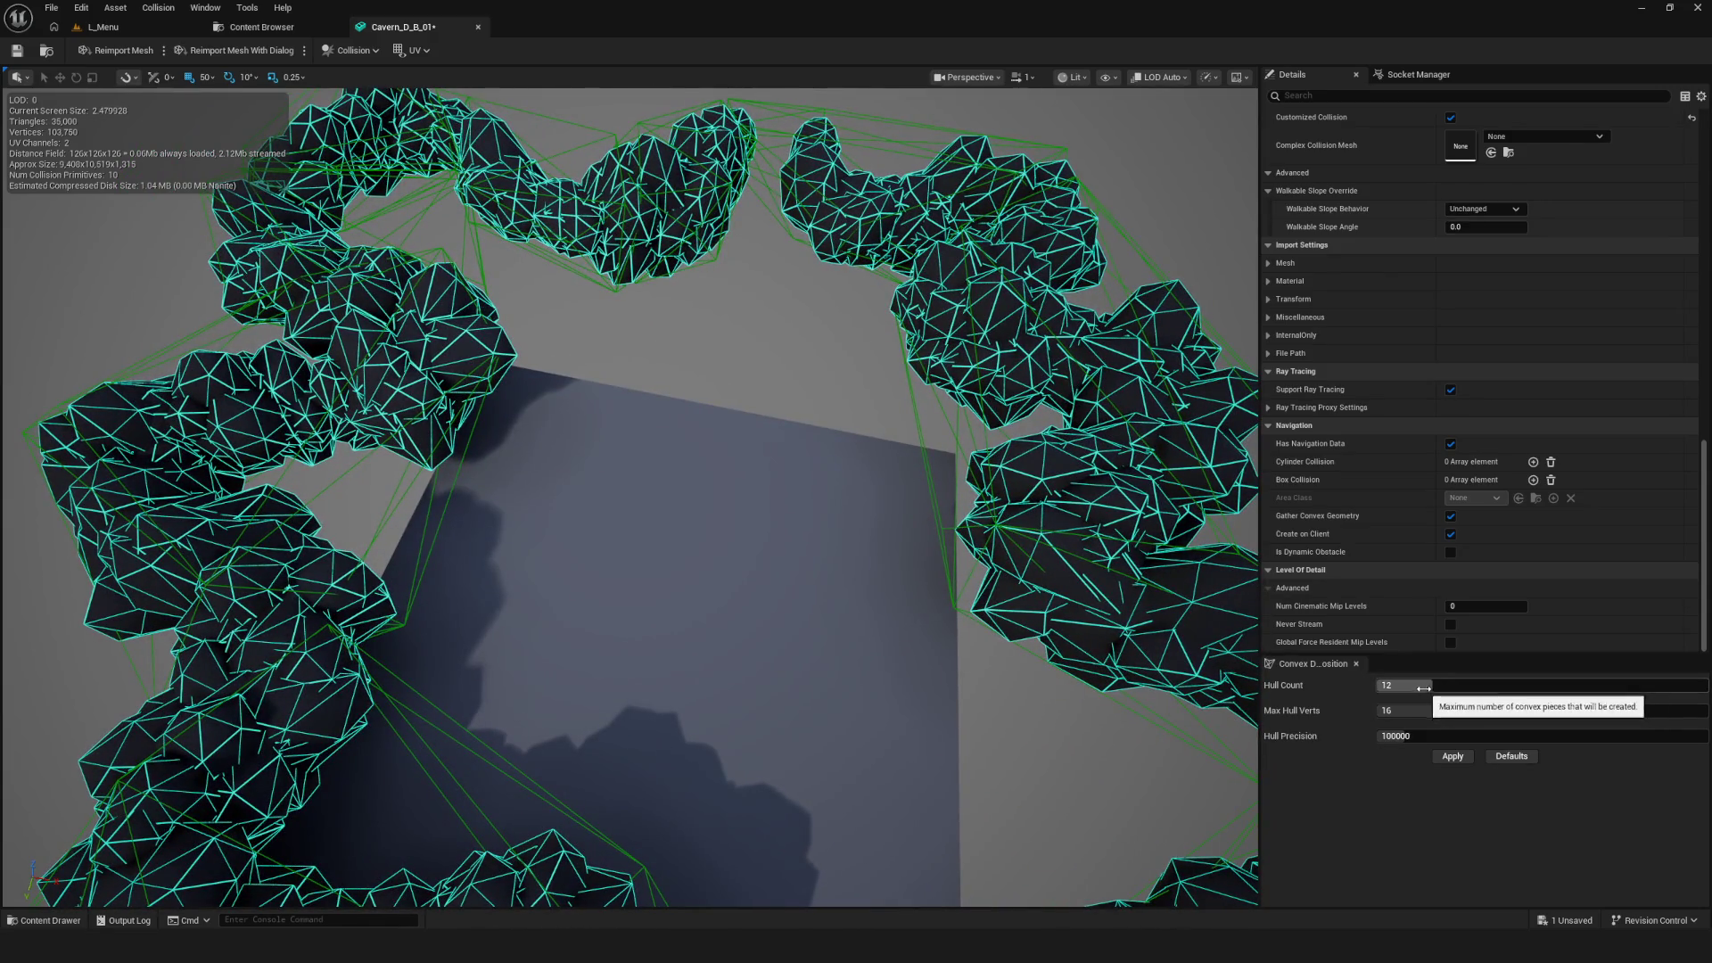
Raise the Hull Count to 41 and regenerate the rock ring's convex collision
left_click_drag(1424, 689, 1585, 688)
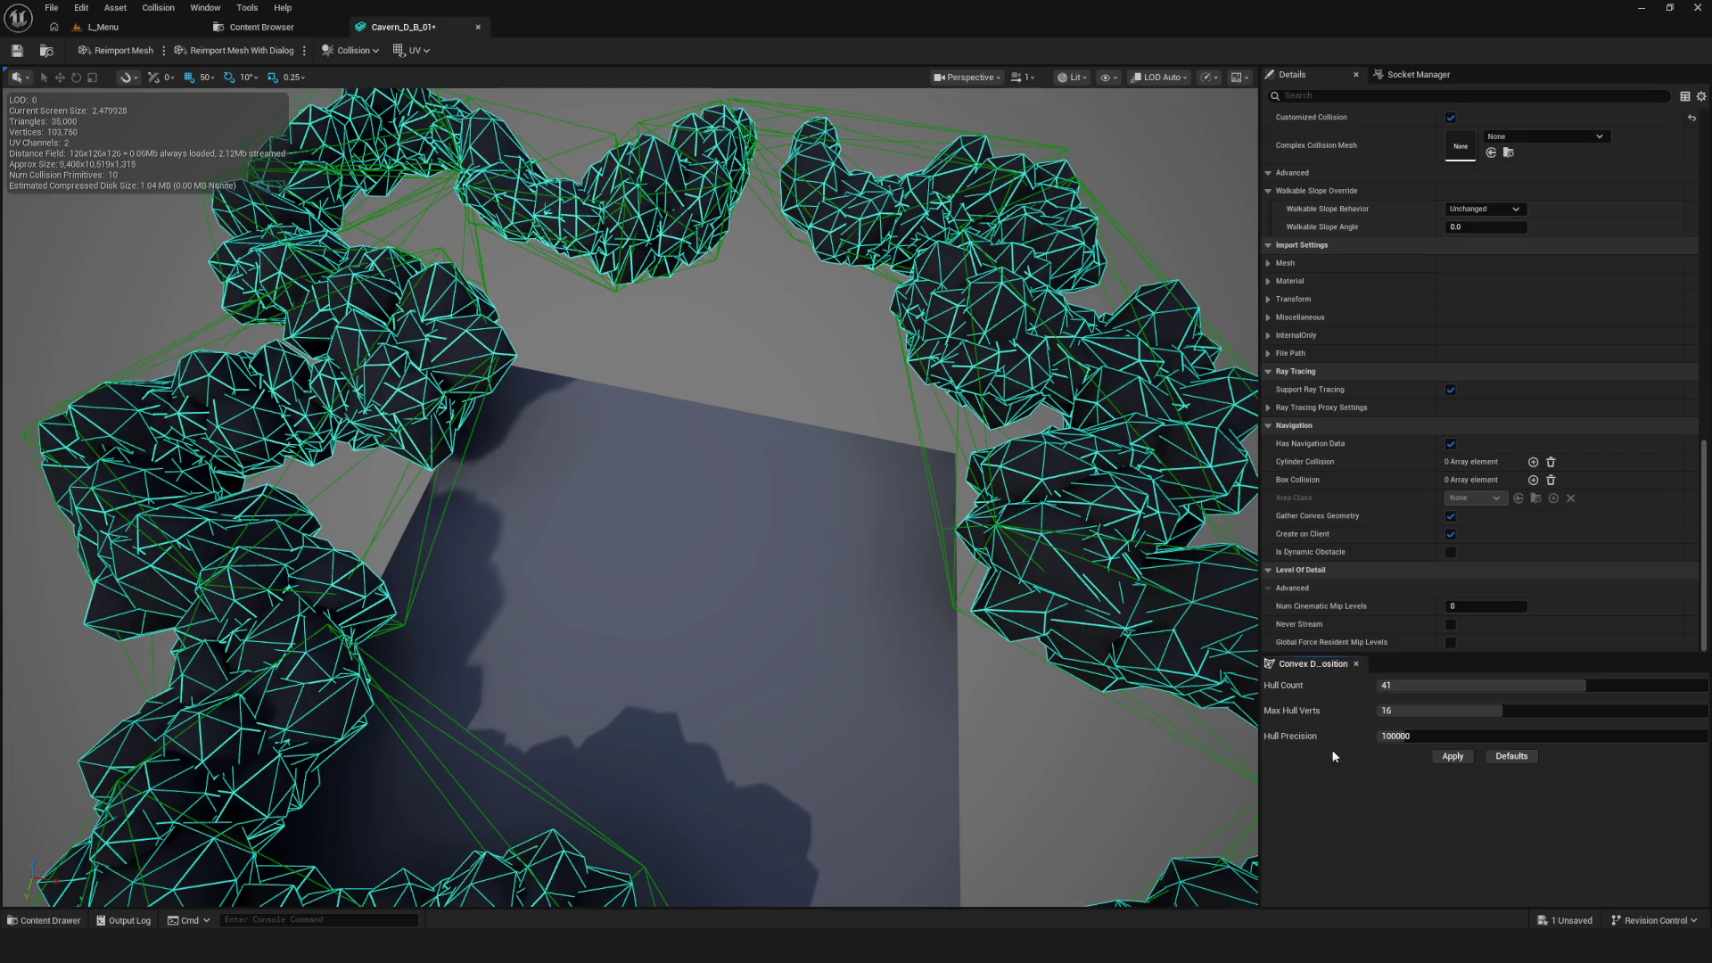
left_click(1433, 756)
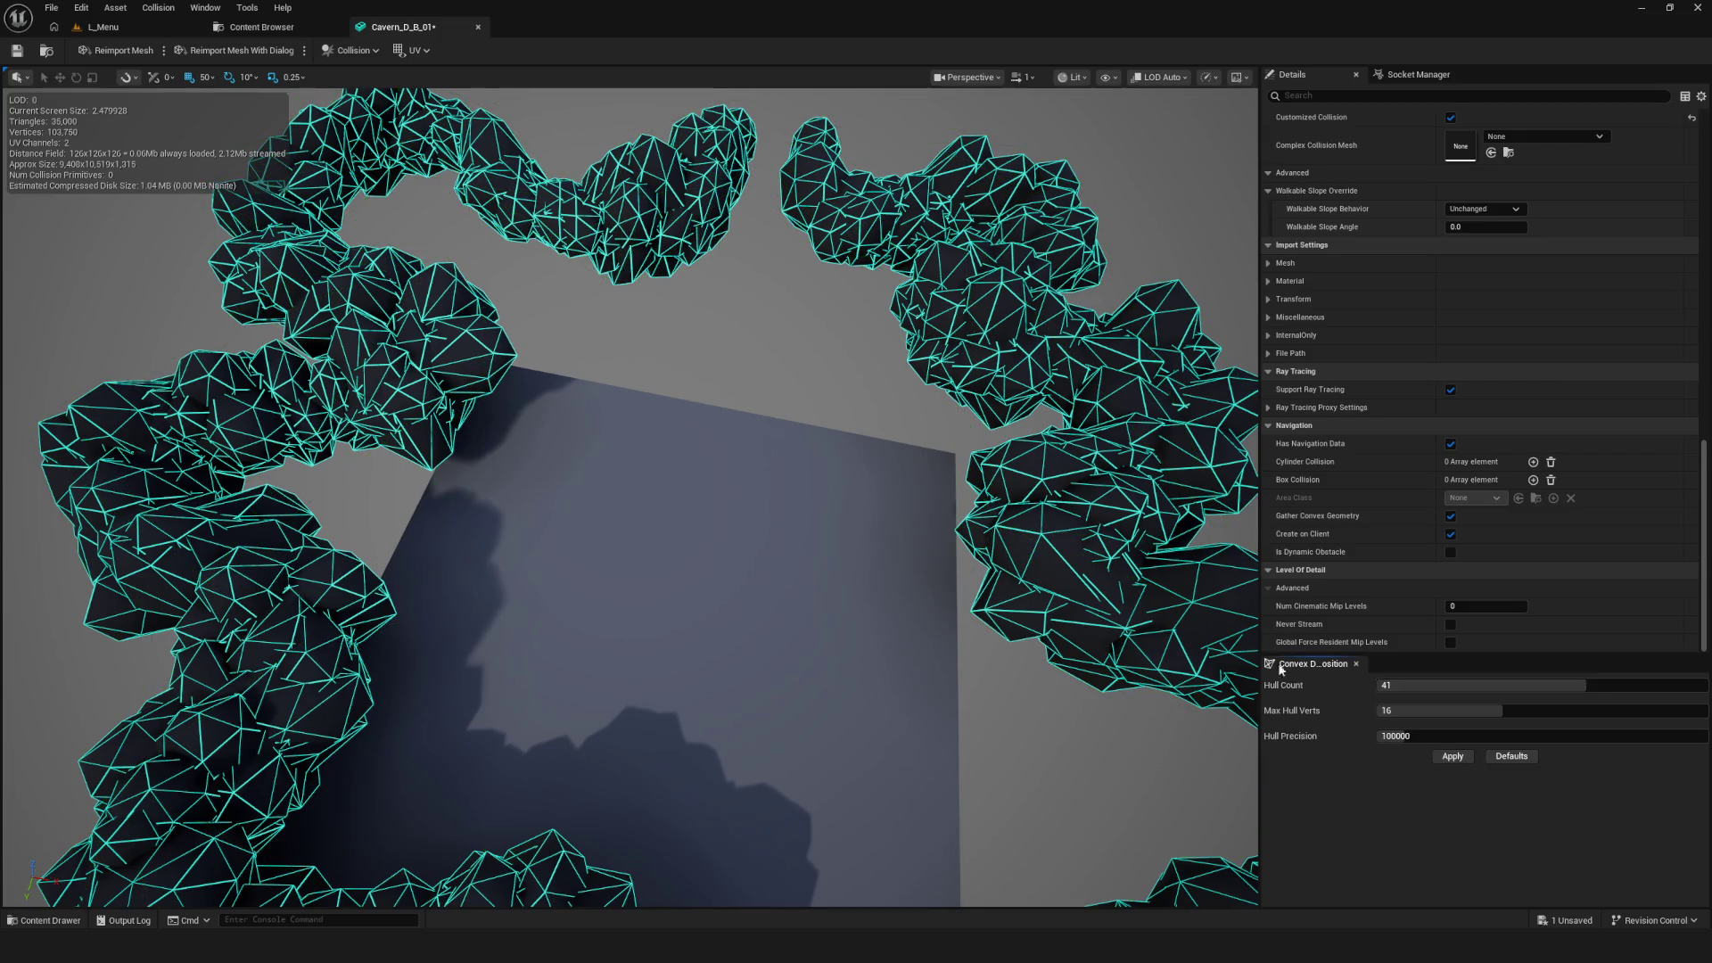
left_click_drag(732, 533, 758, 499)
left_click_drag(427, 527, 446, 508)
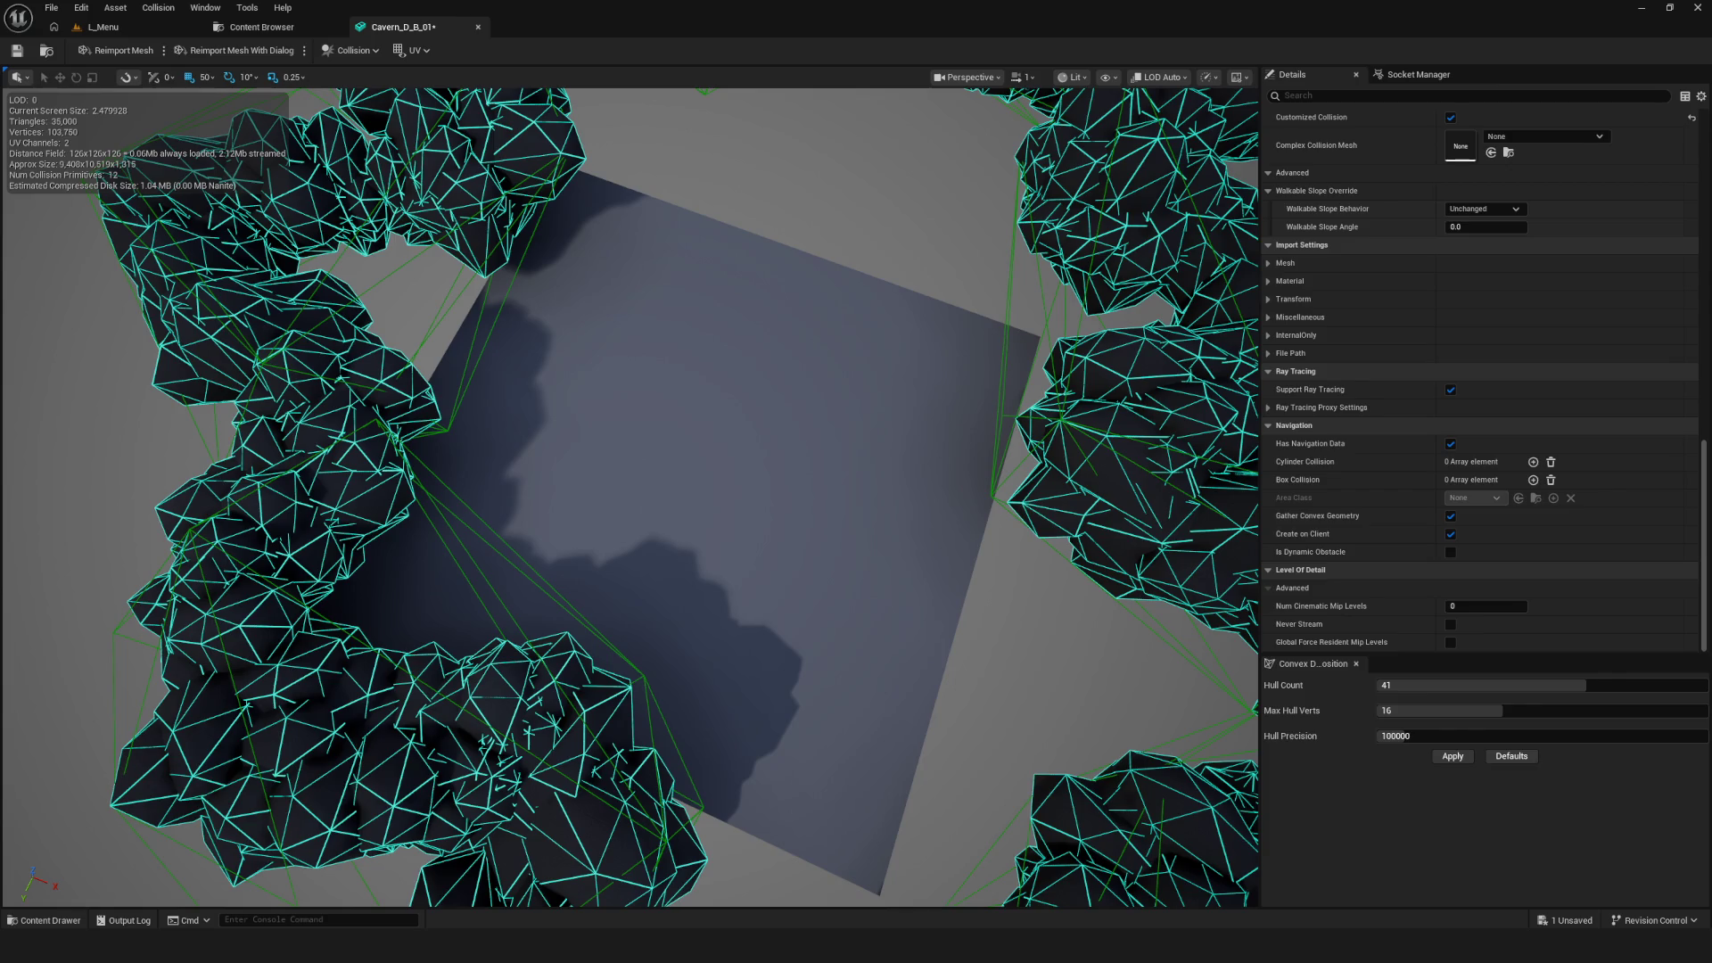
Save the Cavern_D_B_01 mesh asset, then glance at the Collision menu without choosing anything
left_click(16, 50)
scroll(833, 444, "down", 3)
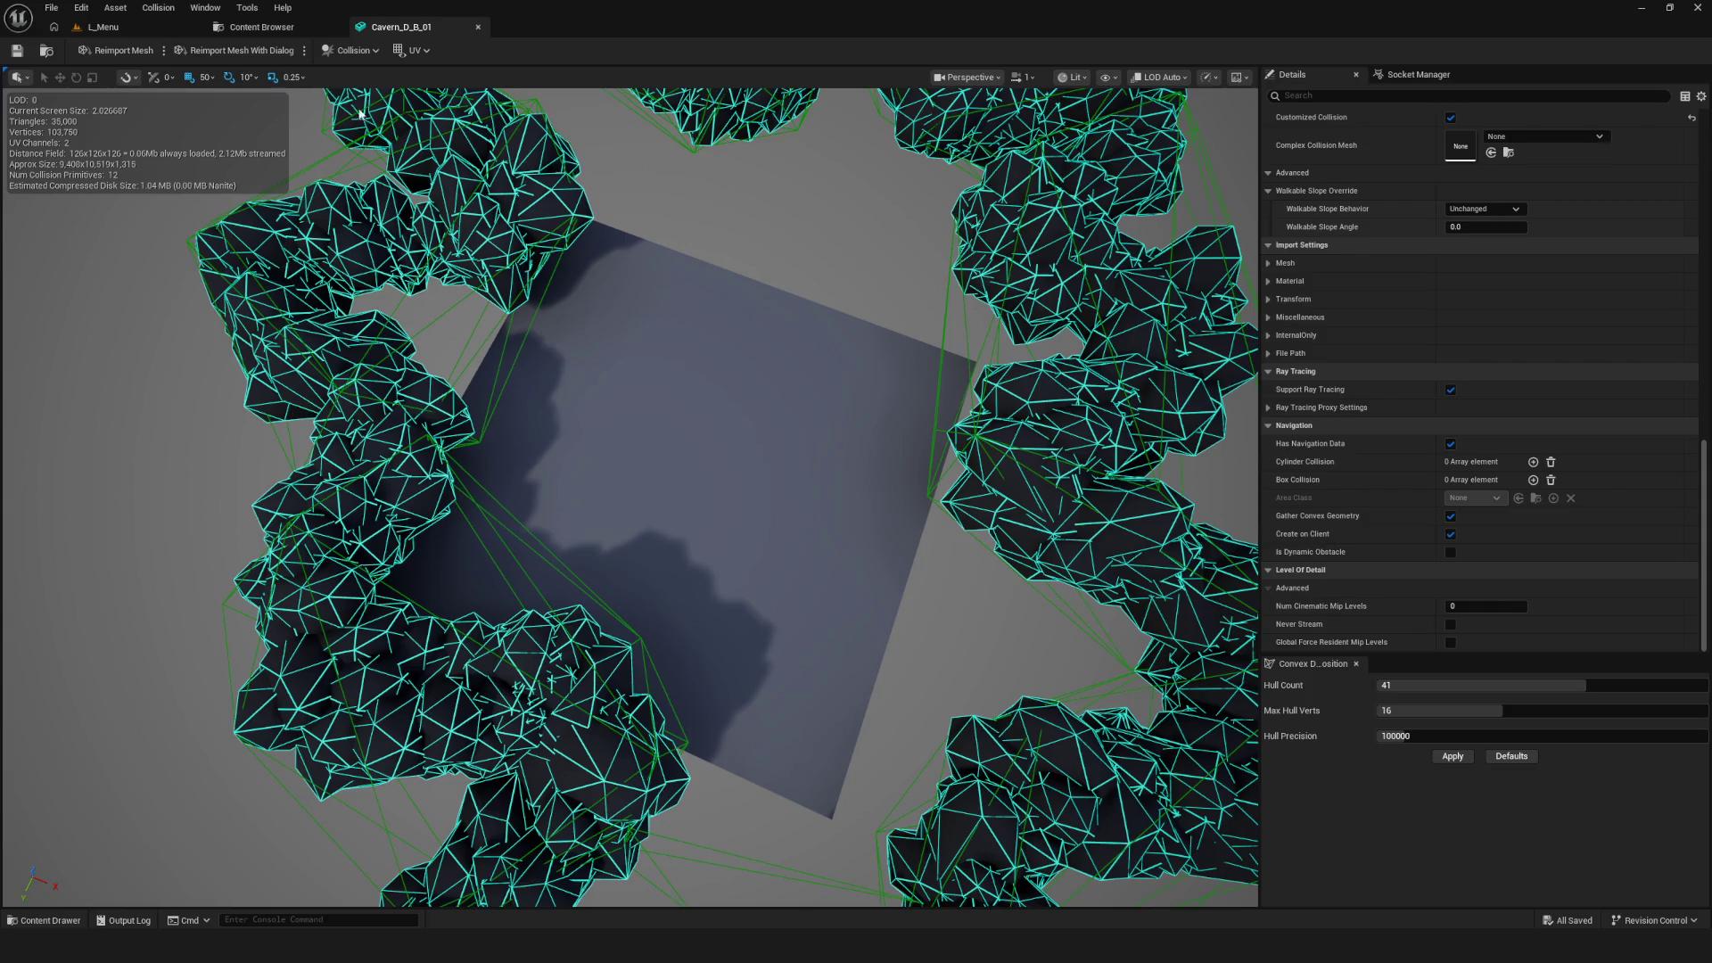
left_click(159, 8)
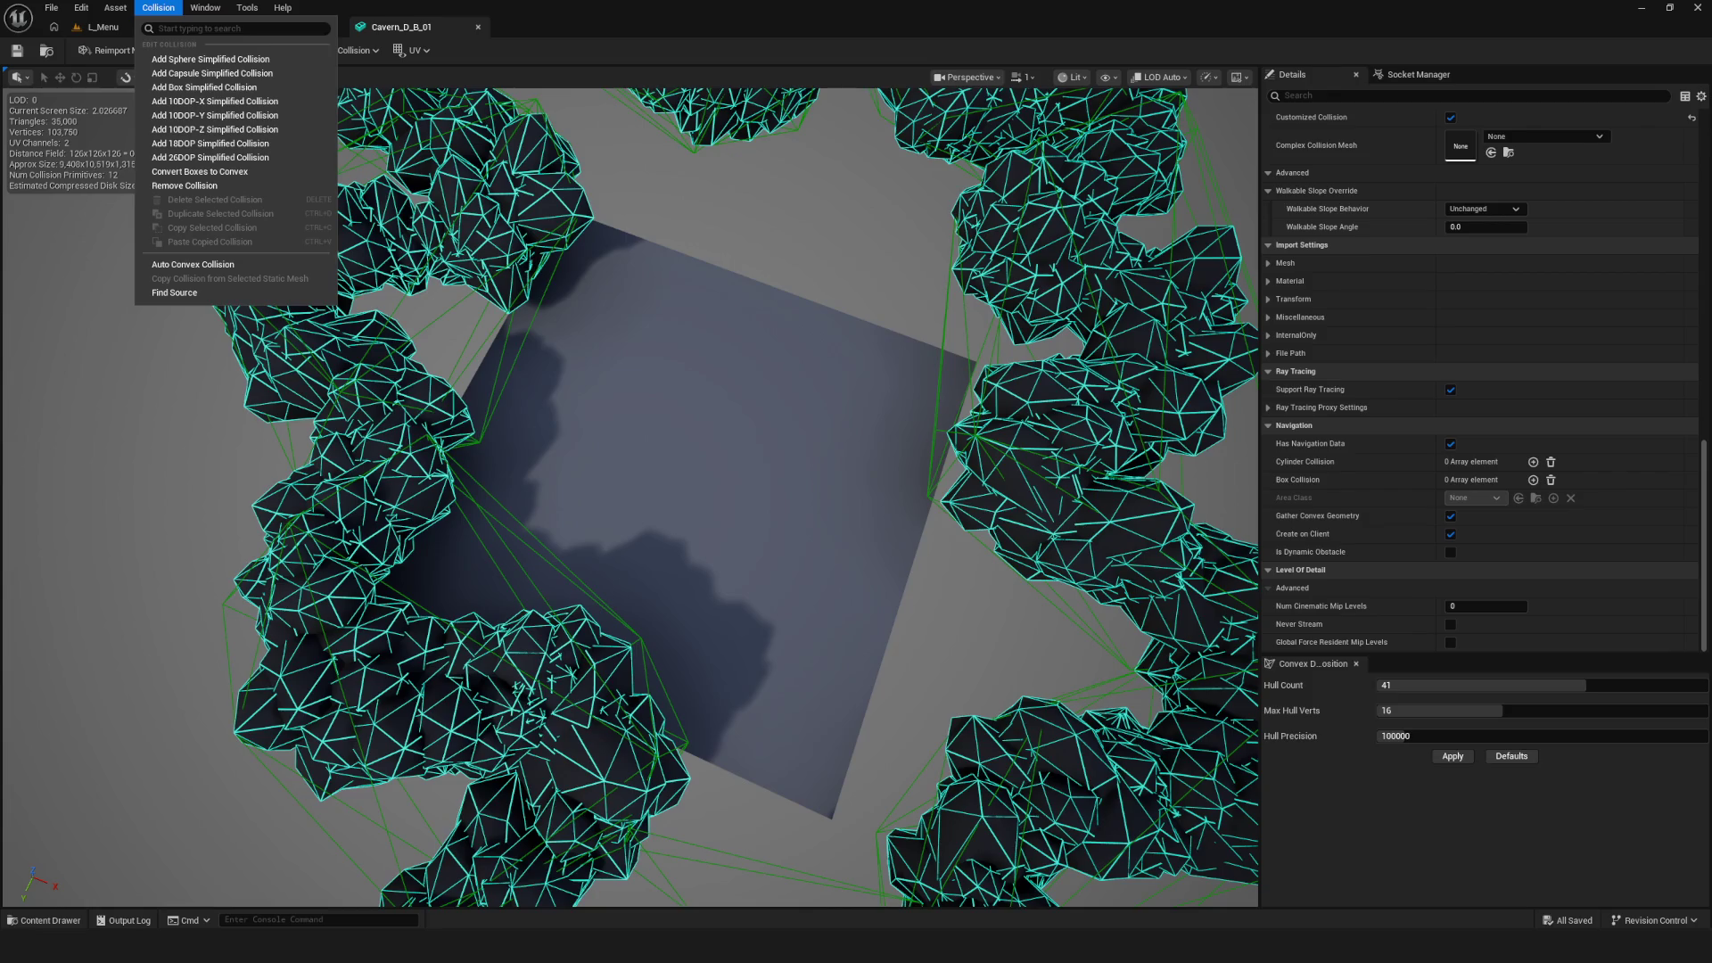
key("Escape")
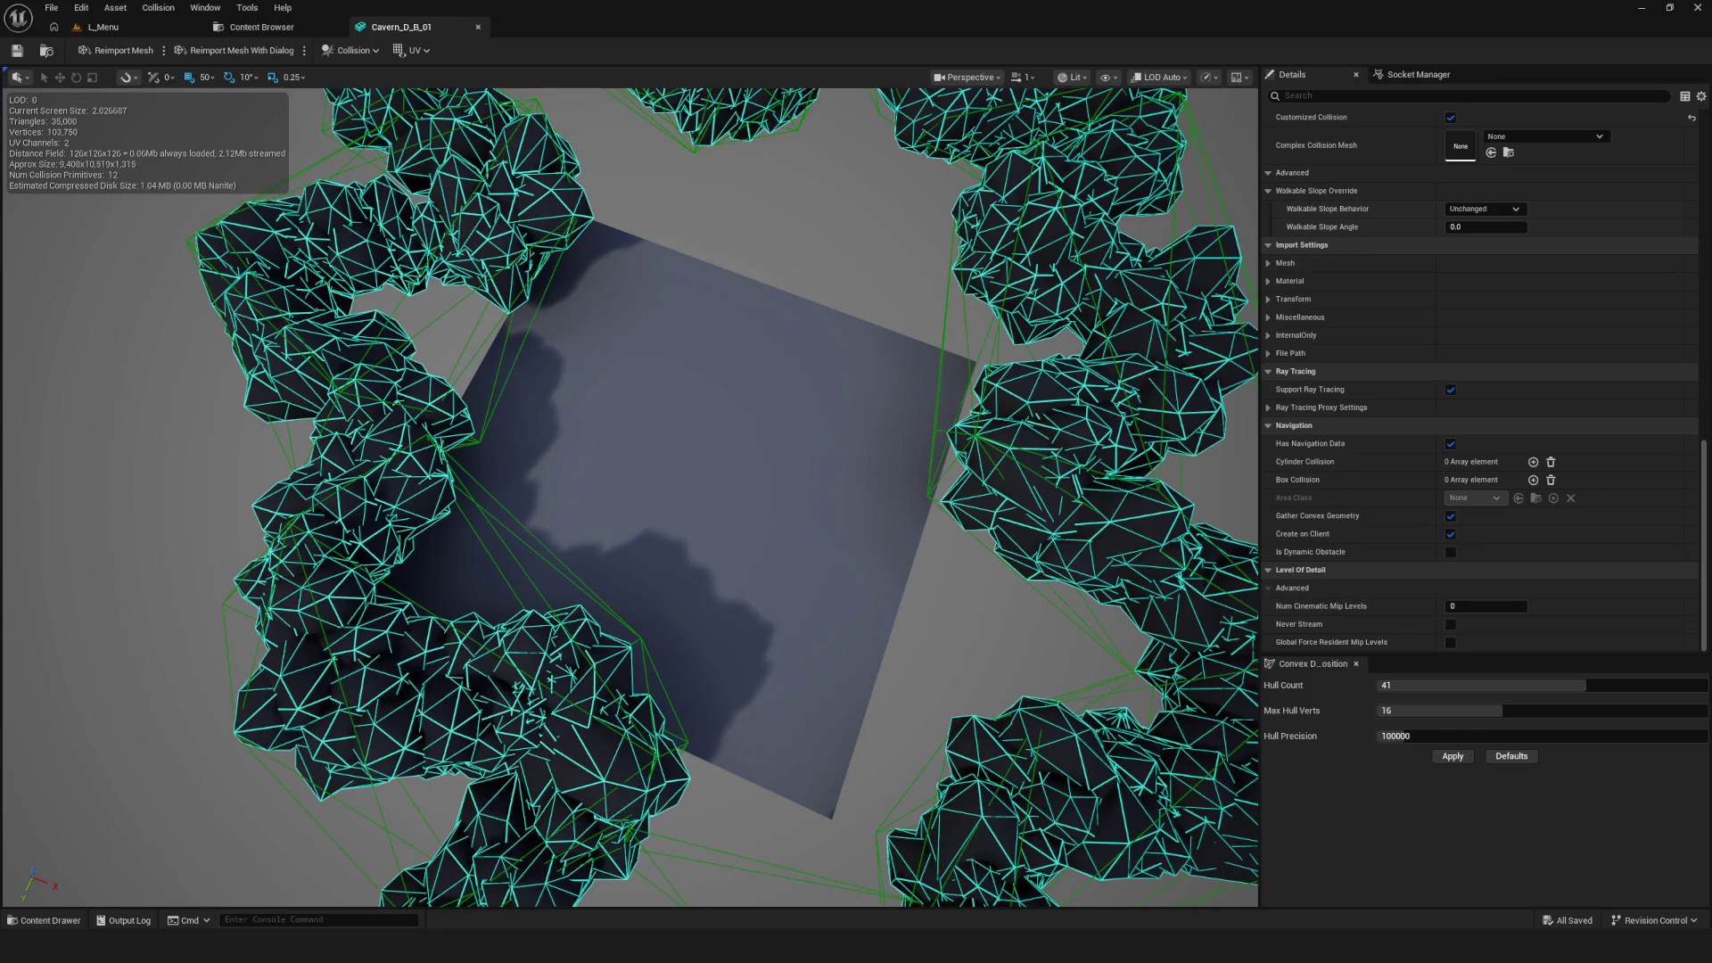
Remove the rock ring's simple collision using Remove Collision from the Collision menu
left_click(364, 51)
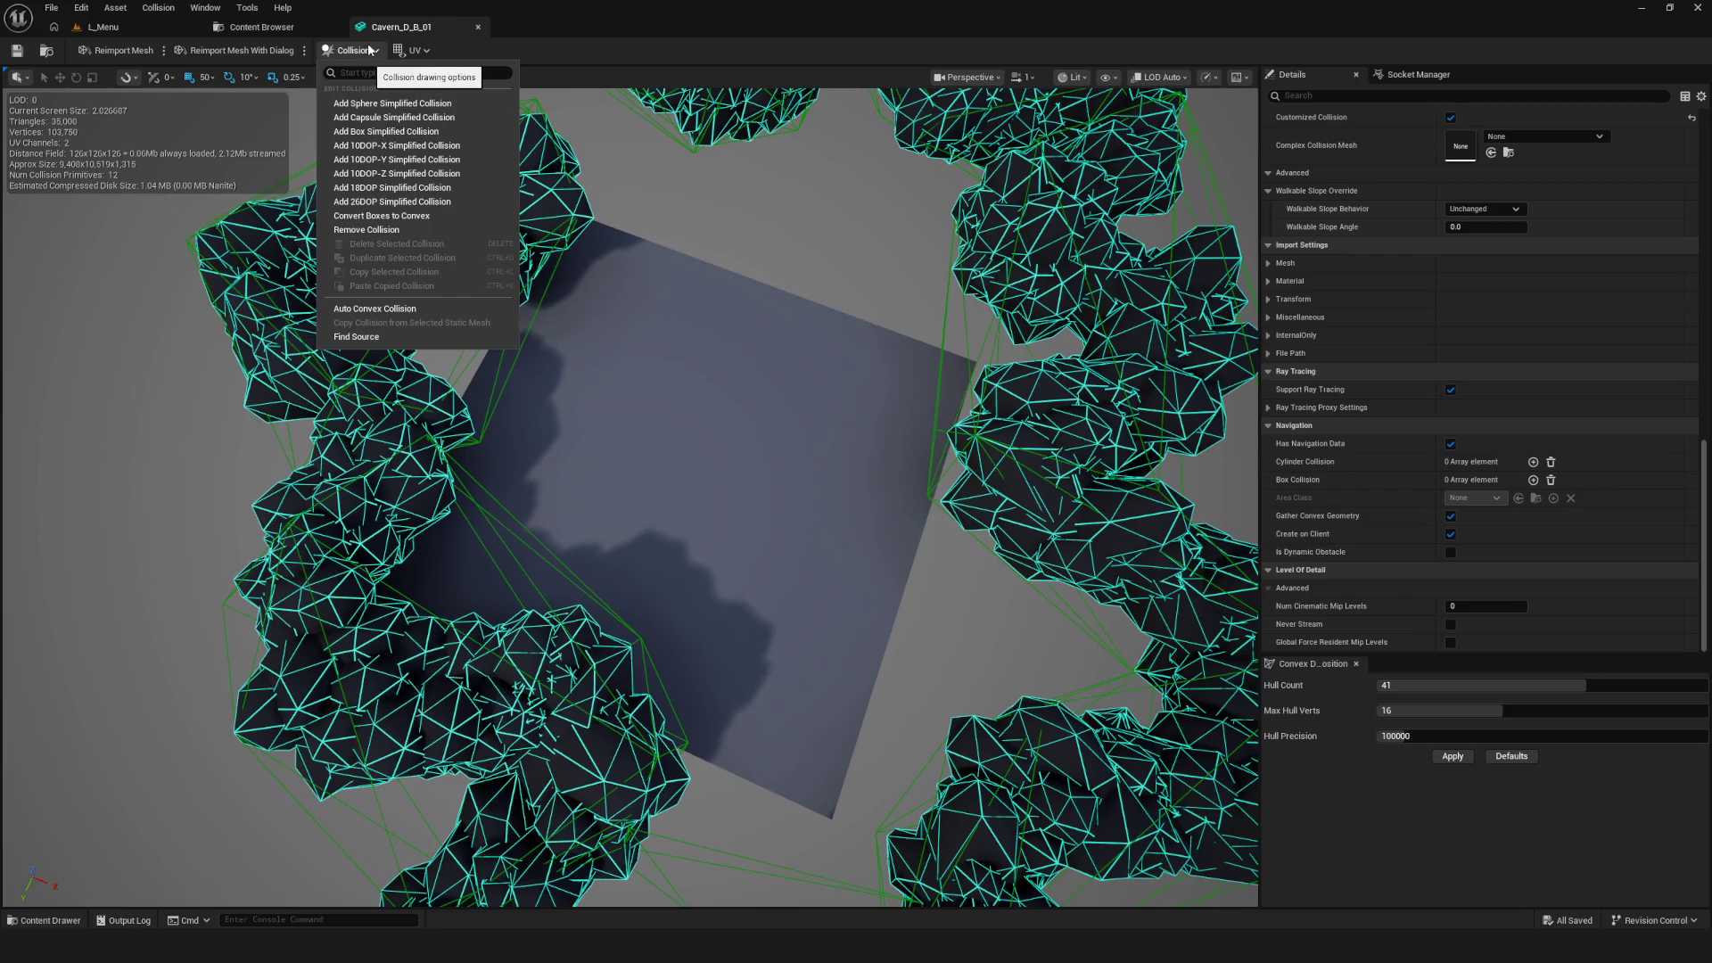
left_click(397, 230)
mouse_move(456, 272)
left_mouse_down()
mouse_move(464, 214)
mouse_move(550, 389)
left_mouse_up()
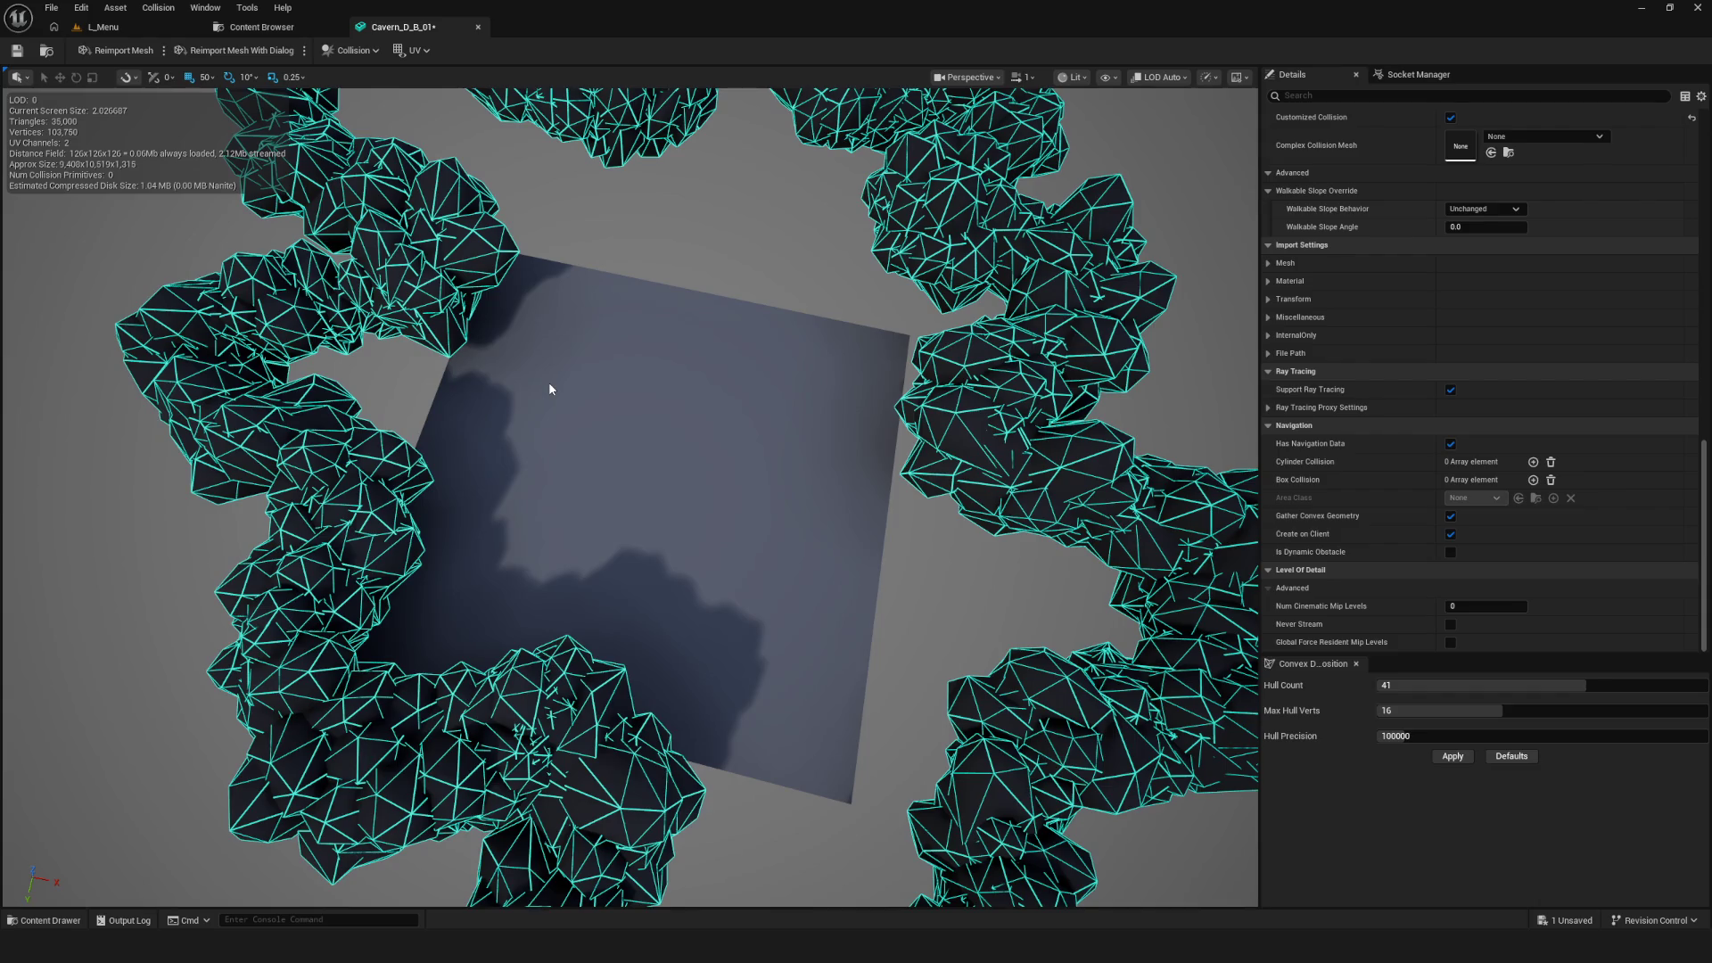
Toggle Simple Collision display off in the viewport Show options
left_click(1106, 77)
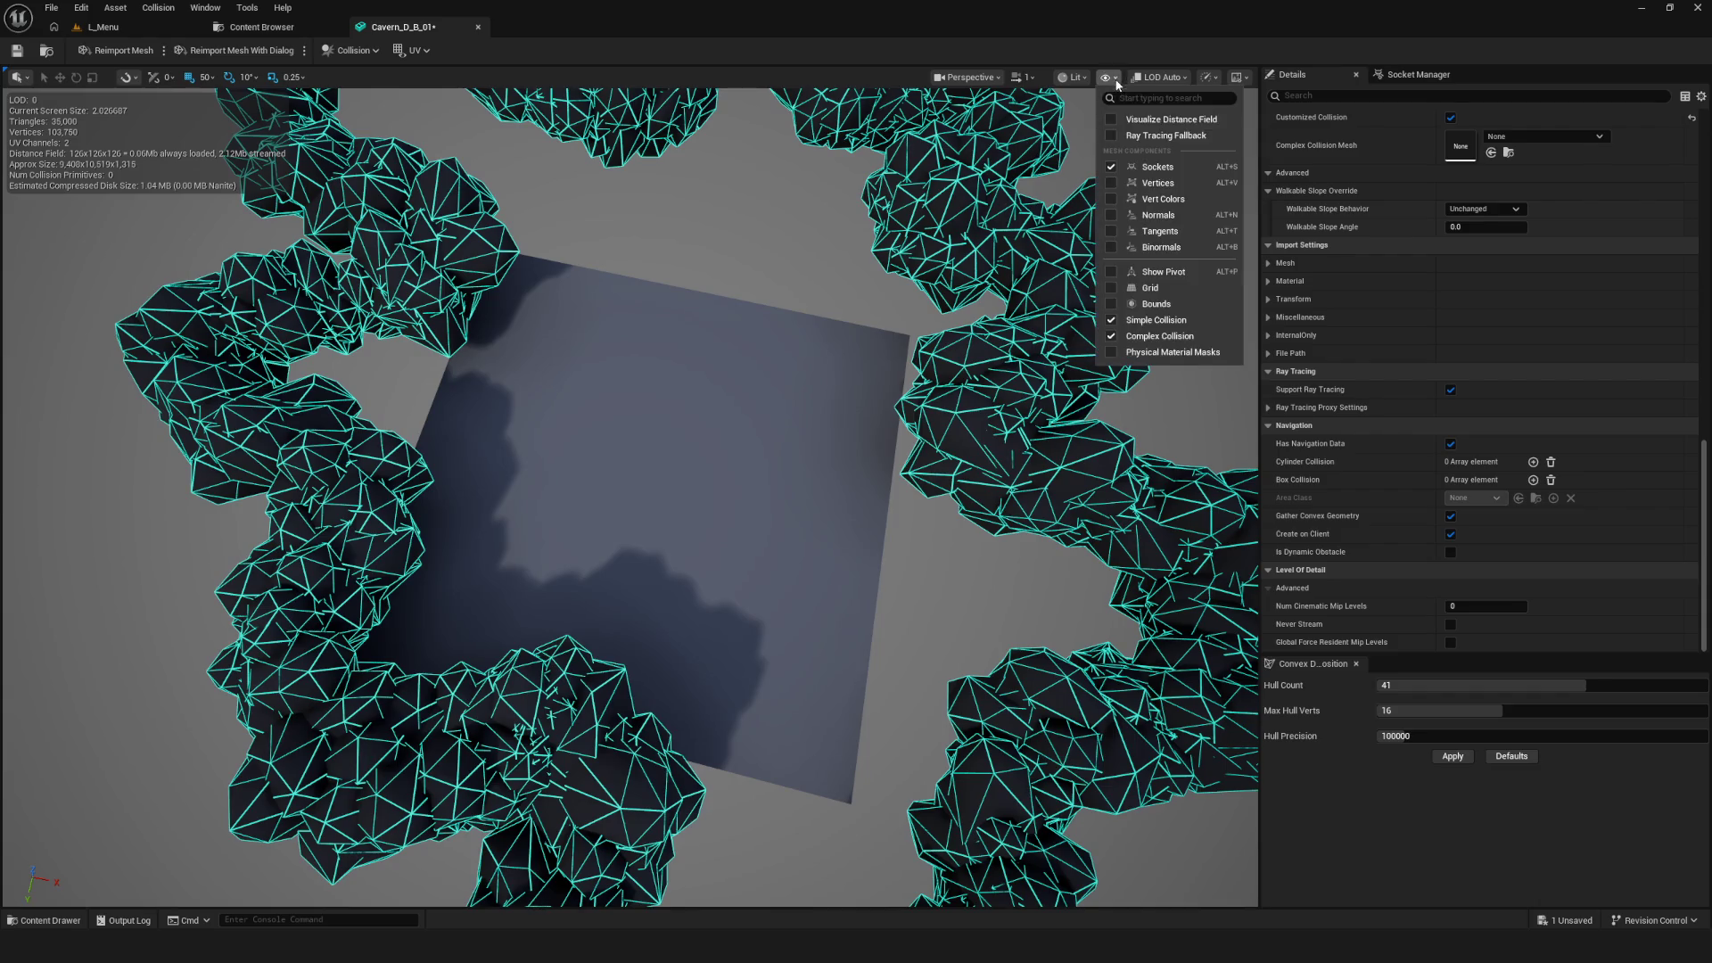
left_click(1112, 321)
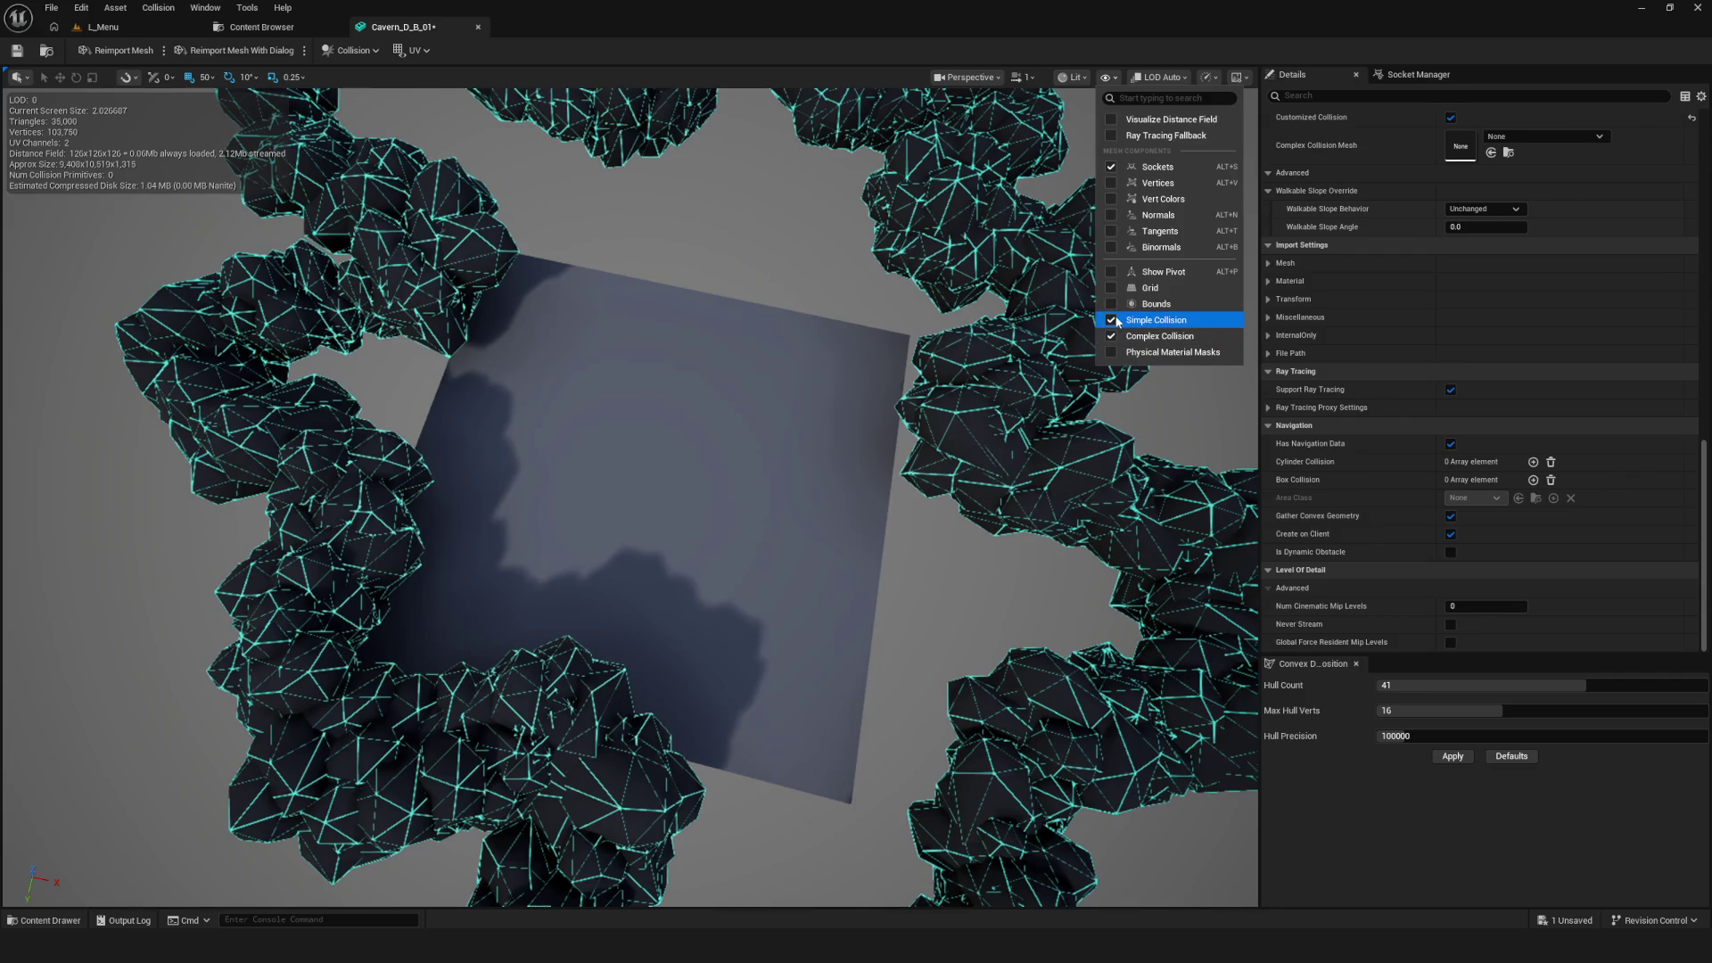
left_click_drag(803, 409, 821, 321)
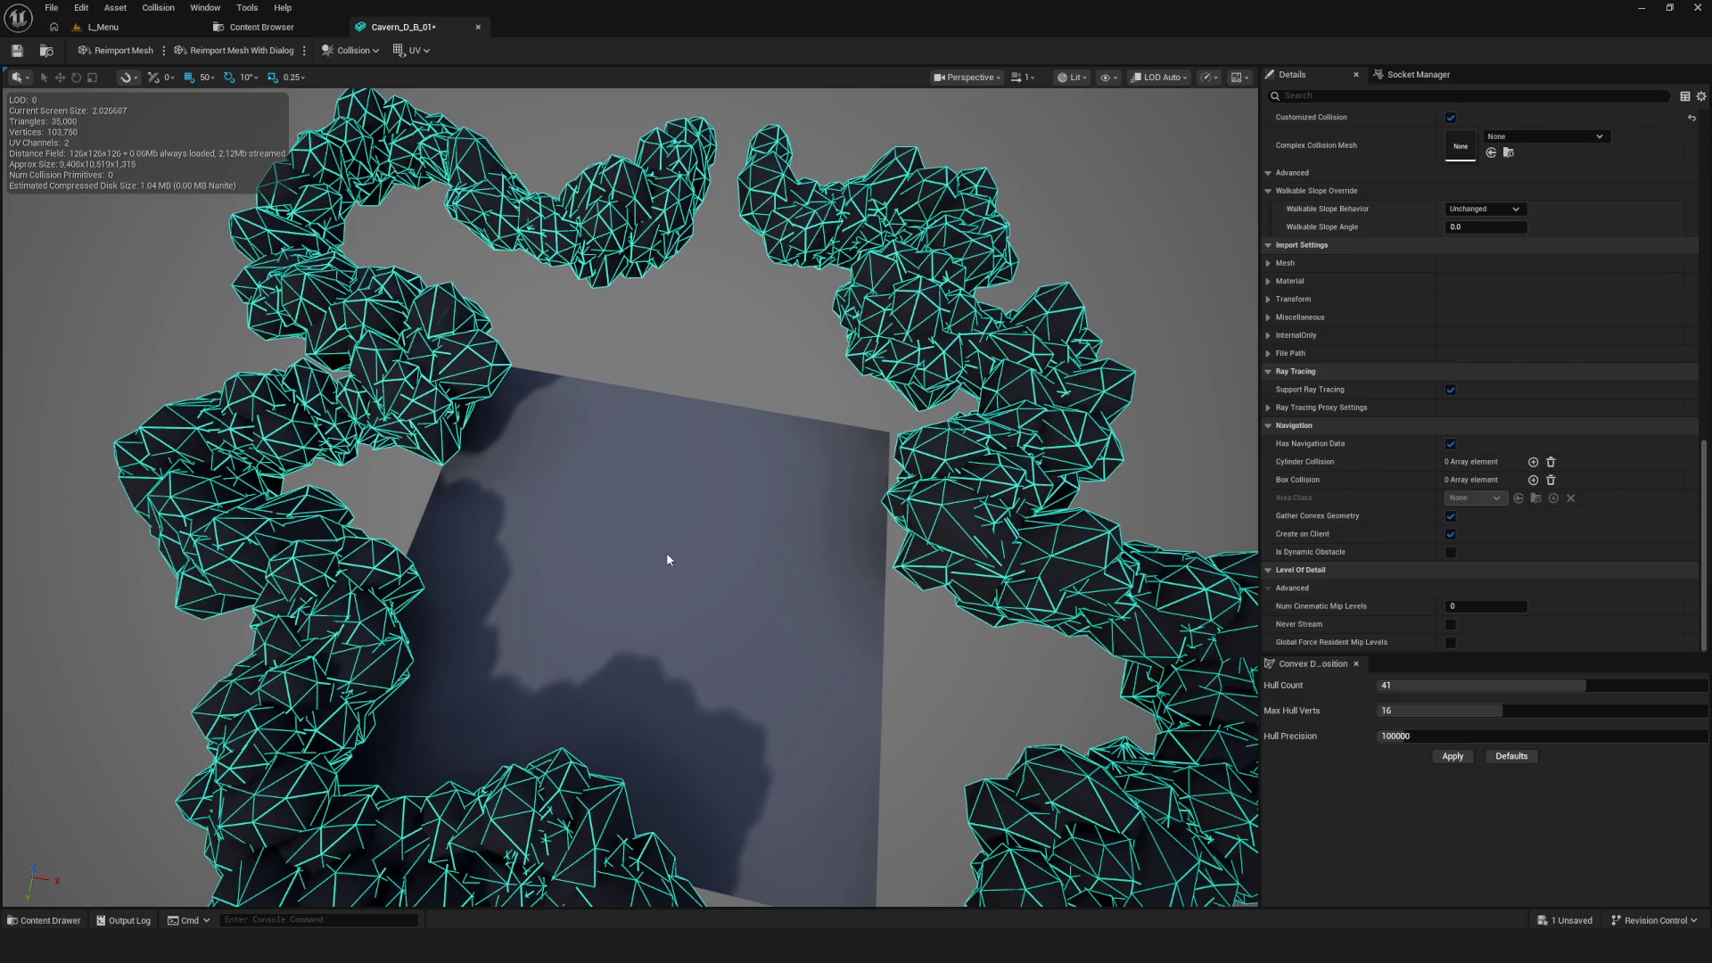
Zoom the viewport in and out to inspect the rock ring's complex collision wireframe
scroll(670, 500, "down", 5)
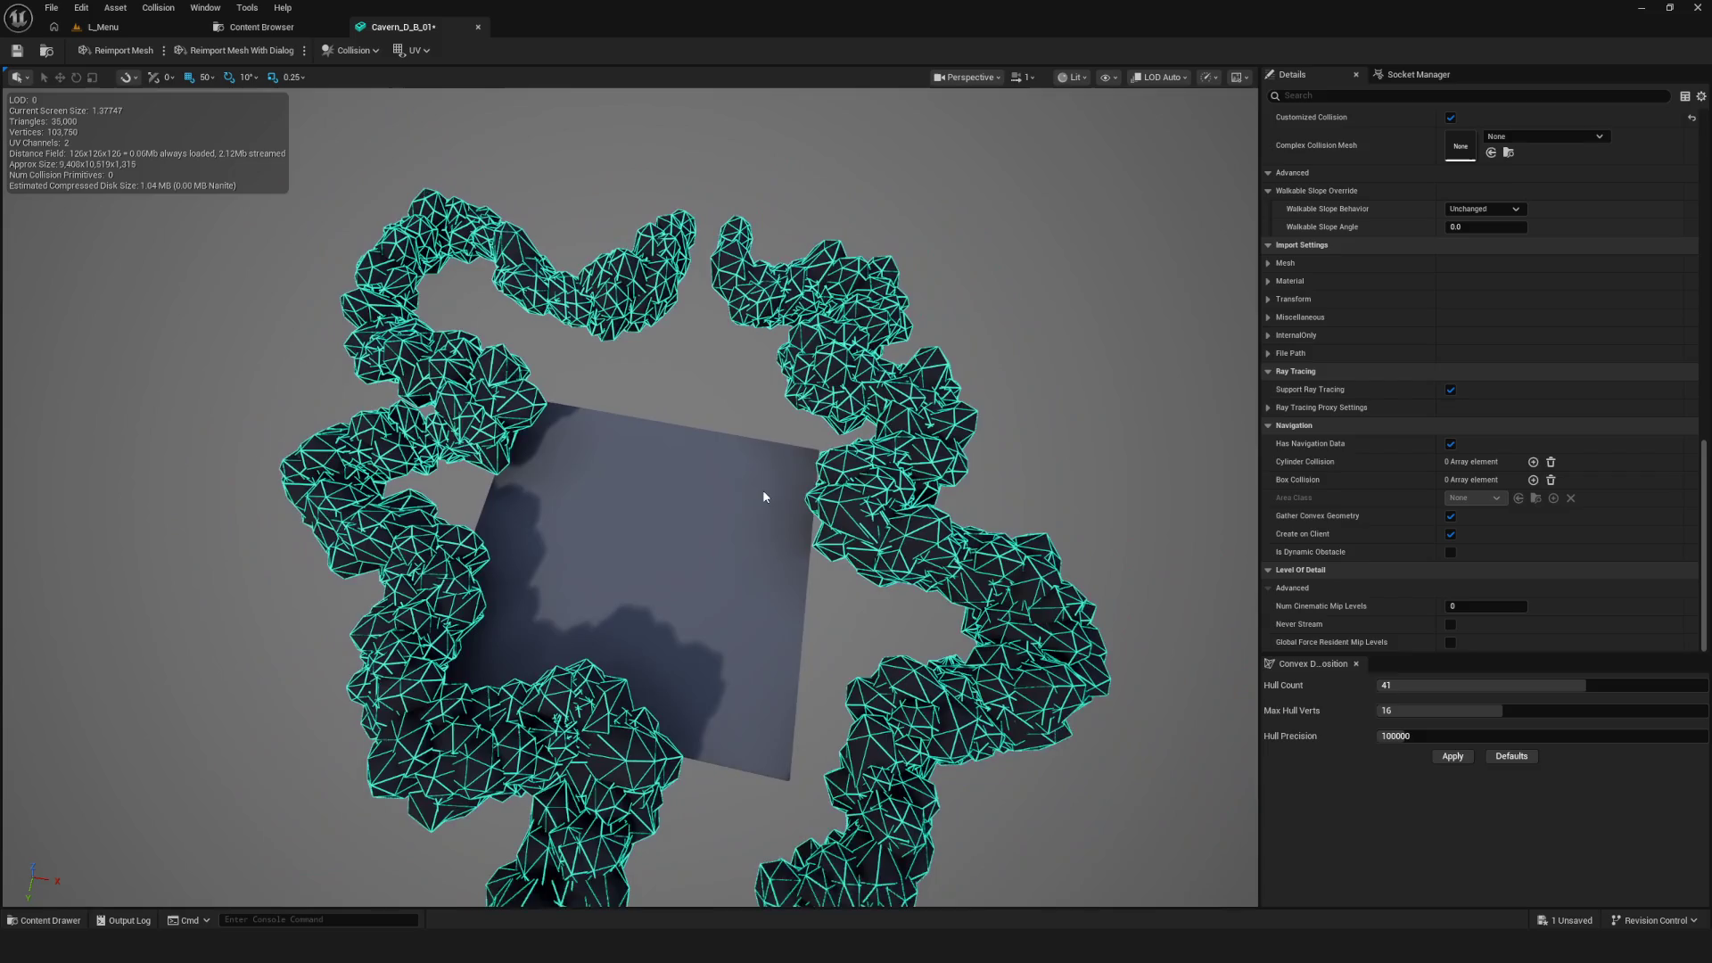
scroll(763, 495, "down", 3)
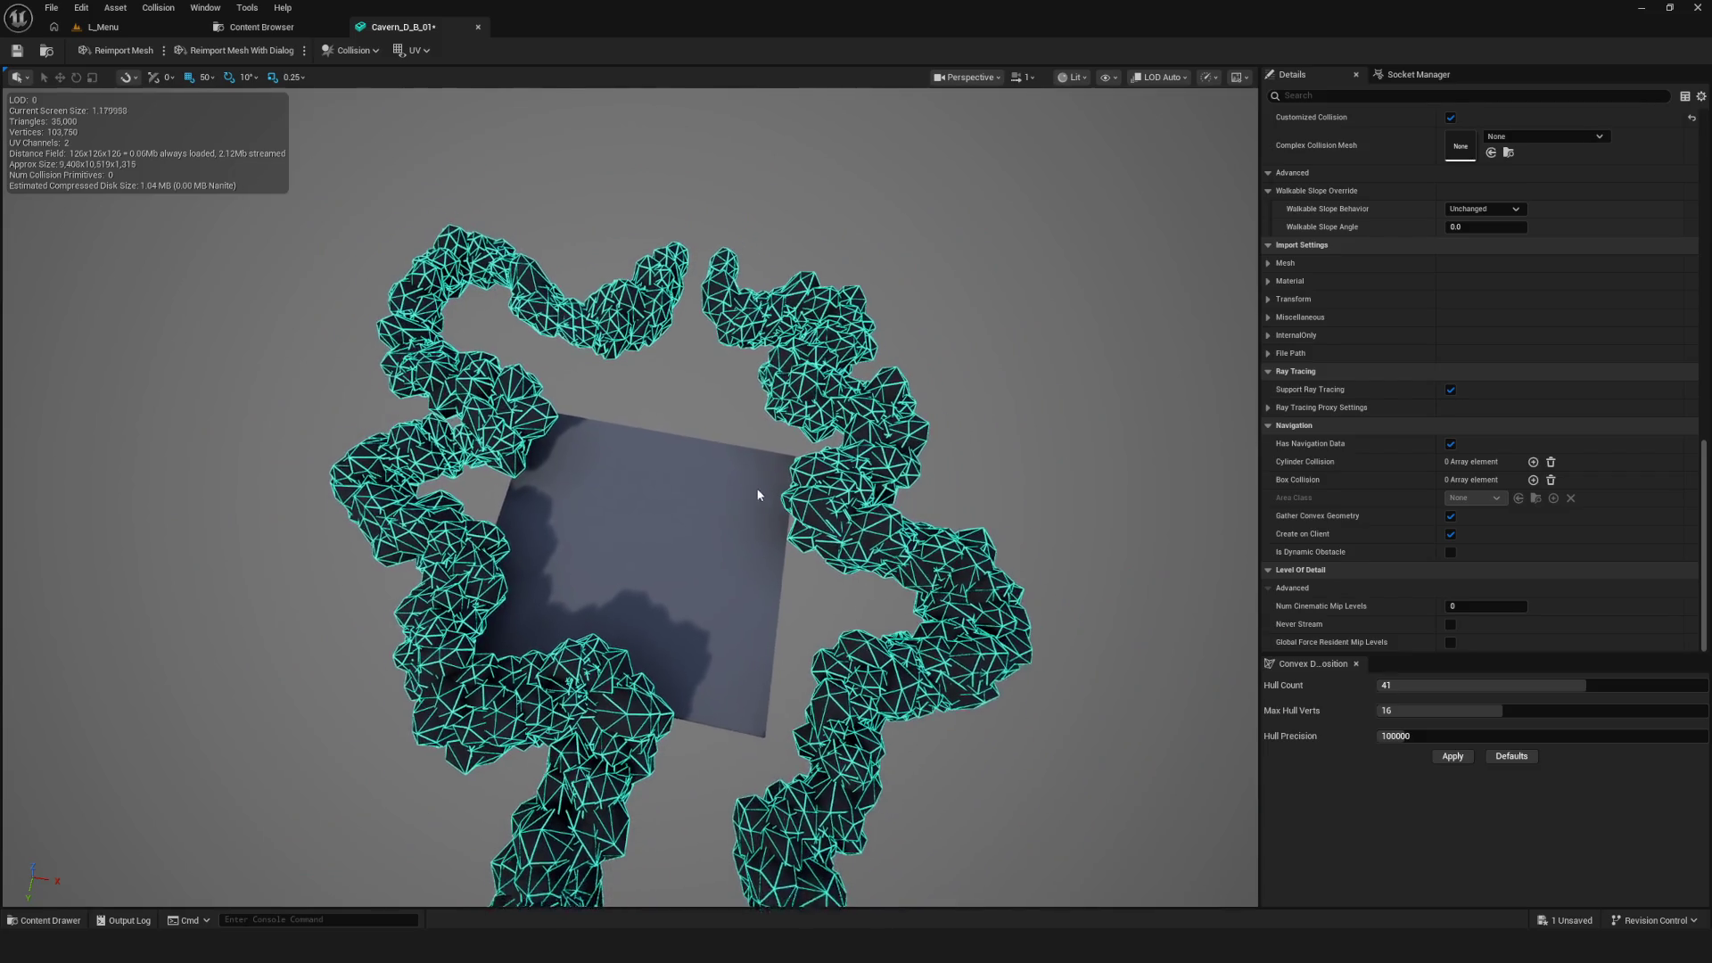
scroll(733, 506, "up", 5)
scroll(735, 511, "up", 2)
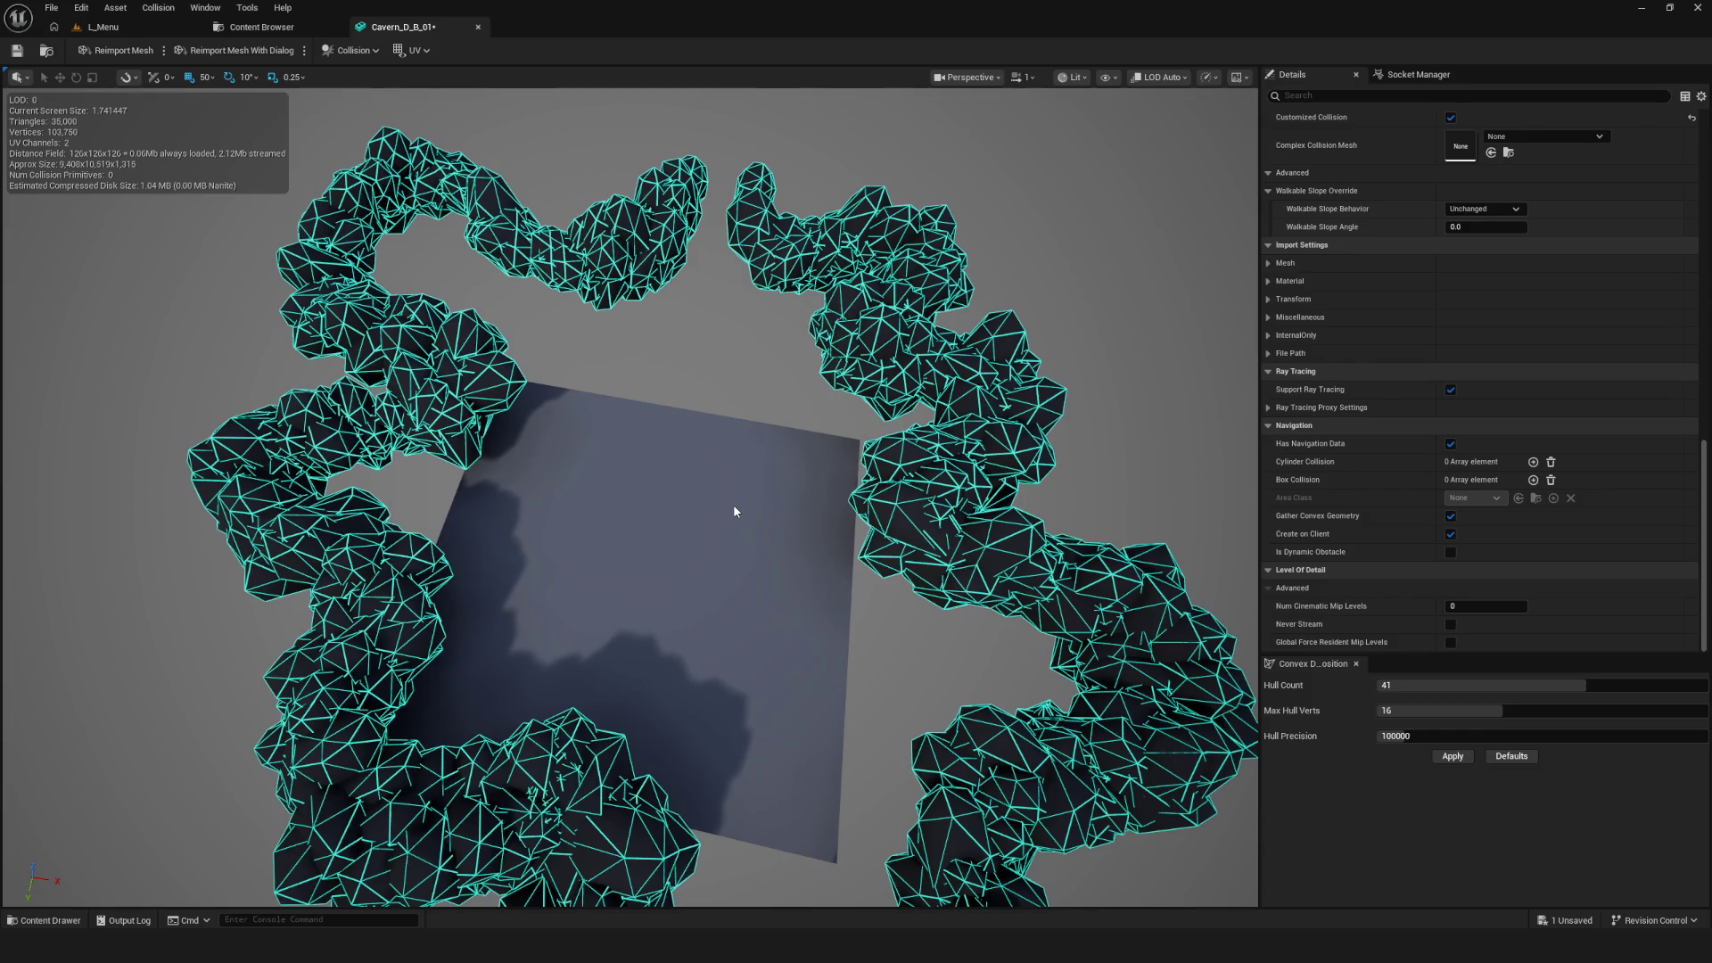
scroll(735, 511, "down", 4)
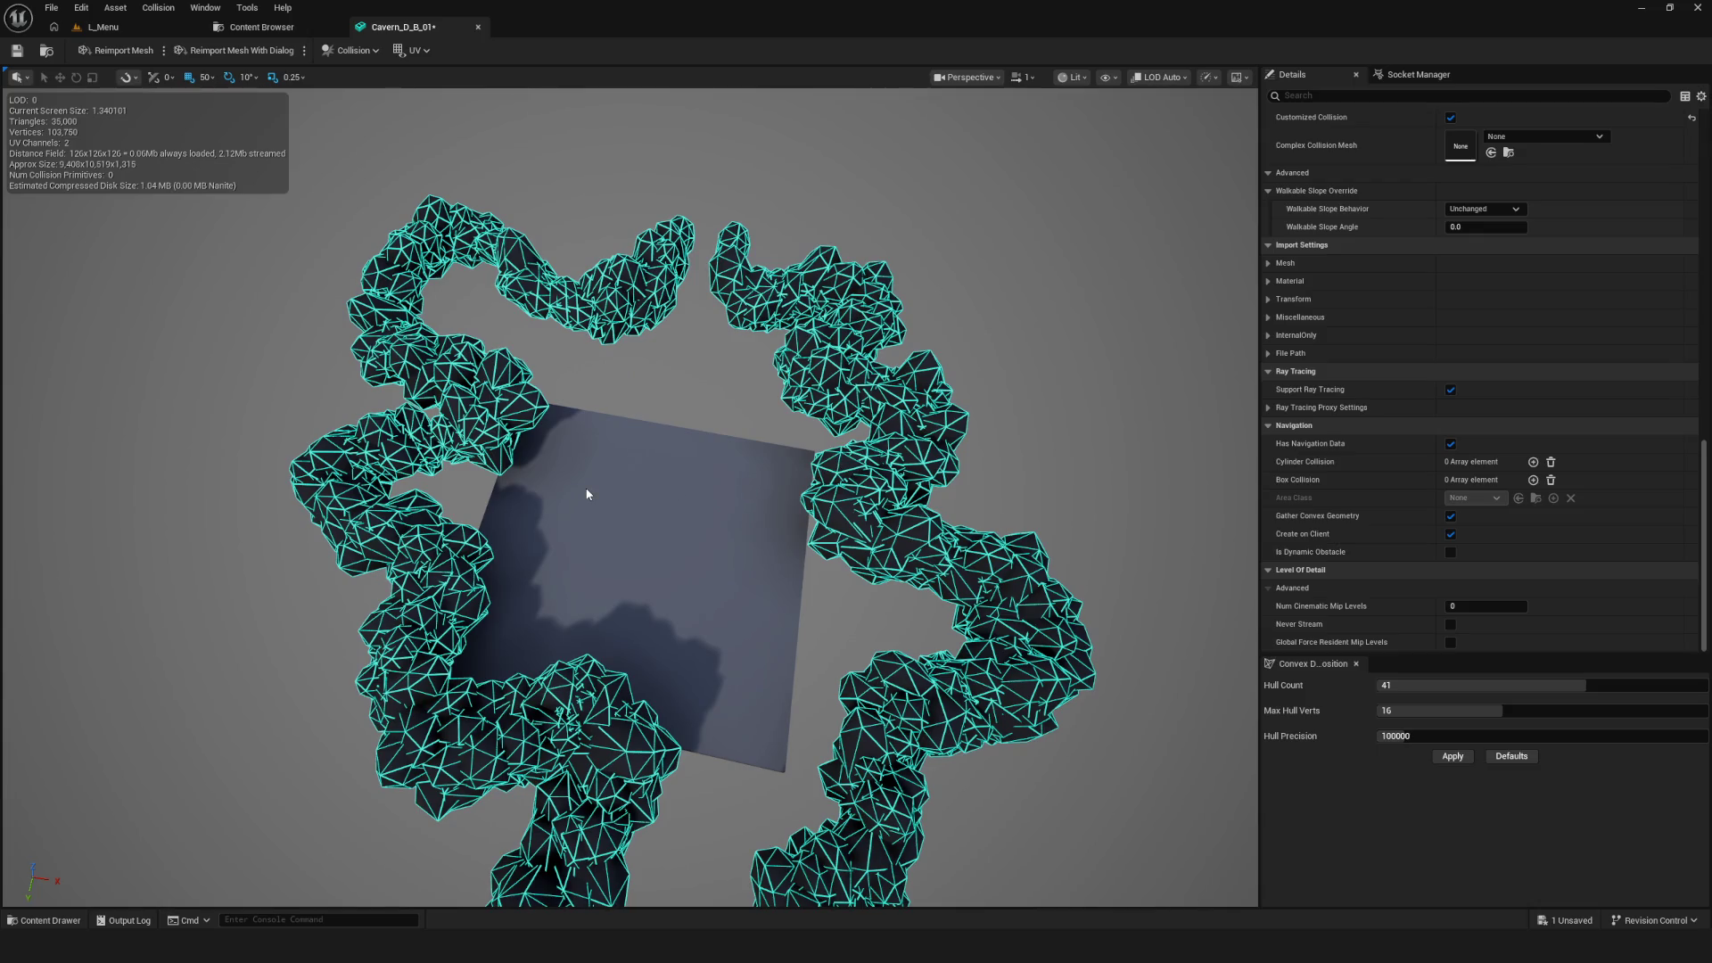
scroll(602, 487, "up", 5)
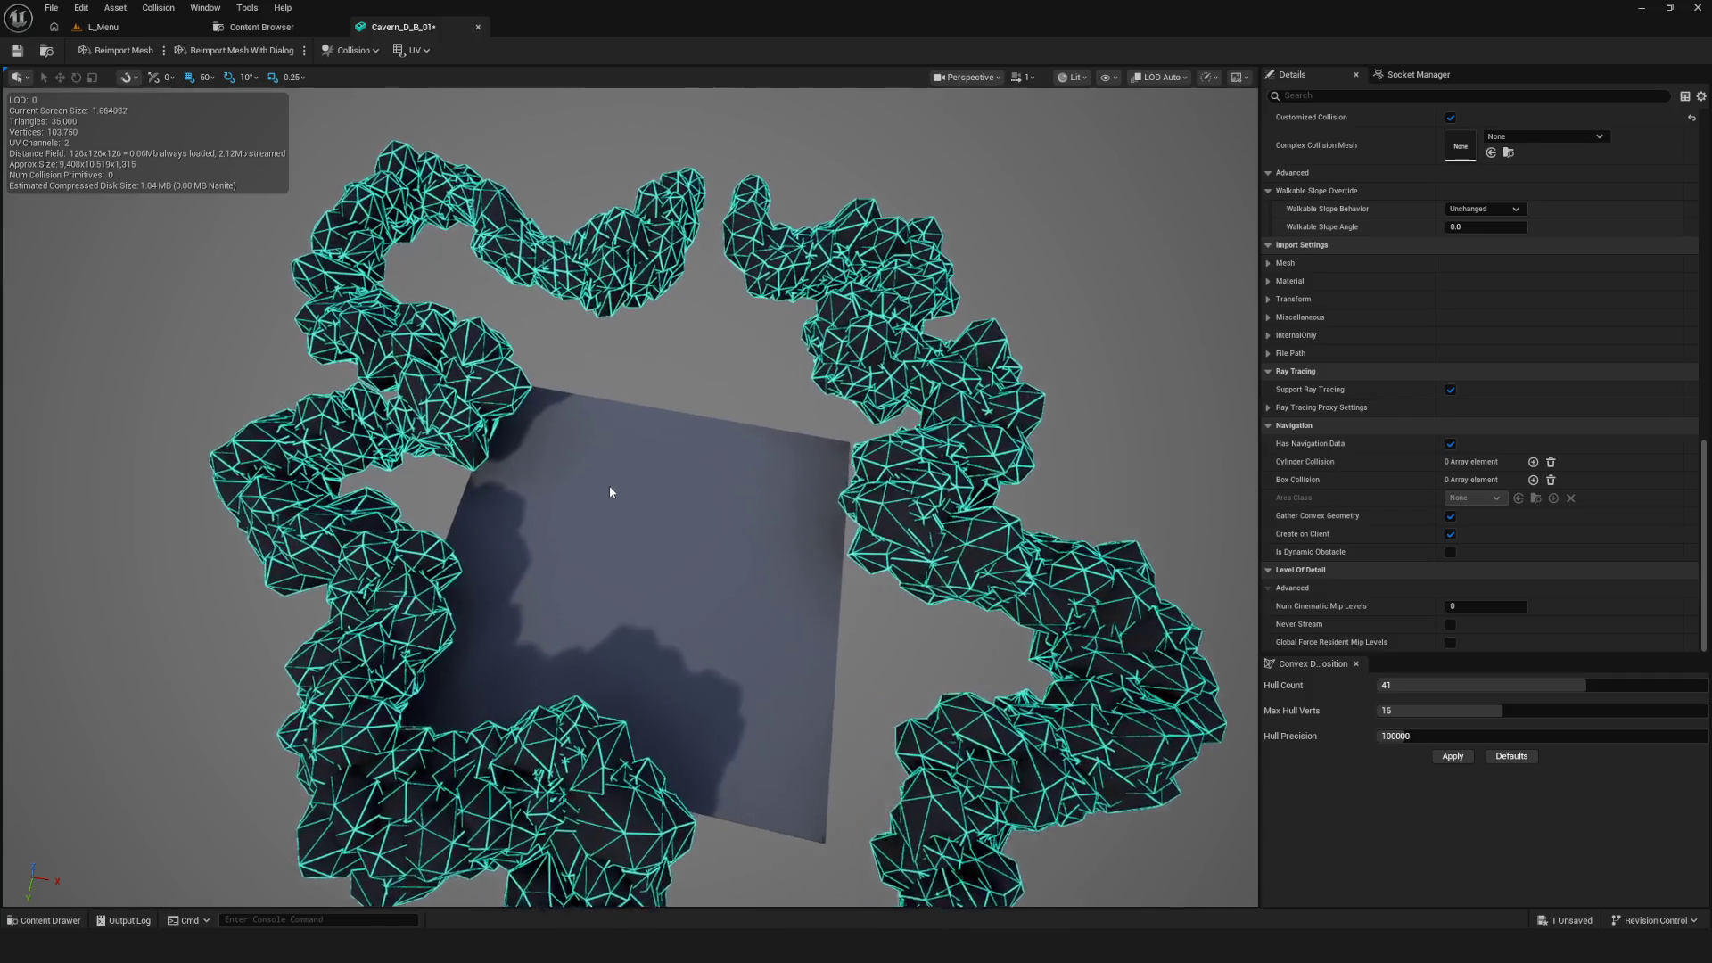